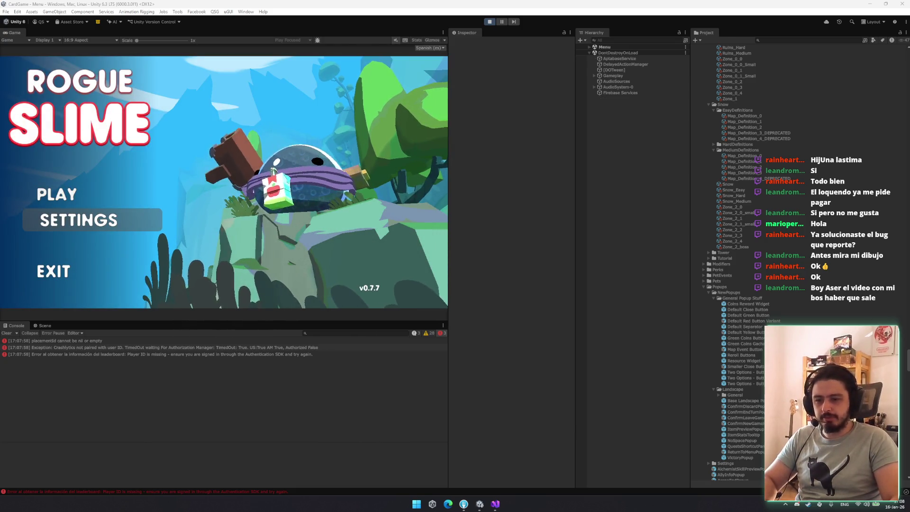
Launch Chrome from the system search and close its empty new window.
{"action": "key", "text": "super"}
{"action": "type", "text": "chrome"}
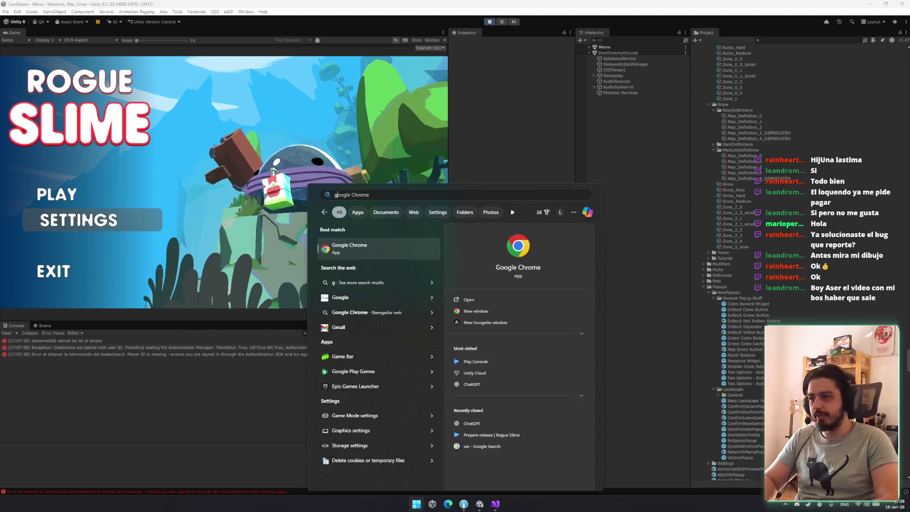
{"action": "key", "text": "Return"}
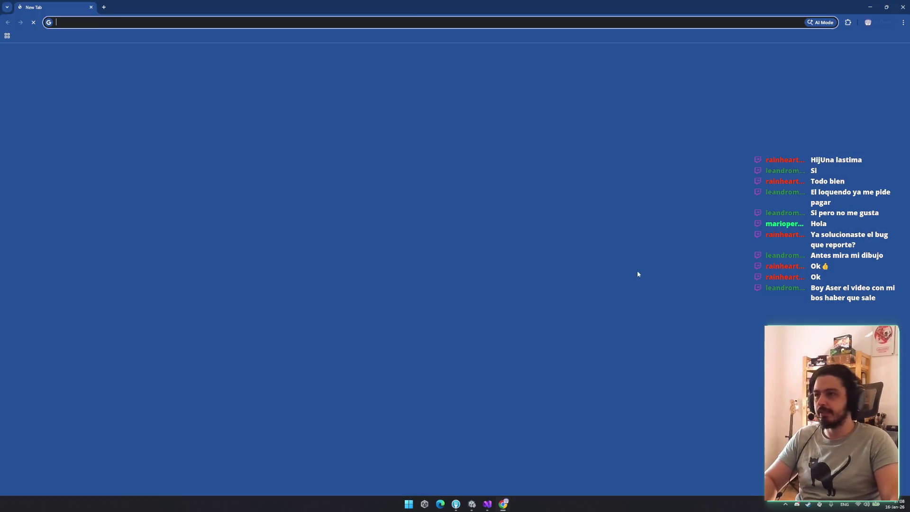
{"action": "key", "text": "alt+F4"}
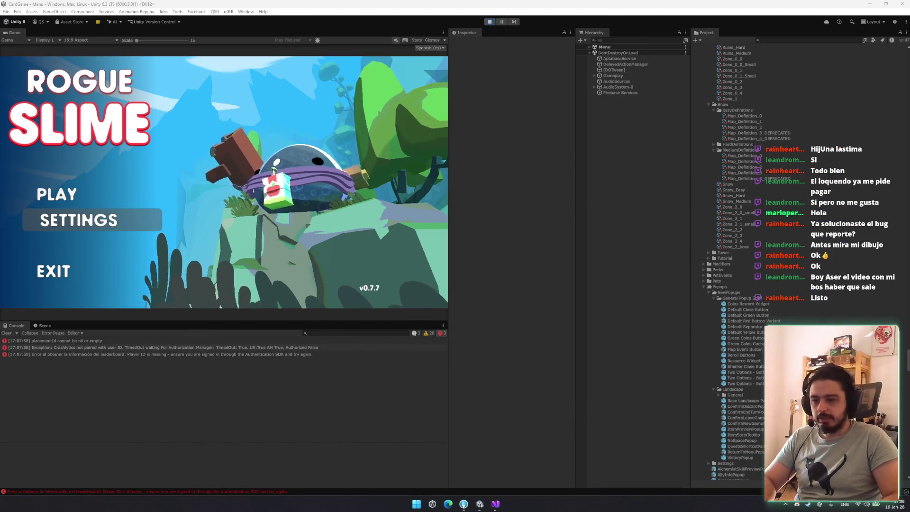
Maximize the Firebase console and search Crashlytics for the pasted player user ID.
{"action": "left_click_drag", "start_coordinate": [583, 339], "coordinate": [569, 4]}
{"action": "left_click", "coordinate": [313, 130]}
{"action": "key", "text": "ctrl+v"}
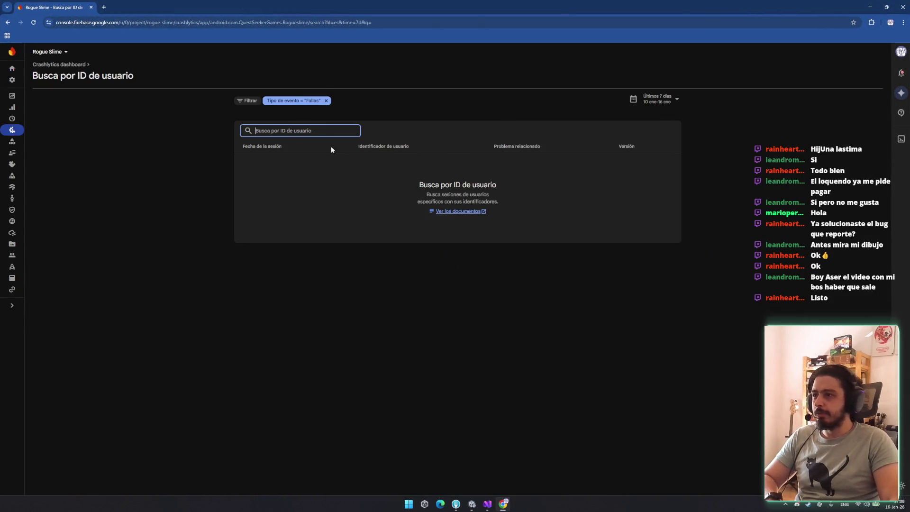
{"action": "key", "text": "Return"}
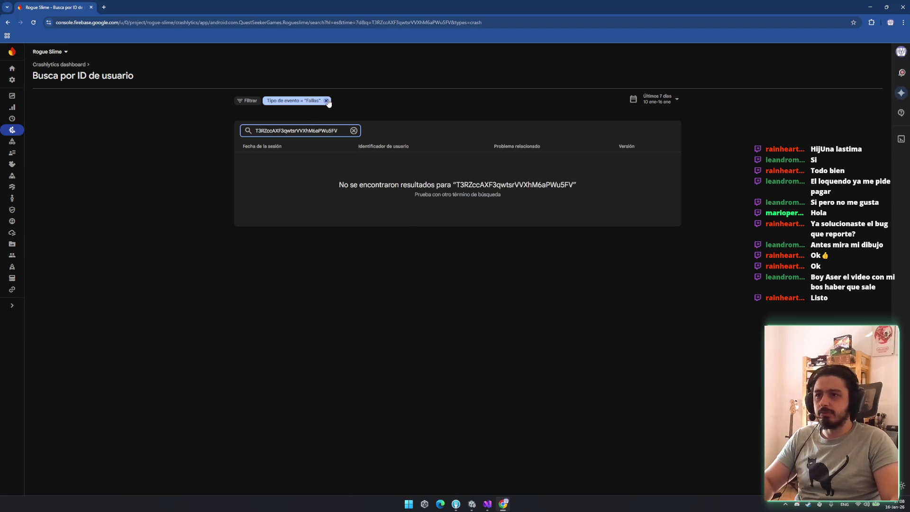
Try the last 30 days date range, then narrow it back to the last 7 days.
{"action": "left_click", "coordinate": [660, 99]}
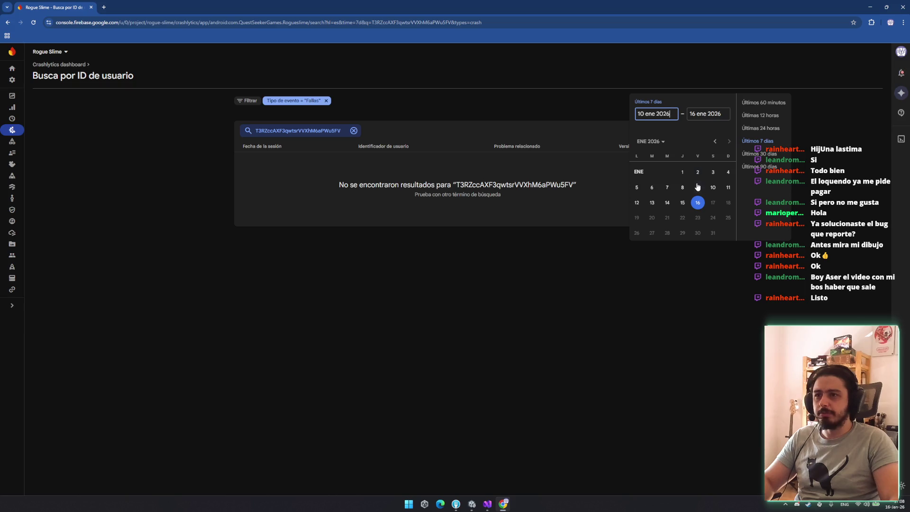
{"action": "left_click", "coordinate": [776, 154]}
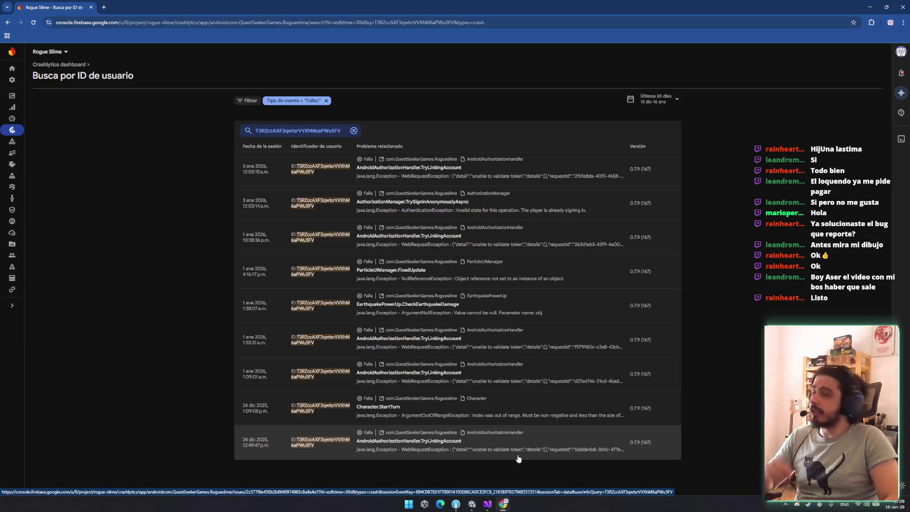
{"action": "left_click", "coordinate": [652, 100]}
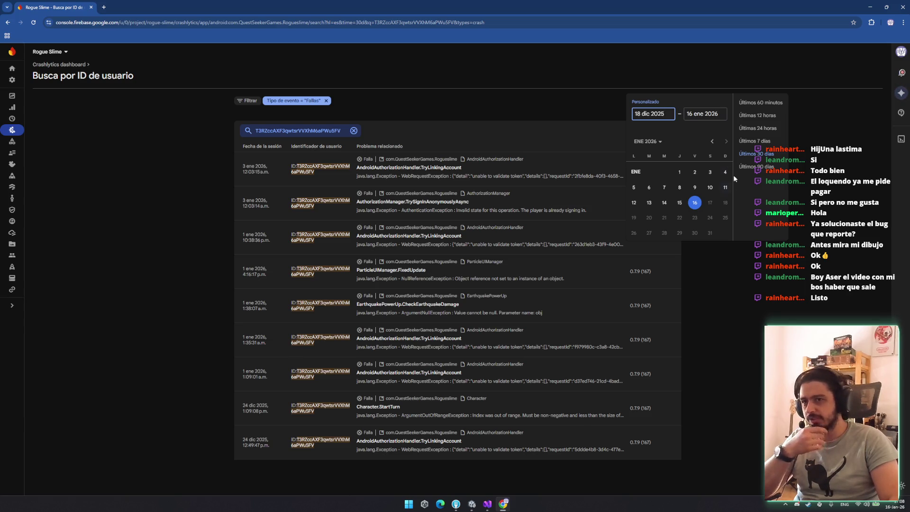
{"action": "left_click", "coordinate": [771, 145]}
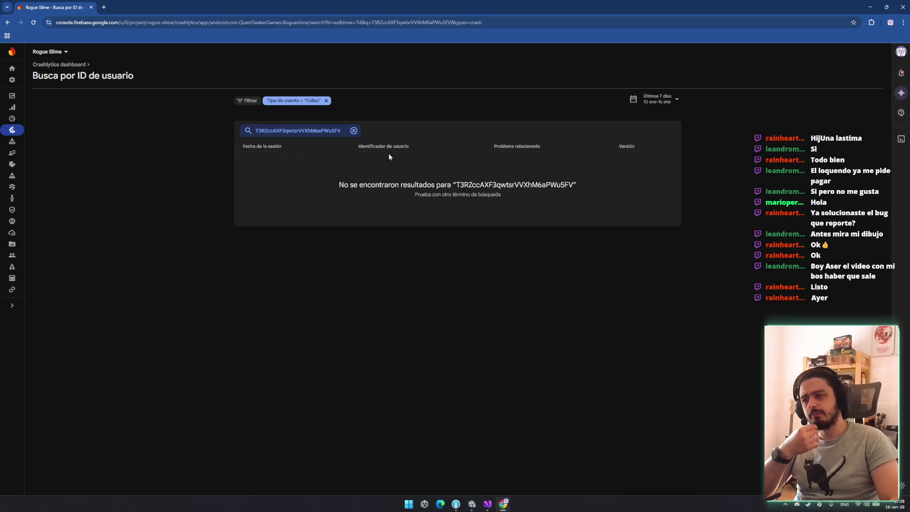
Remove the Fallas event-type filter, set the range to Últimos 90 días, and close the browser.
{"action": "triple_click", "coordinate": [425, 183]}
{"action": "left_click", "coordinate": [326, 100]}
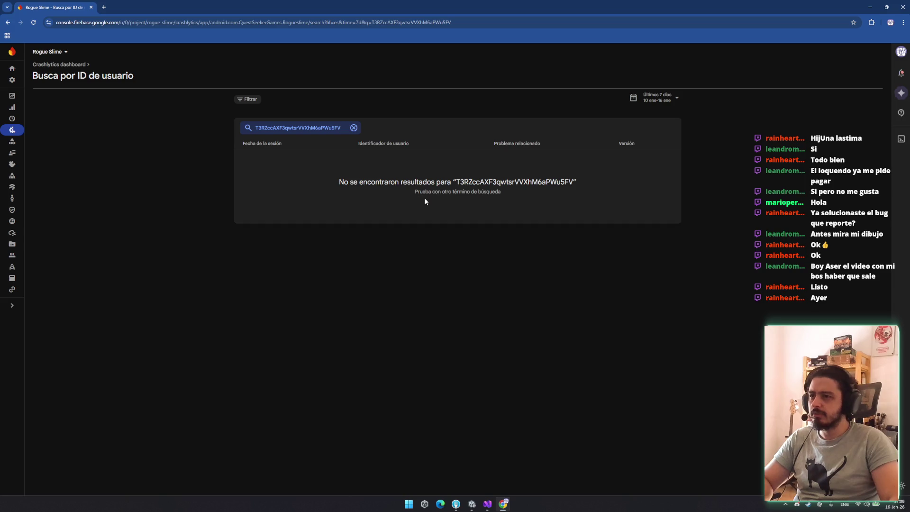
{"action": "left_click", "coordinate": [311, 128]}
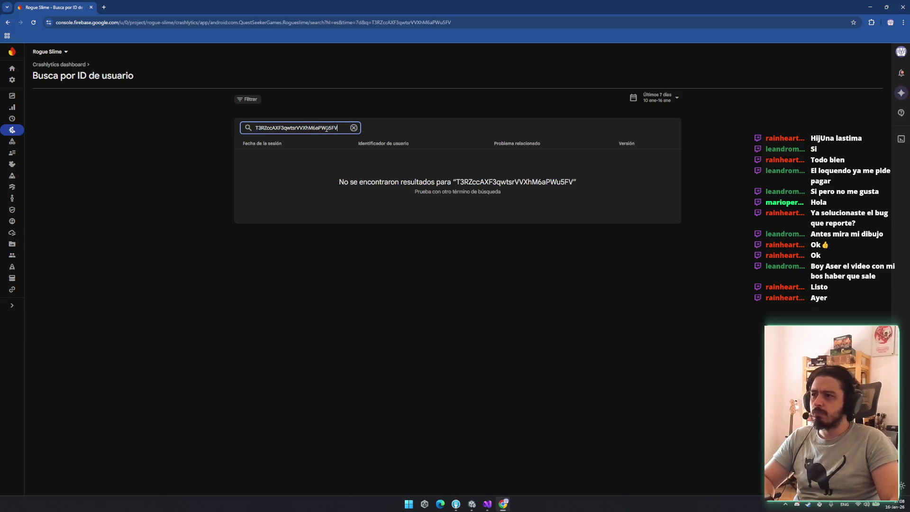
{"action": "left_click_drag", "start_coordinate": [422, 182], "coordinate": [428, 182]}
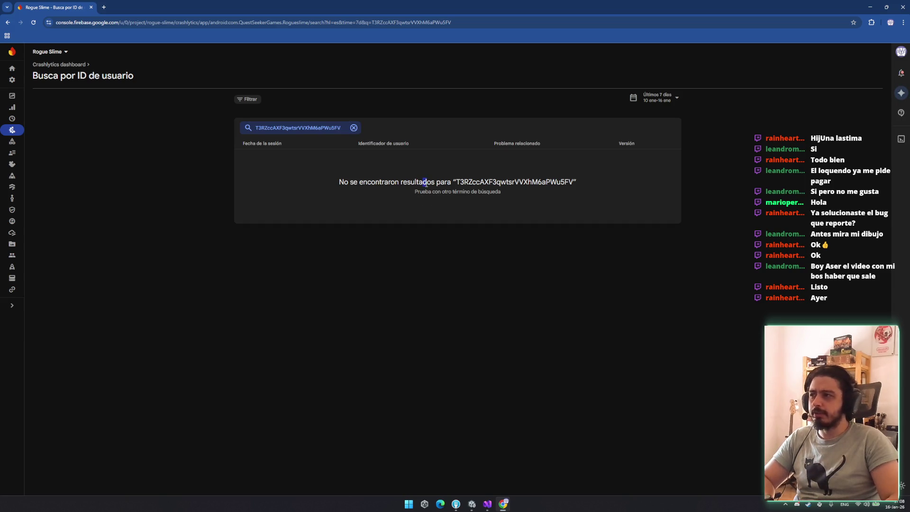
{"action": "left_click", "coordinate": [667, 99]}
{"action": "left_click", "coordinate": [759, 167]}
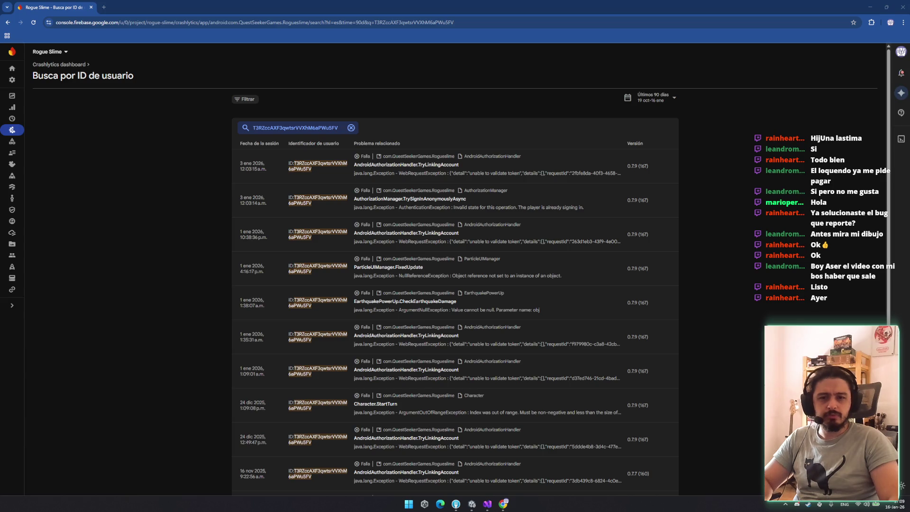
{"action": "key", "text": "ctrl+w"}
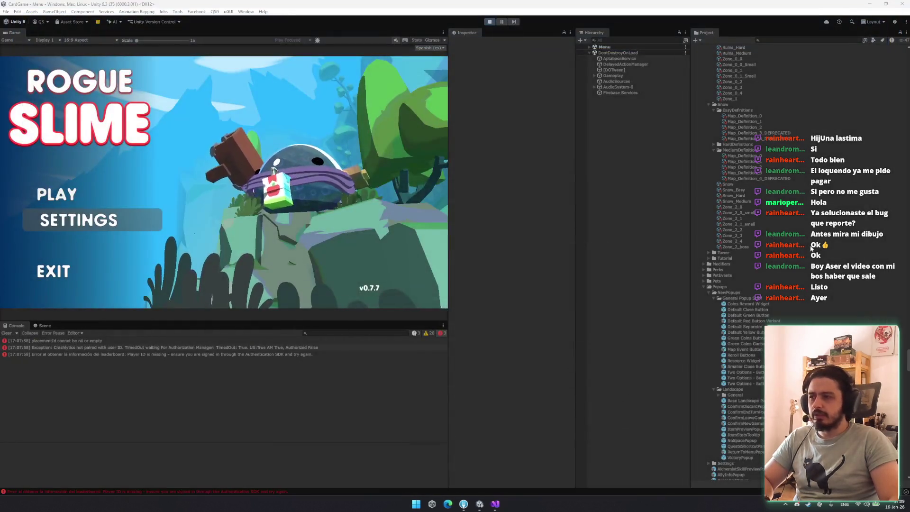
Press PLAY in the game's main menu to load the City scene with the Guerrero NV 1 panel.
{"action": "left_click", "coordinate": [78, 197]}
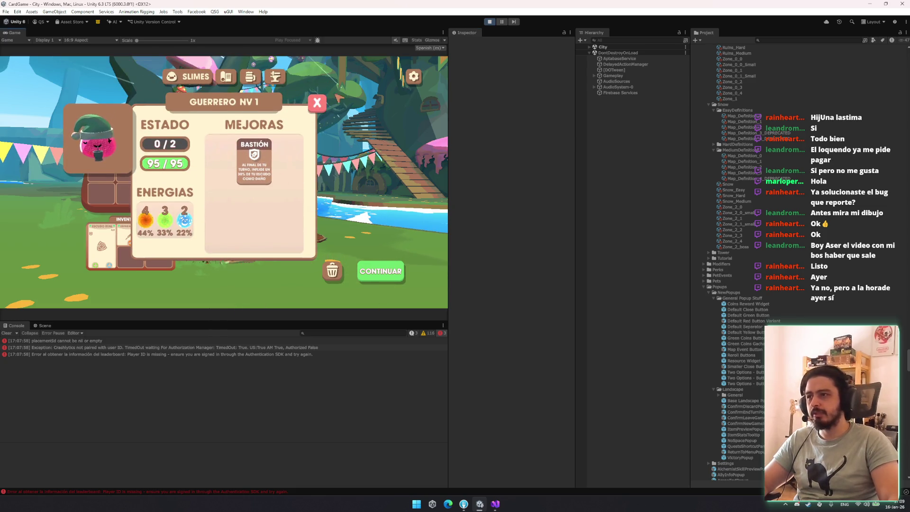
Filter the Hierarchy by 'tooltip', show an item tooltip, and inspect the second ItemStatsTooltip clone.
{"action": "left_click", "coordinate": [631, 41]}
{"action": "type", "text": "tooltip"}
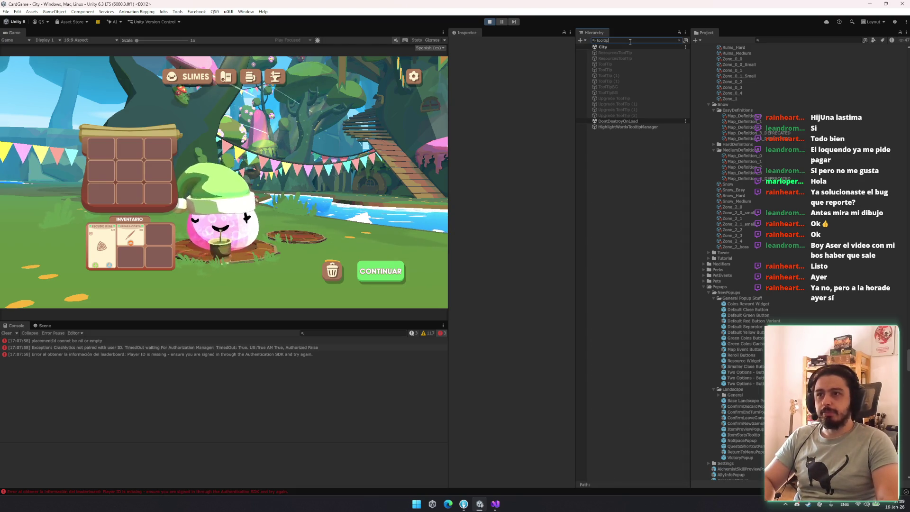
{"action": "left_click", "coordinate": [124, 235]}
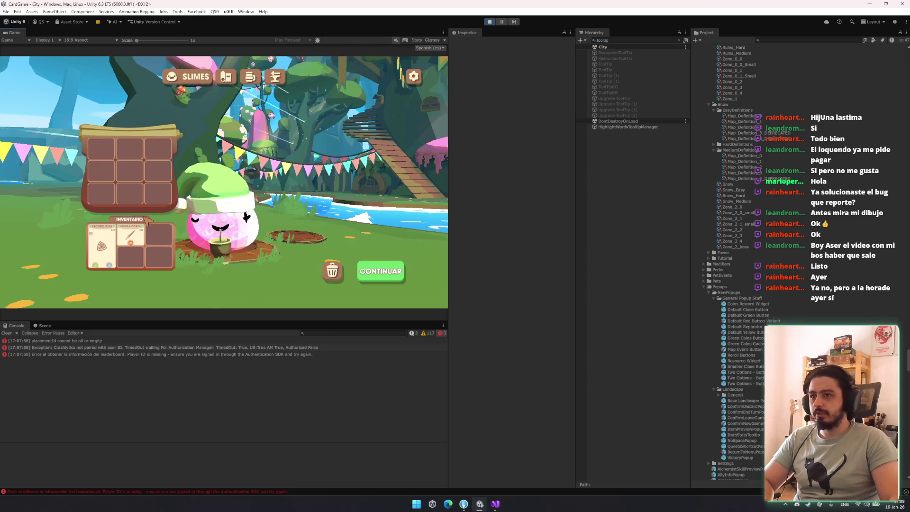
{"action": "mouse_move", "coordinate": [135, 240]}
{"action": "left_click", "coordinate": [620, 58]}
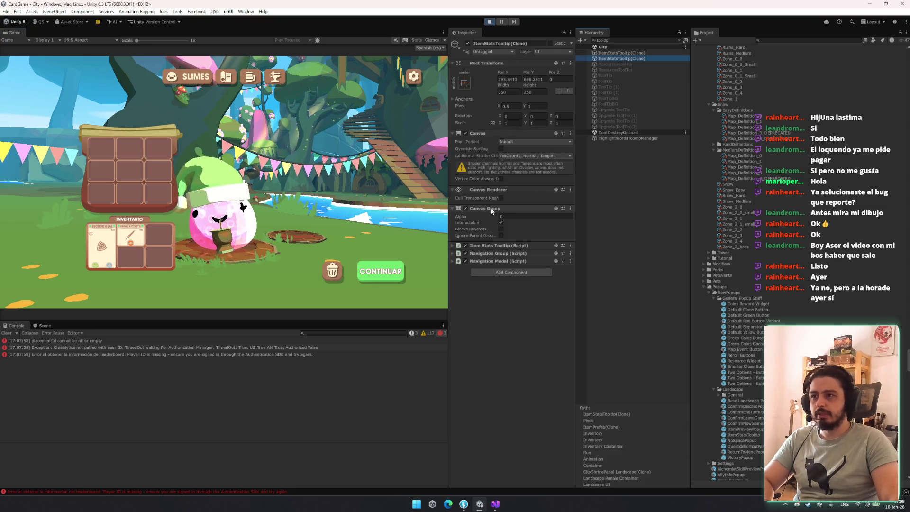
{"action": "left_click", "coordinate": [514, 143]}
{"action": "left_click", "coordinate": [642, 177]}
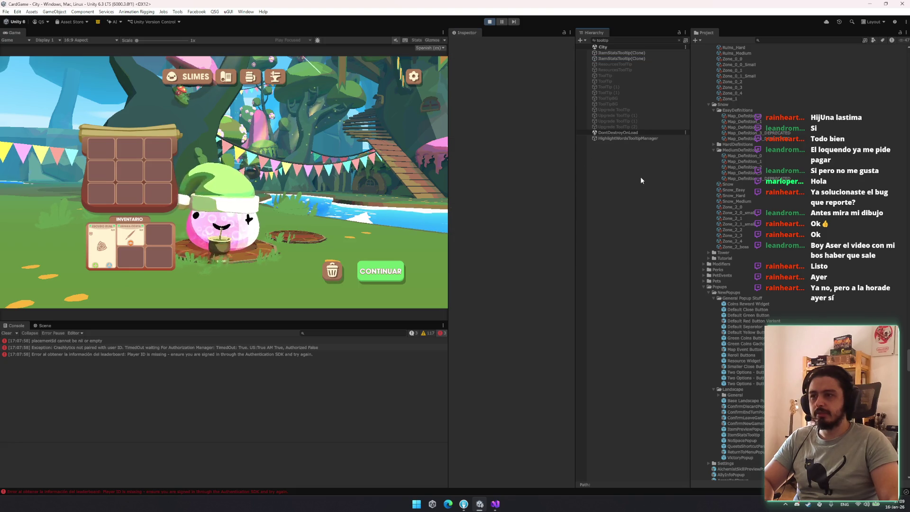
Search the Project panel for 'item' and stop play mode.
{"action": "left_click", "coordinate": [781, 41]}
{"action": "type", "text": "city"}
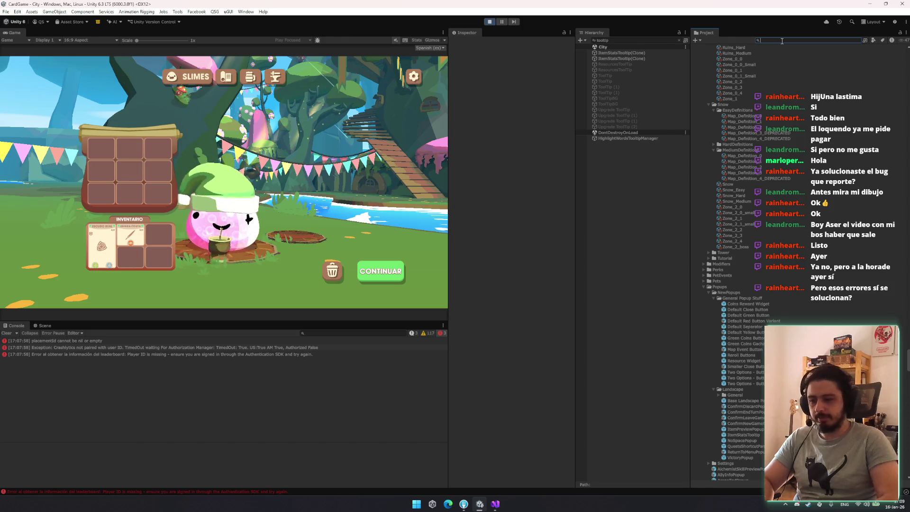
{"action": "key", "text": "BackSpace"}
{"action": "key", "text": "BackSpace"}
{"action": "key", "text": "BackSpace"}
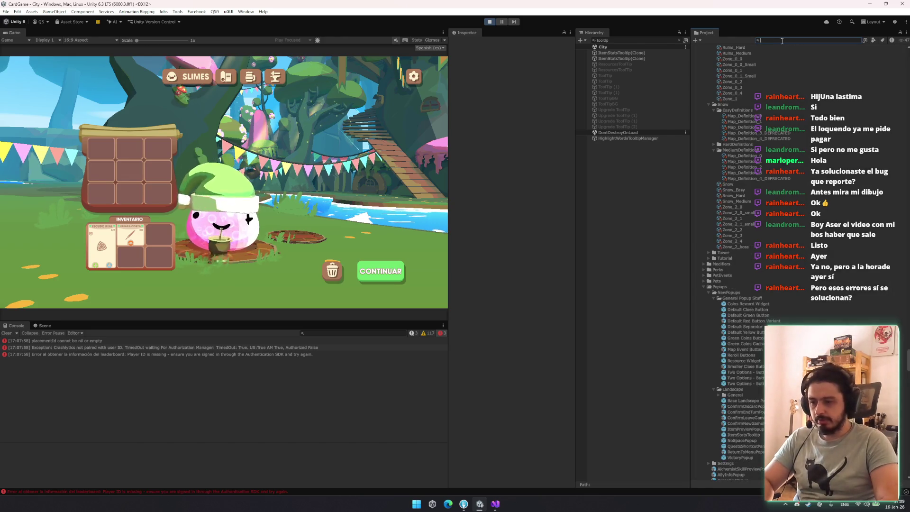
{"action": "type", "text": "item"}
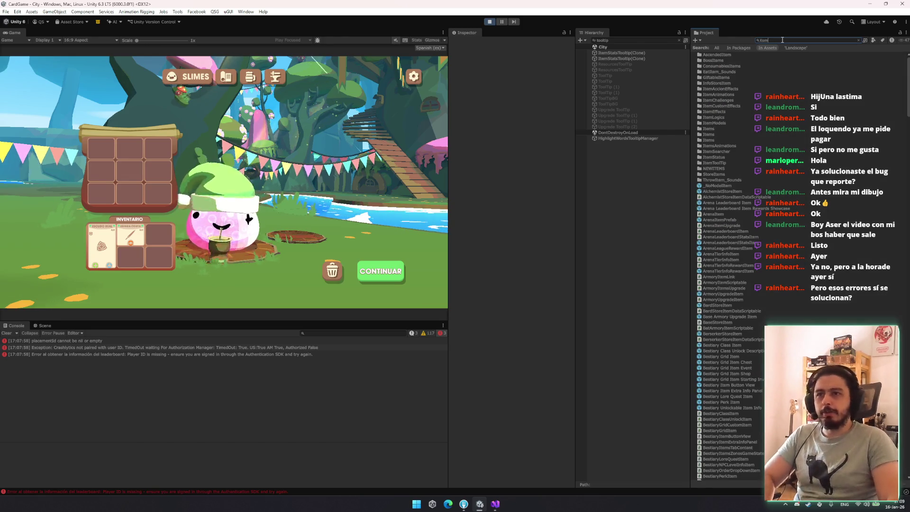
{"action": "left_click", "coordinate": [490, 22]}
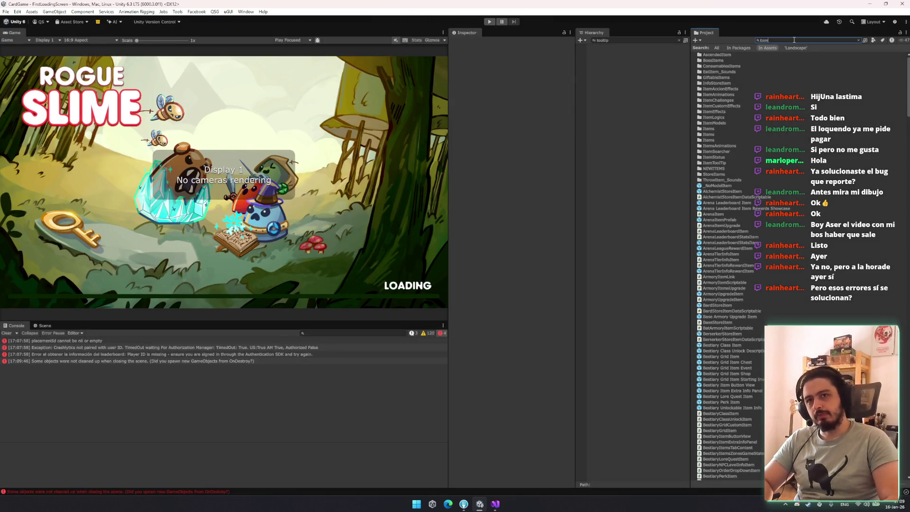
Narrow the Project search to 'itempre' and select the ItemPreviewPopup prefab.
{"action": "type", "text": "pre"}
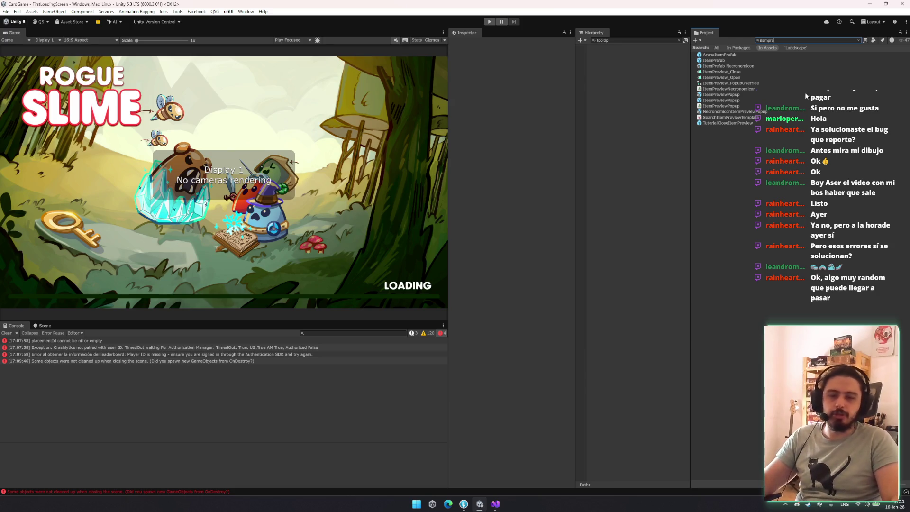
{"action": "left_click", "coordinate": [750, 100]}
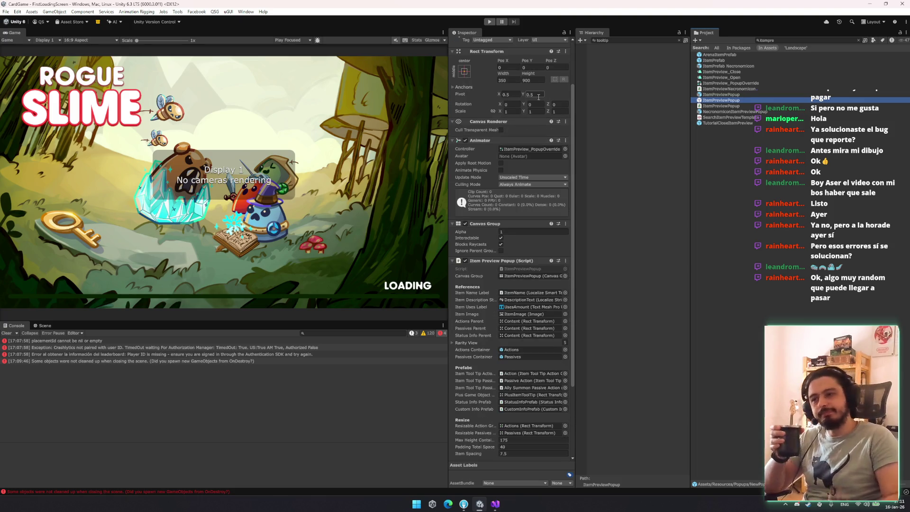
Add a Canvas to ItemPreviewPopup with Render Mode Screen Space - Overlay and Sort Order 999.
{"action": "scroll", "coordinate": [552, 194], "scroll_direction": "down", "scroll_amount": 3}
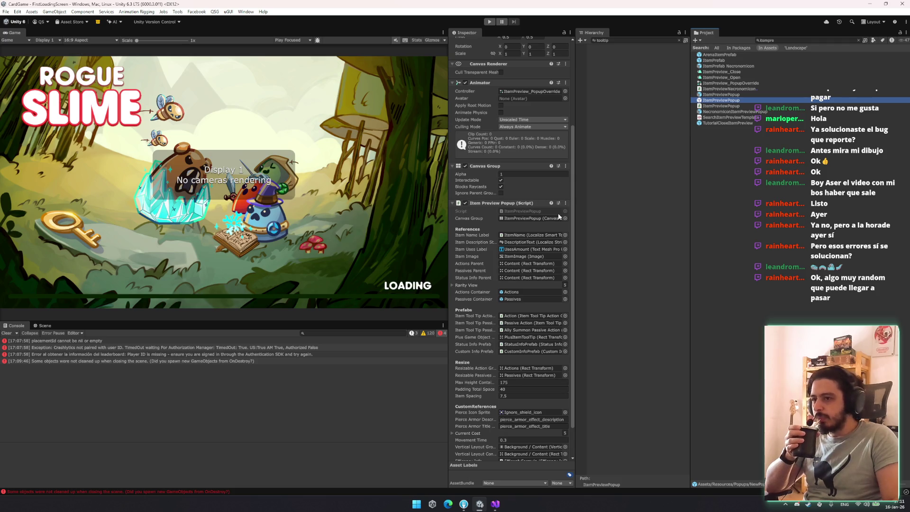
{"action": "scroll", "coordinate": [547, 147], "scroll_direction": "up", "scroll_amount": 2}
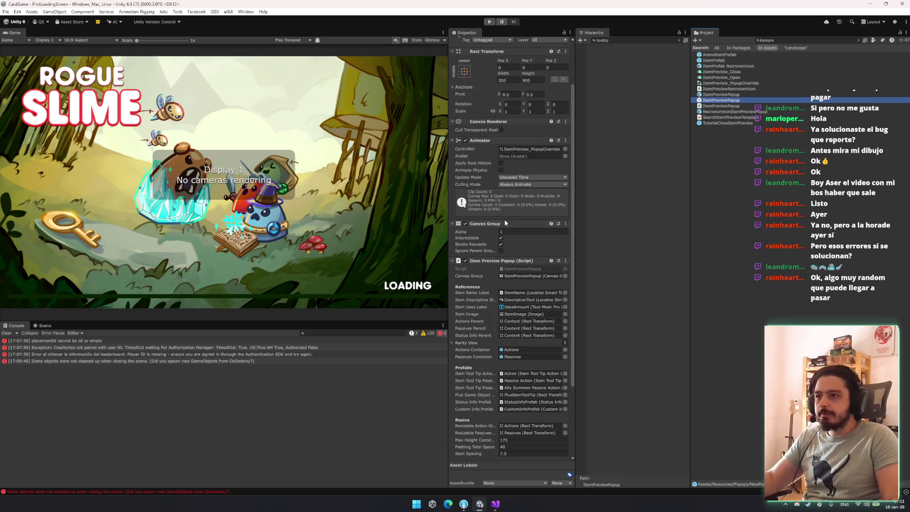
{"action": "left_click", "coordinate": [503, 260]}
{"action": "left_click", "coordinate": [521, 349]}
{"action": "type", "text": "canvas"}
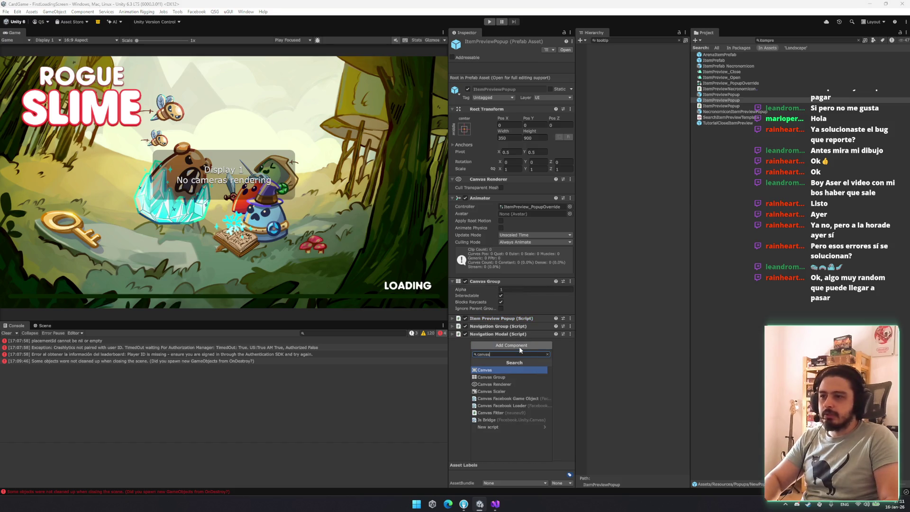
{"action": "key", "text": "Return"}
{"action": "left_click", "coordinate": [531, 350]}
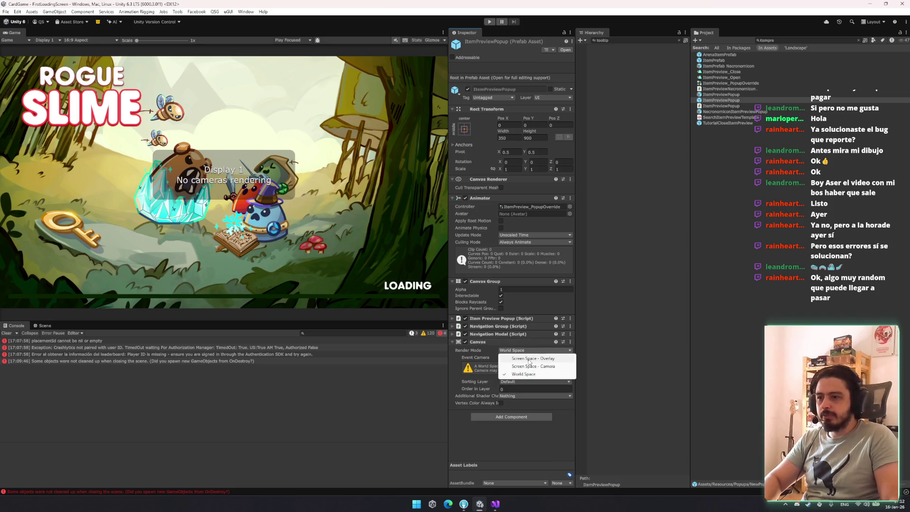
{"action": "left_click", "coordinate": [529, 359]}
{"action": "left_click", "coordinate": [527, 366]}
{"action": "type", "text": "999"}
{"action": "left_click", "coordinate": [720, 61]}
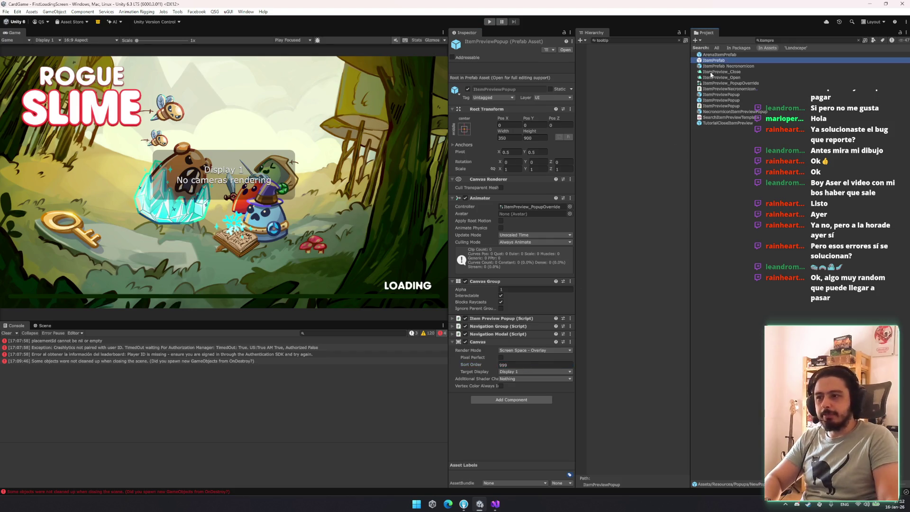
Check ItemPrefab's Tooltip Handler and open the ItemStatsTooltip prefab it references.
{"action": "scroll", "coordinate": [497, 362], "scroll_direction": "down", "scroll_amount": 5}
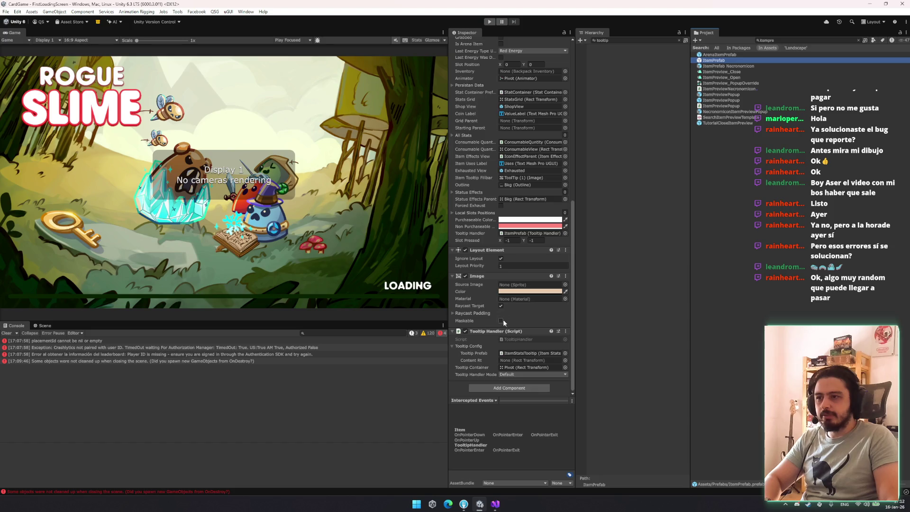
{"action": "scroll", "coordinate": [505, 324], "scroll_direction": "up", "scroll_amount": 6}
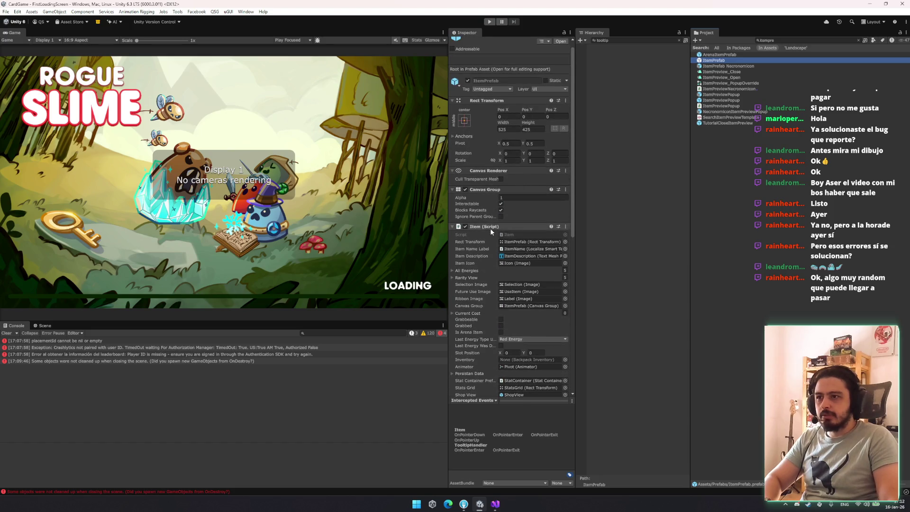
{"action": "left_click", "coordinate": [490, 227]}
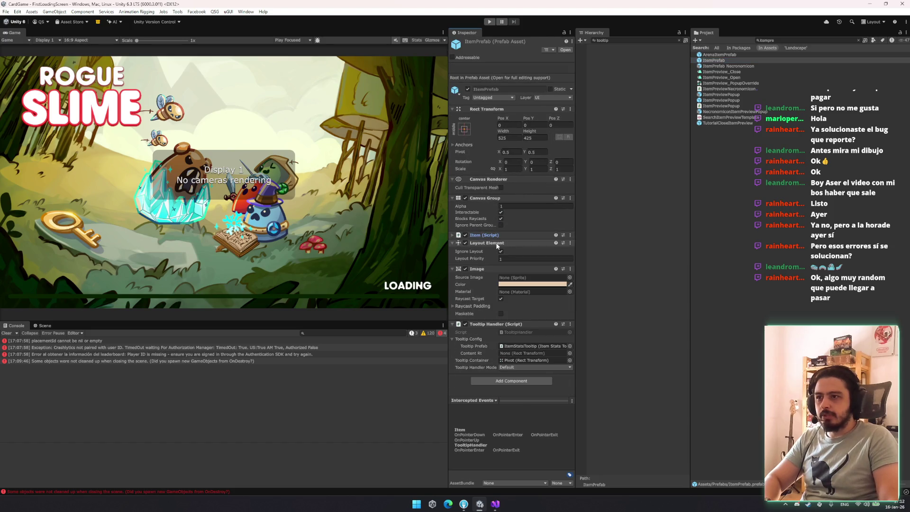
{"action": "left_click", "coordinate": [558, 346]}
{"action": "double_click", "coordinate": [550, 346]}
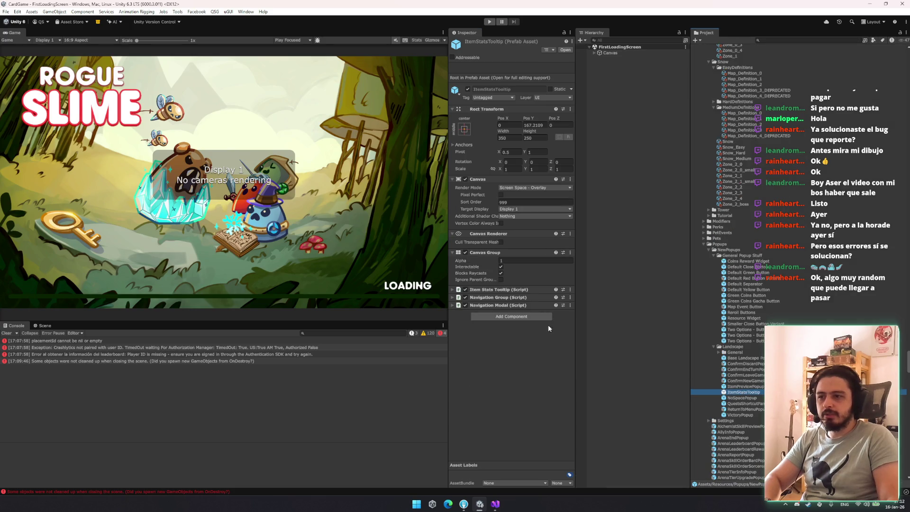
Remove the Canvas from ItemPreviewPopup, return to ItemStatsTooltip, and start a game in play mode.
{"action": "key", "text": "Up"}
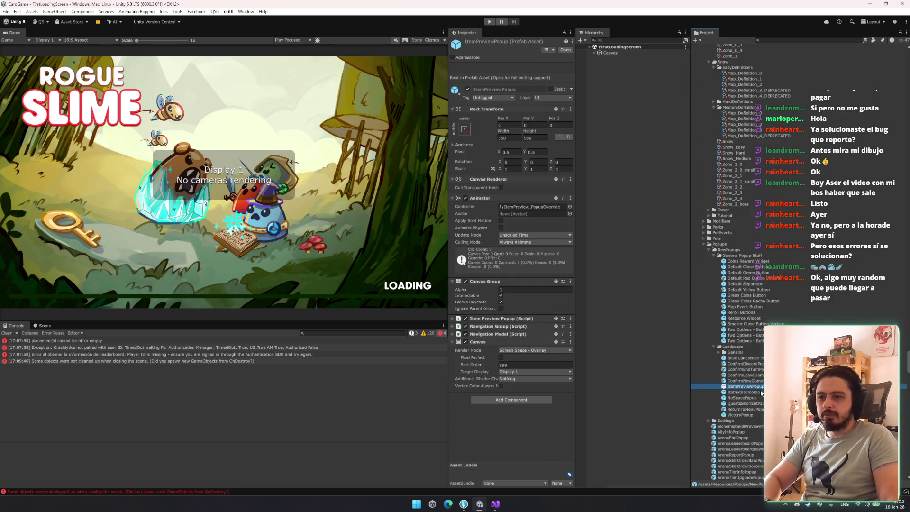
{"action": "right_click", "coordinate": [491, 341]}
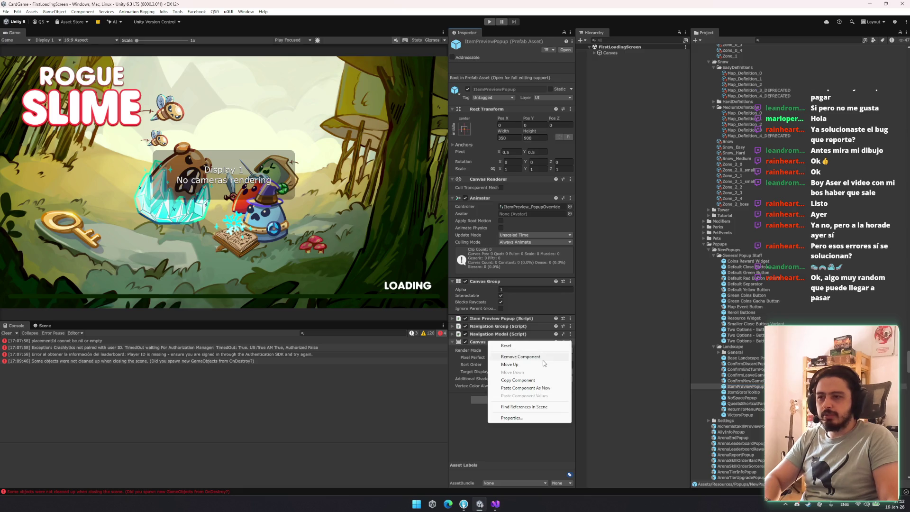
{"action": "left_click", "coordinate": [544, 360]}
{"action": "key", "text": "Down"}
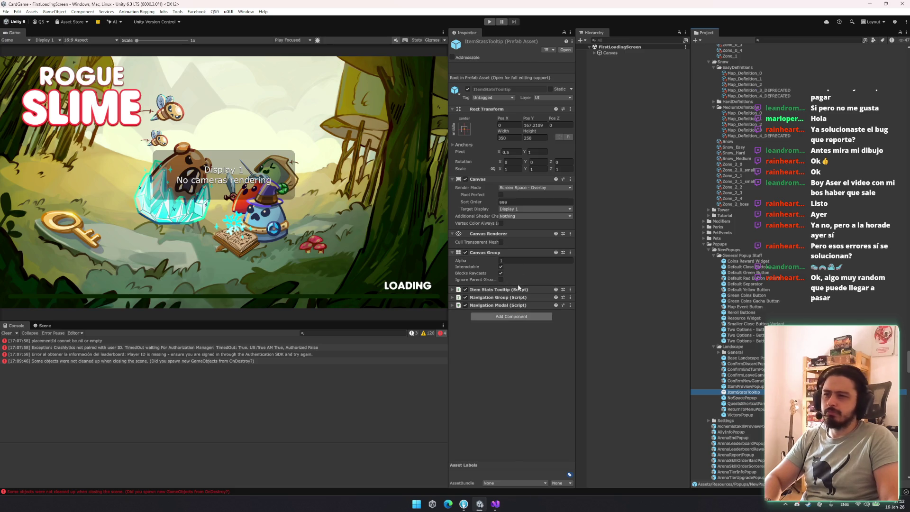
{"action": "left_click", "coordinate": [489, 22]}
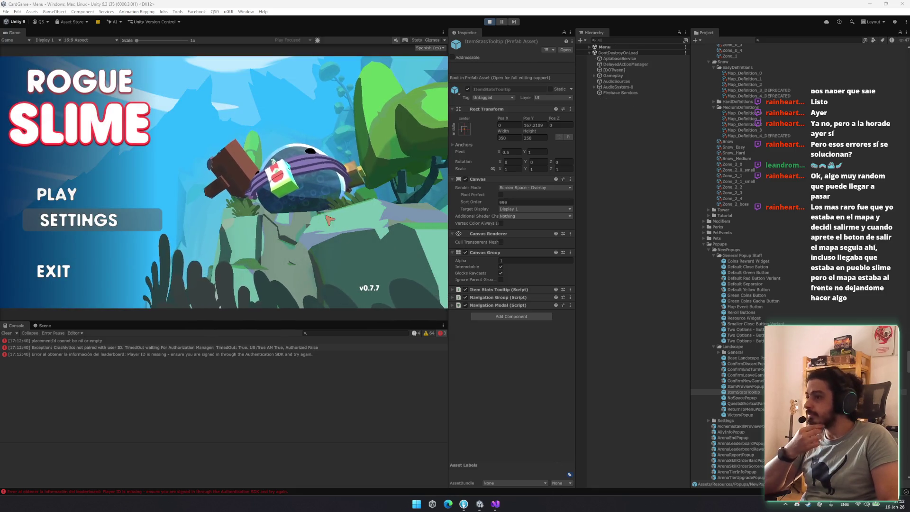
{"action": "left_click", "coordinate": [93, 203]}
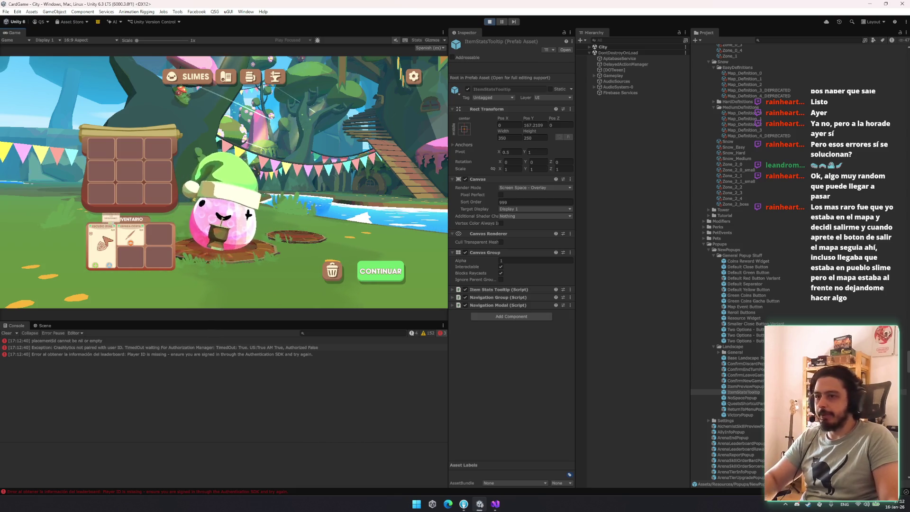
Filter the Hierarchy to 'itemstats' and select the first ItemStatsTooltip clone.
{"action": "left_click", "coordinate": [604, 40]}
{"action": "type", "text": "ui"}
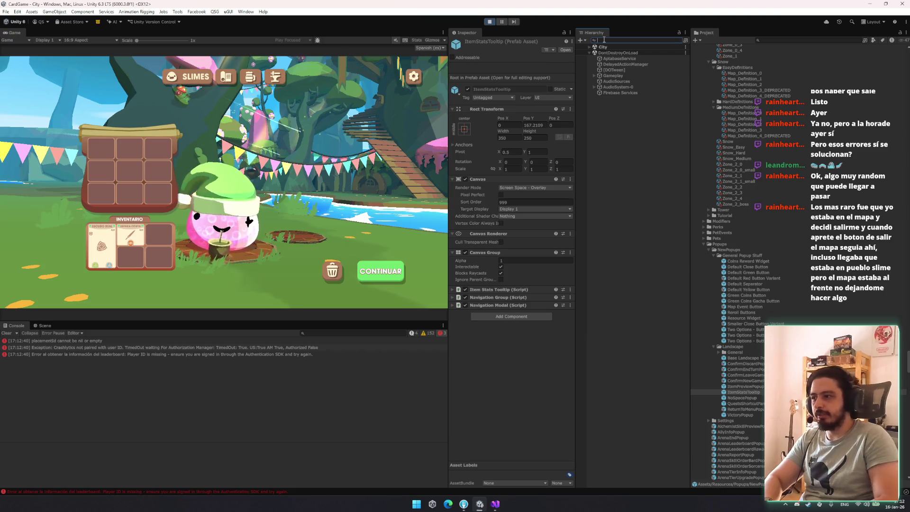
{"action": "key", "text": "BackSpace"}
{"action": "key", "text": "BackSpace"}
{"action": "type", "text": "ItemPre"}
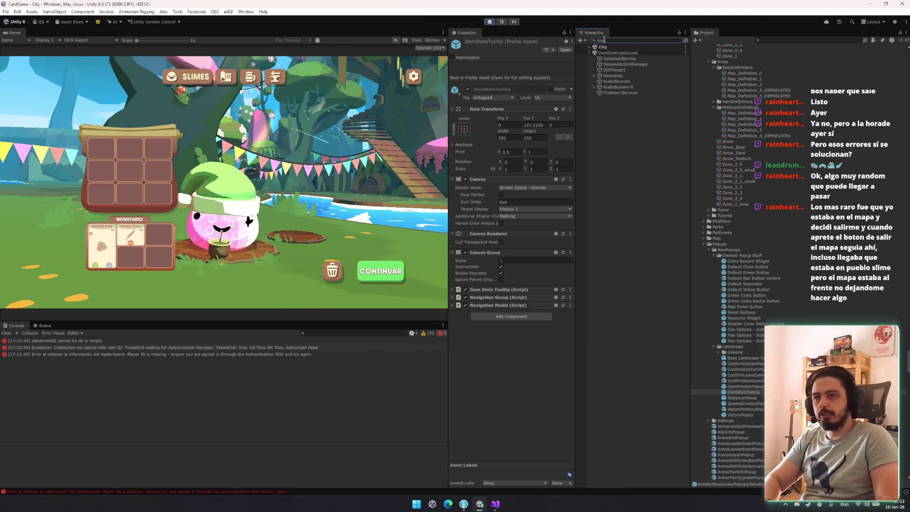
{"action": "key", "text": "BackSpace"}
{"action": "key", "text": "BackSpace"}
{"action": "key", "text": "BackSpace"}
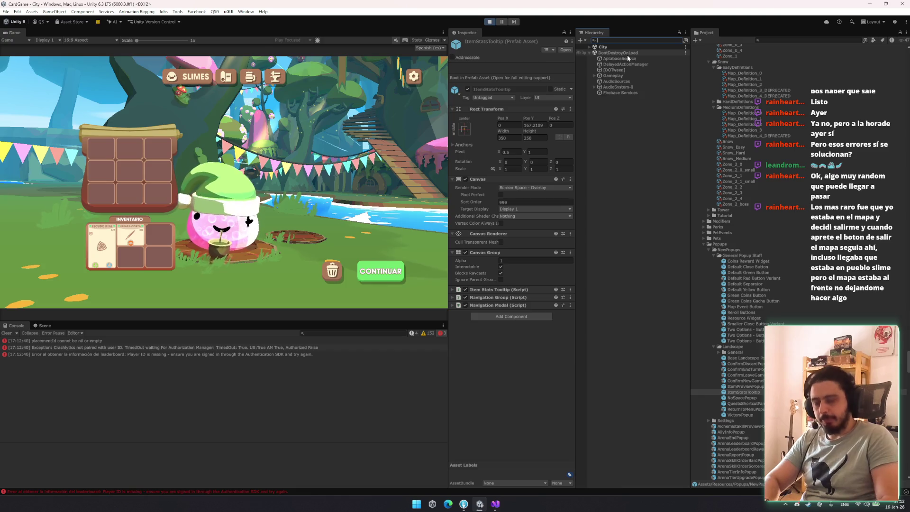
{"action": "type", "text": "mstats"}
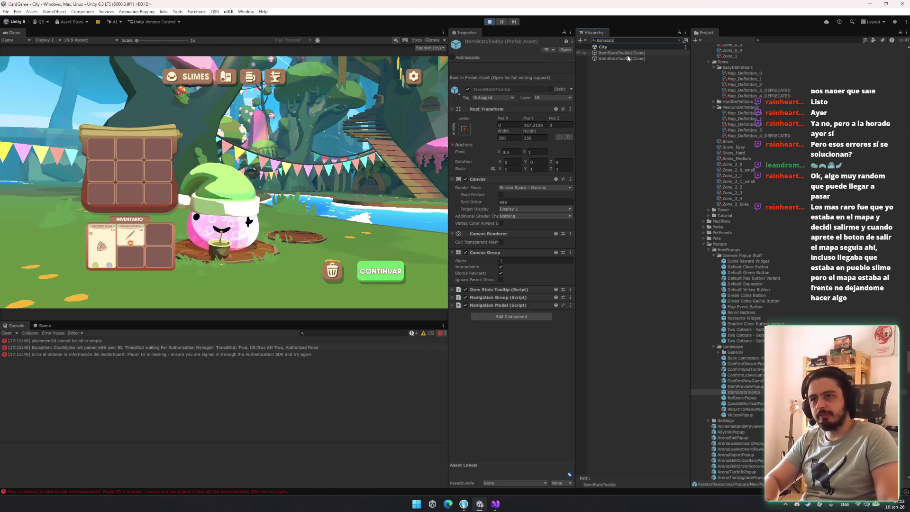
{"action": "left_click", "coordinate": [627, 54]}
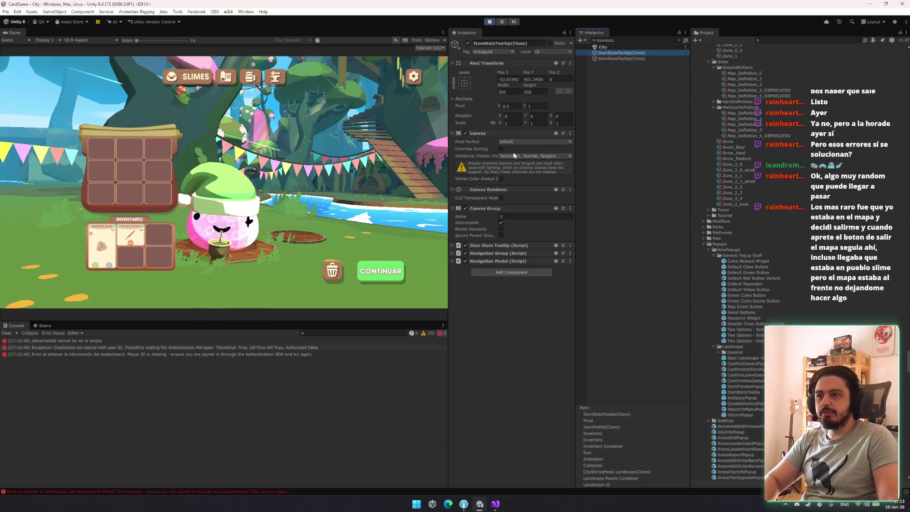
Keep Pixel Perfect on Inherit, enable Override Sorting, and test the tooltip over inventory items.
{"action": "left_click", "coordinate": [520, 142]}
{"action": "left_click", "coordinate": [536, 180]}
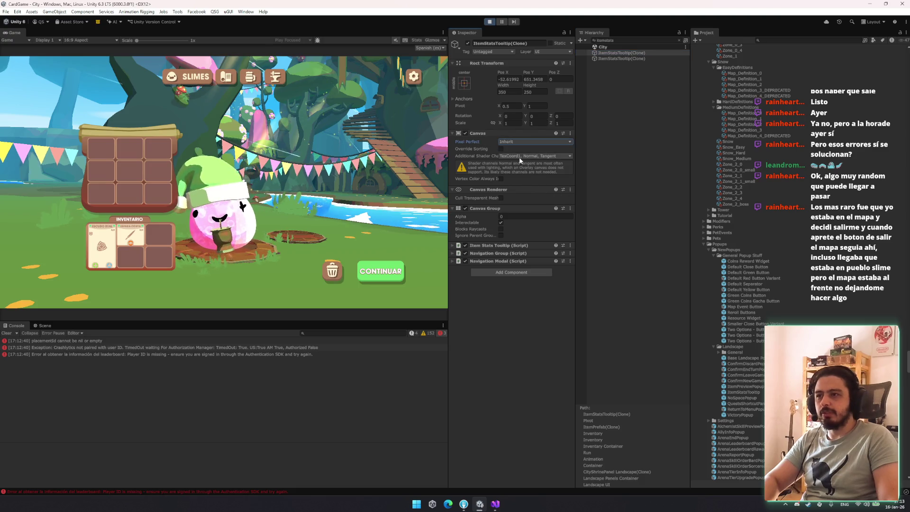
{"action": "left_click", "coordinate": [501, 149]}
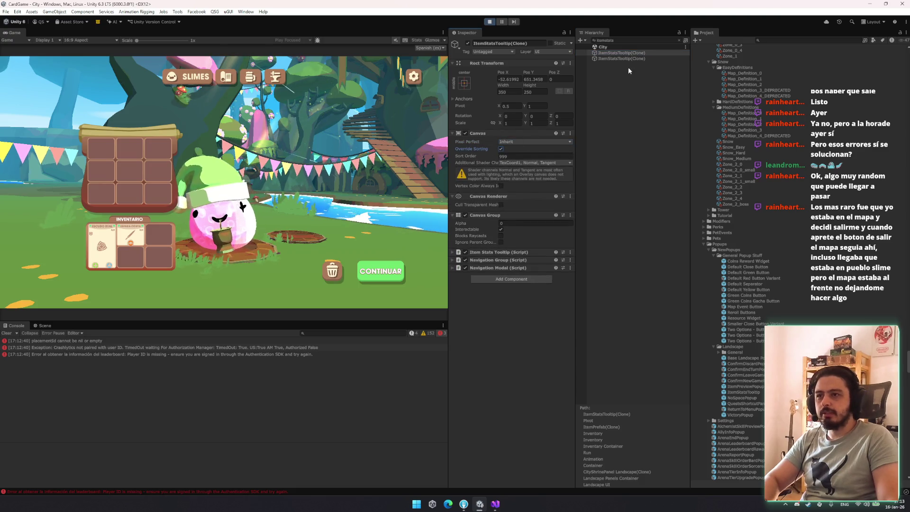
{"action": "left_click", "coordinate": [130, 228]}
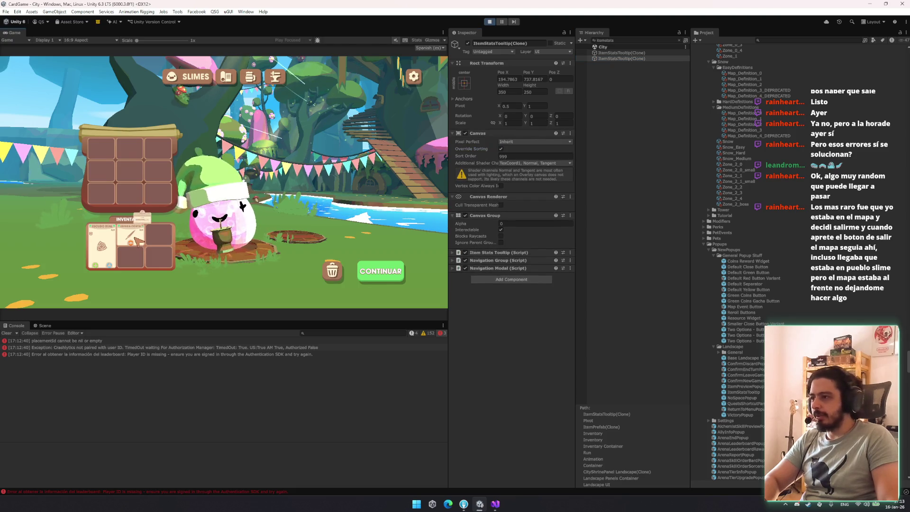
{"action": "left_click", "coordinate": [101, 246]}
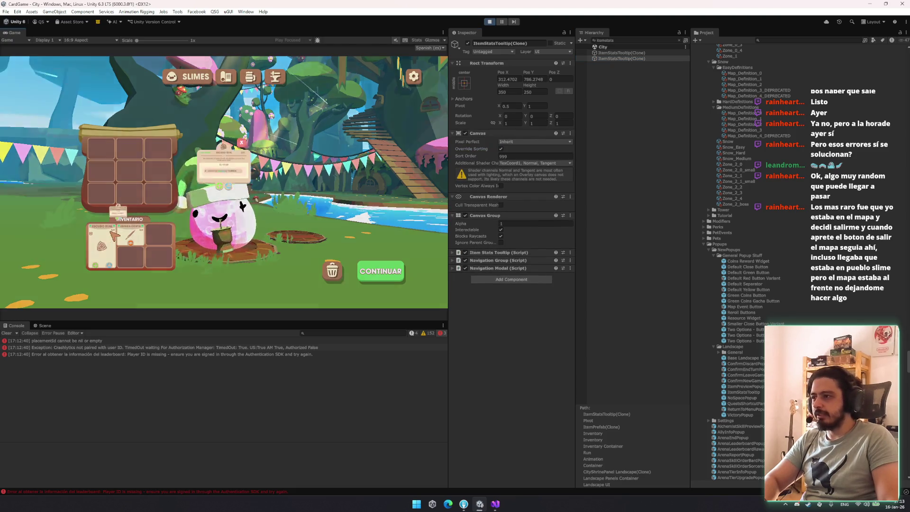
{"action": "left_click", "coordinate": [143, 236]}
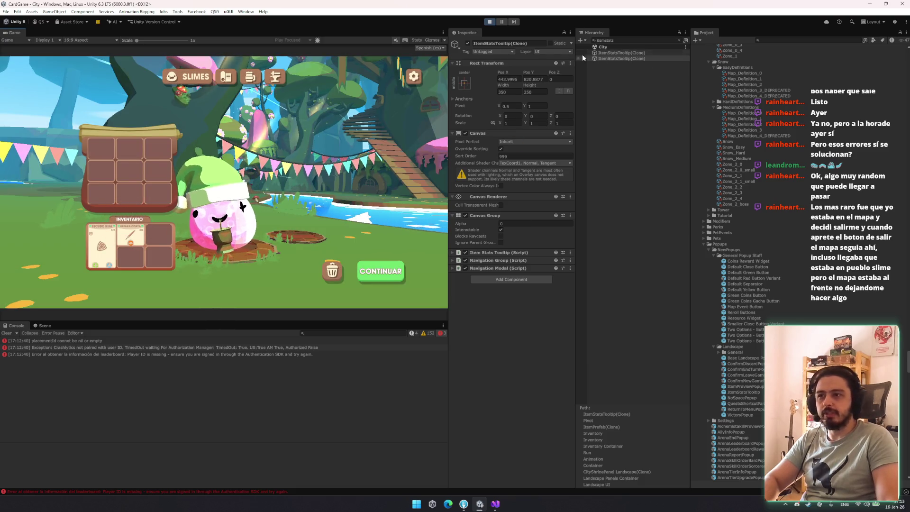
Copy the clone's Canvas component settings and stop play mode.
{"action": "right_click", "coordinate": [497, 134]}
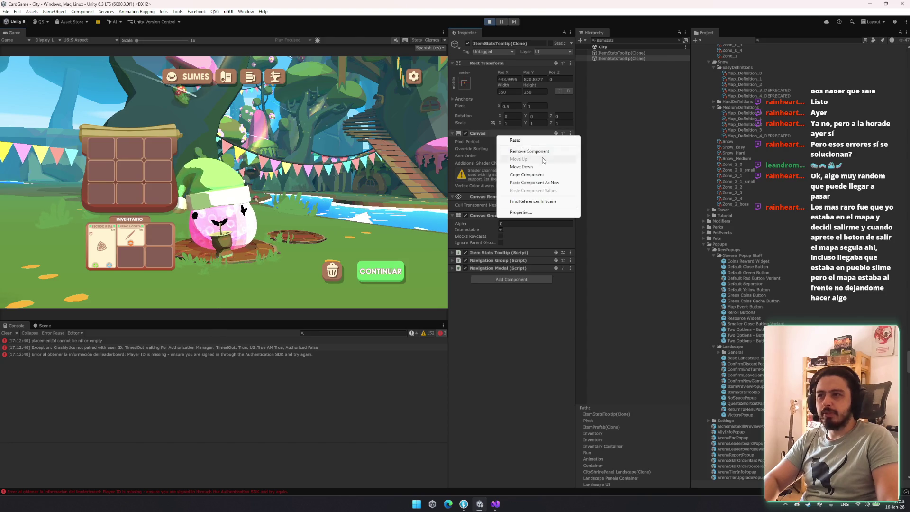
{"action": "left_click", "coordinate": [541, 175]}
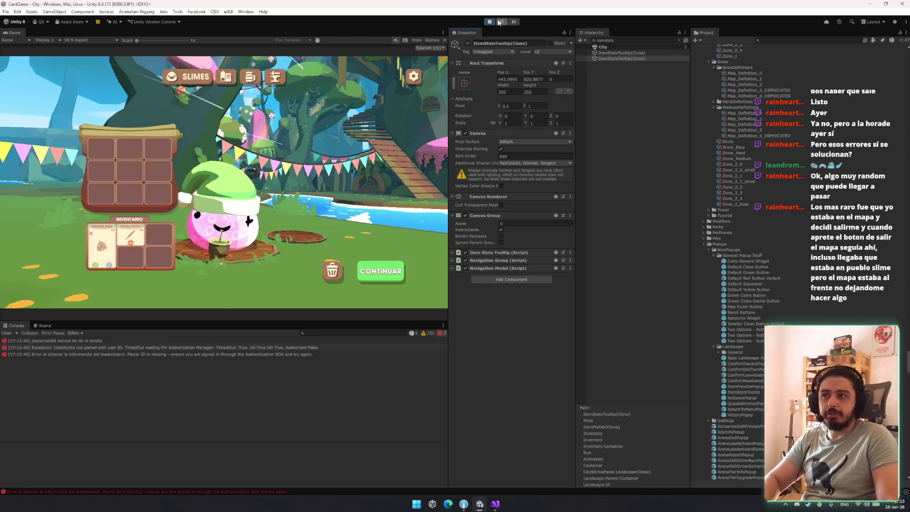
{"action": "key", "text": "ctrl+p"}
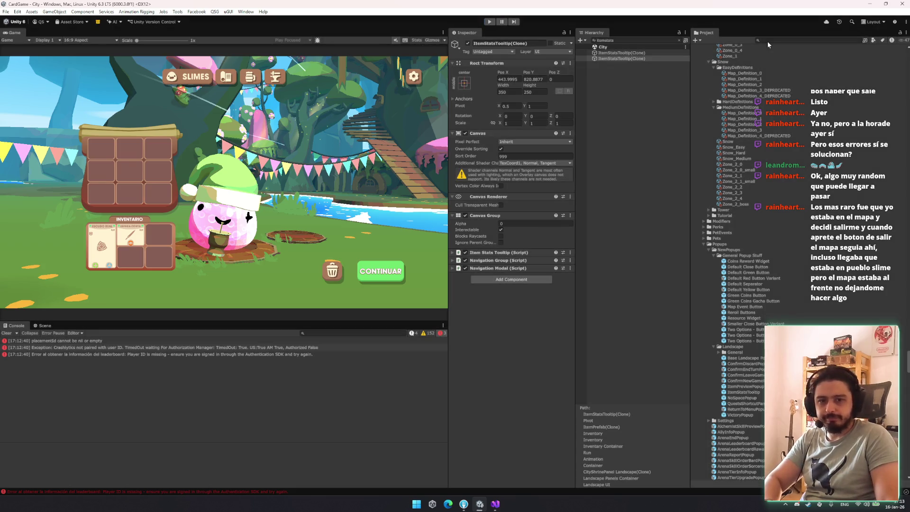
{"action": "left_click", "coordinate": [663, 509]}
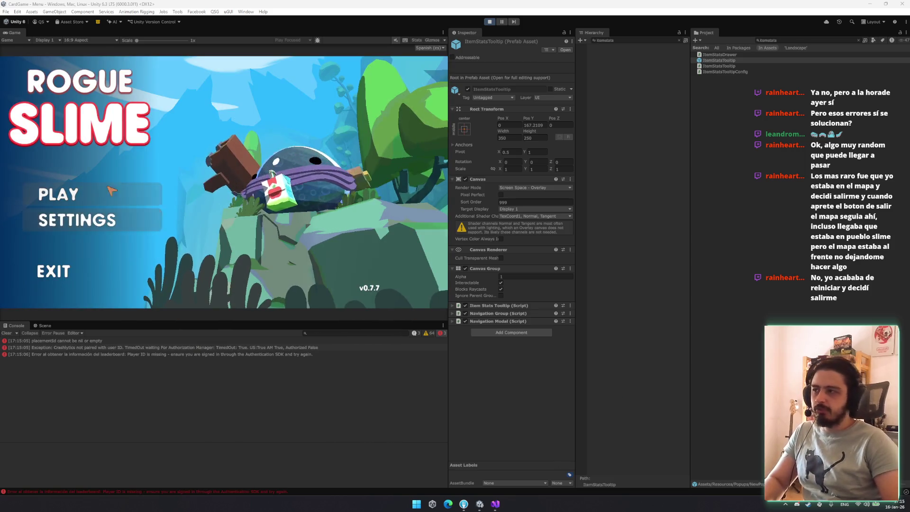
Start a new game and open then close the Espada Corta item popup.
{"action": "left_click", "coordinate": [99, 191]}
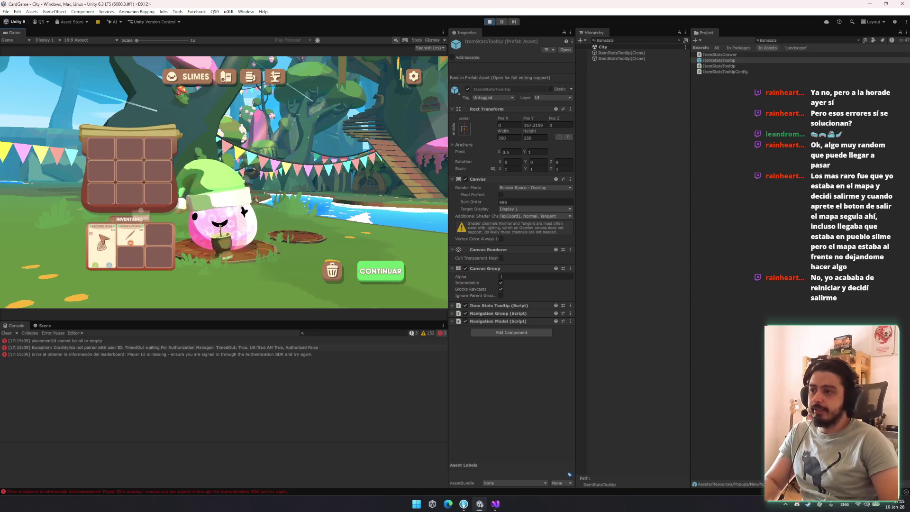
{"action": "left_click", "coordinate": [136, 241]}
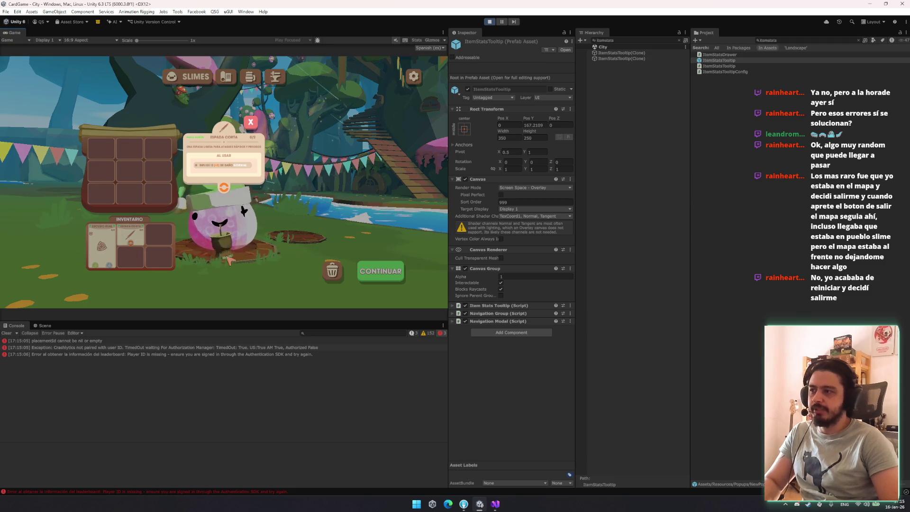
{"action": "left_click", "coordinate": [142, 171]}
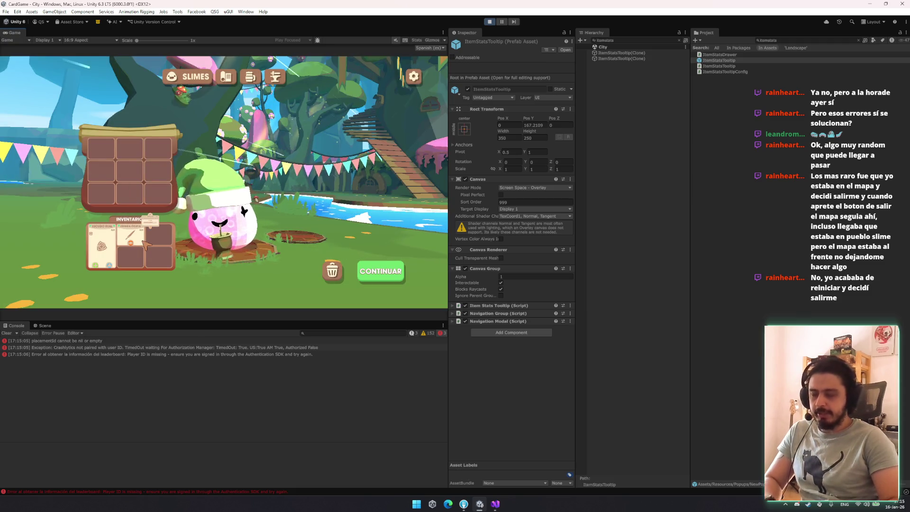
Select the second ItemStatsTooltip clone and show the Scene view beneath the Game view.
{"action": "left_click", "coordinate": [627, 41]}
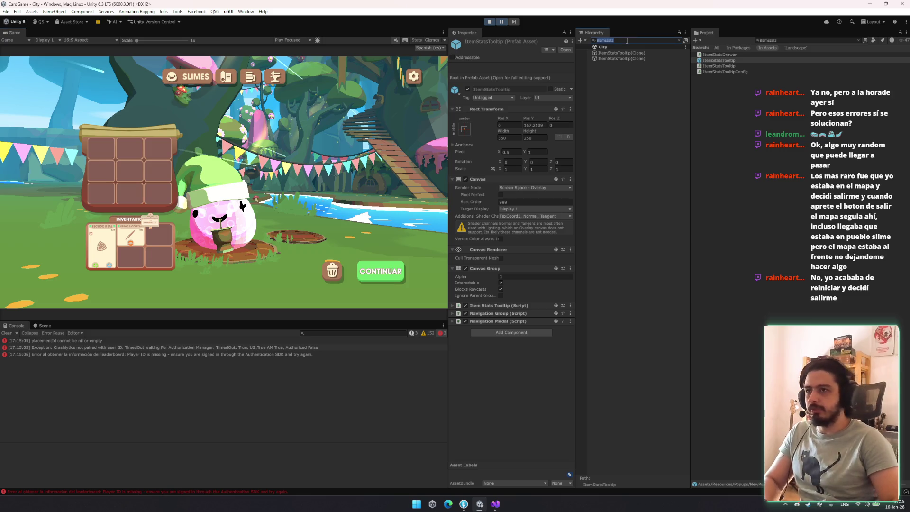
{"action": "left_click", "coordinate": [633, 59]}
{"action": "left_click", "coordinate": [45, 325]}
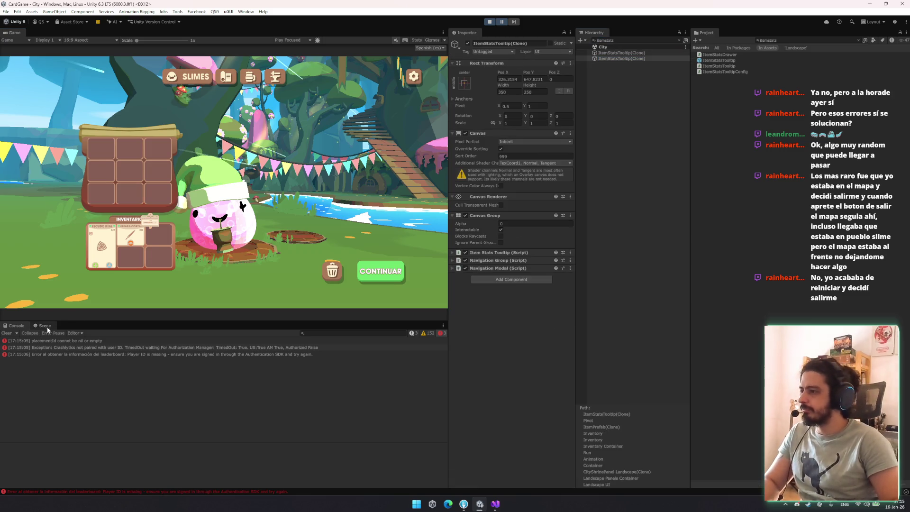
{"action": "left_click_drag", "start_coordinate": [150, 240], "coordinate": [150, 239]}
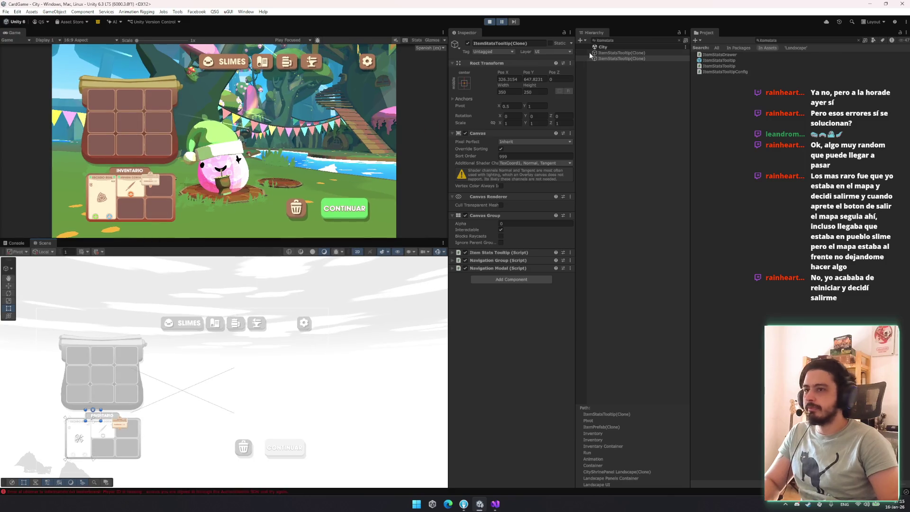
Frame the second tooltip clone, widen Base Content, then undo the width change back to 350.
{"action": "double_click", "coordinate": [614, 53]}
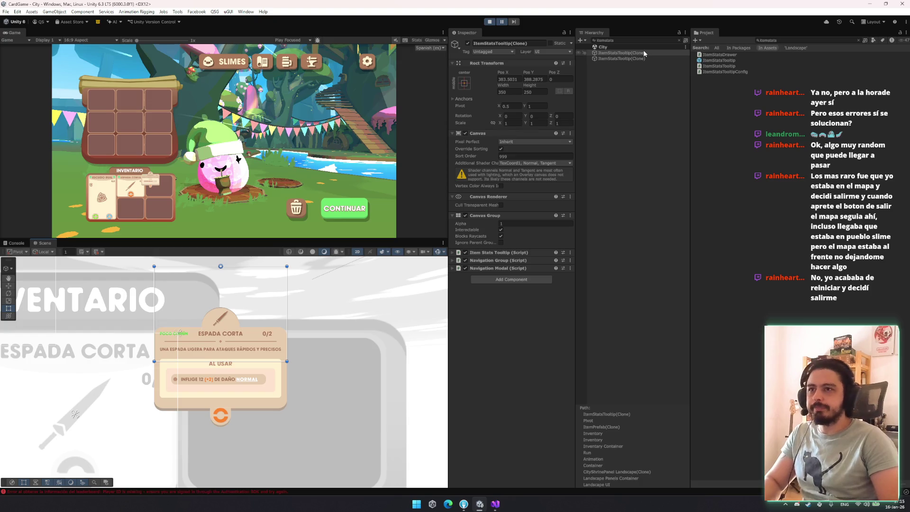
{"action": "key", "text": "Escape"}
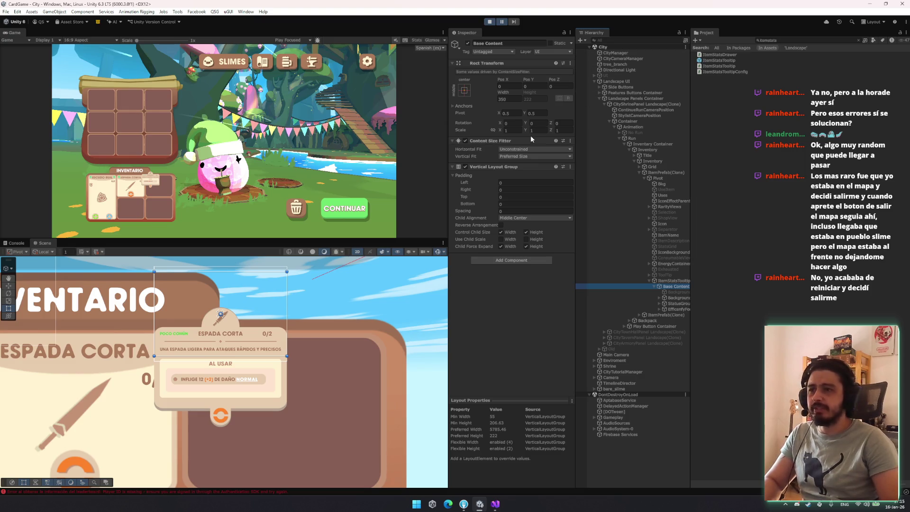
{"action": "scroll", "coordinate": [353, 338], "scroll_direction": "down", "scroll_amount": 6}
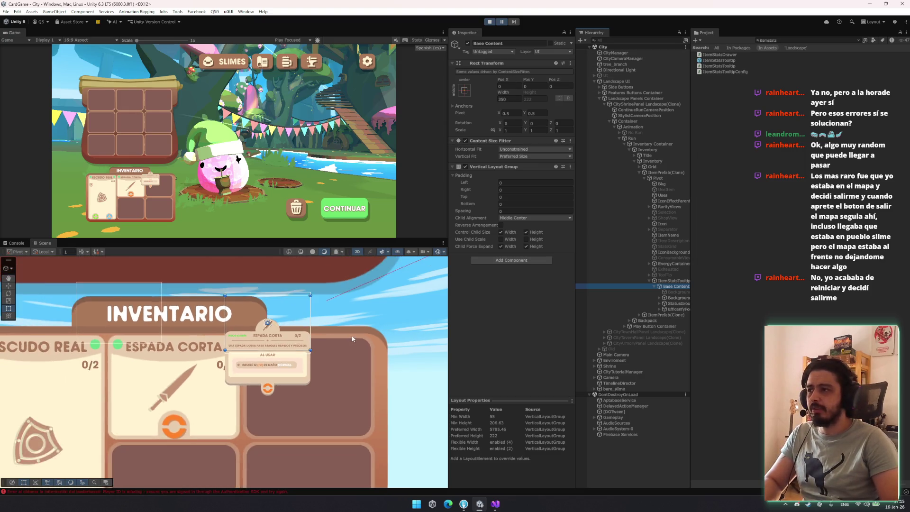
{"action": "left_click_drag", "start_coordinate": [327, 313], "coordinate": [405, 317]}
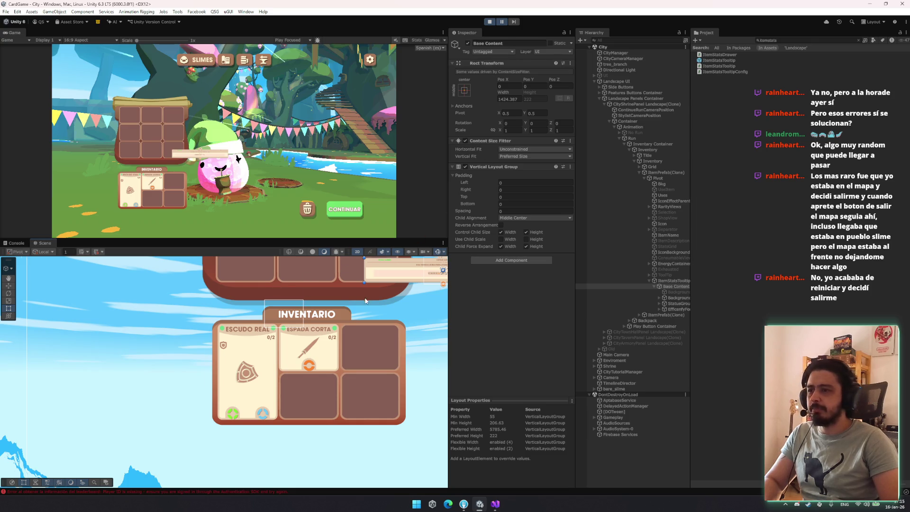
{"action": "key", "text": "ctrl+z"}
{"action": "key", "text": "ctrl+s"}
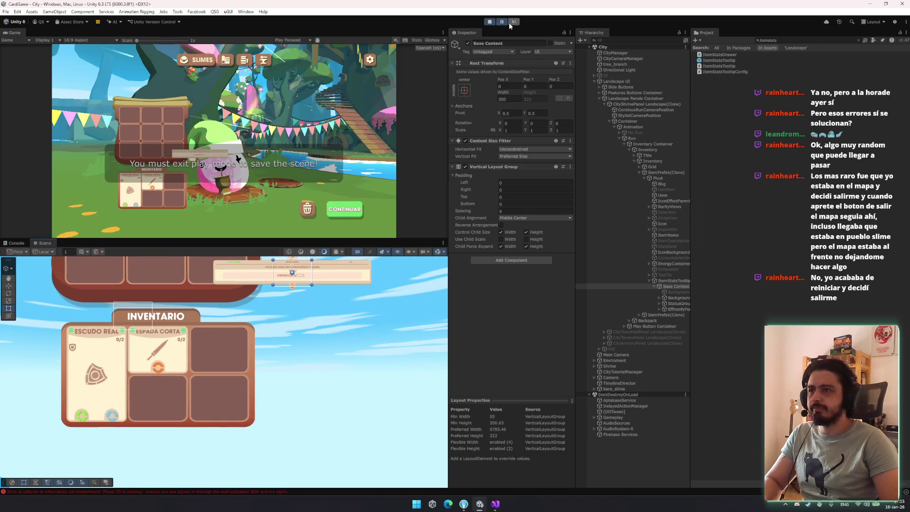
Switch to the scale tool and step the paused game forward several frames.
{"action": "scroll", "coordinate": [345, 263], "scroll_direction": "up", "scroll_amount": 5}
{"action": "scroll", "coordinate": [313, 352], "scroll_direction": "down", "scroll_amount": 3}
{"action": "scroll", "coordinate": [313, 351], "scroll_direction": "down", "scroll_amount": 1}
{"action": "key", "text": "r"}
{"action": "left_click", "coordinate": [519, 21]}
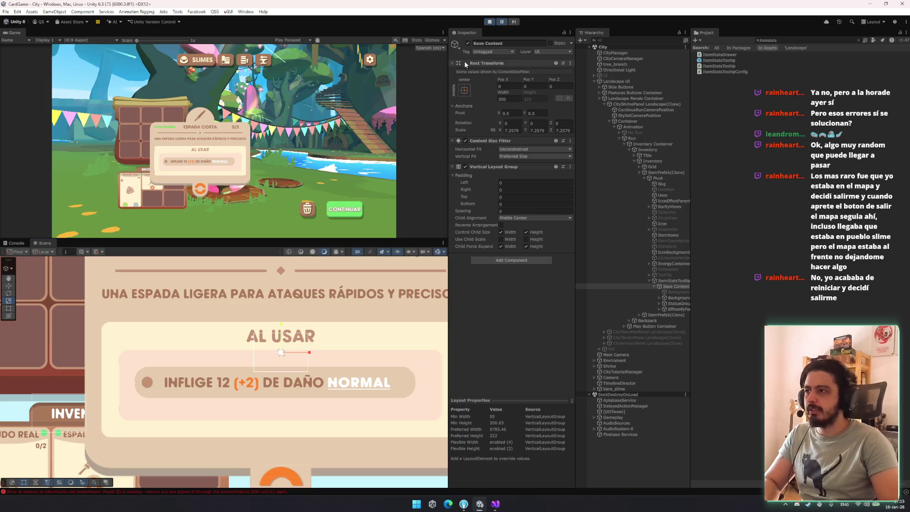
{"action": "scroll", "coordinate": [300, 350], "scroll_direction": "down", "scroll_amount": 2}
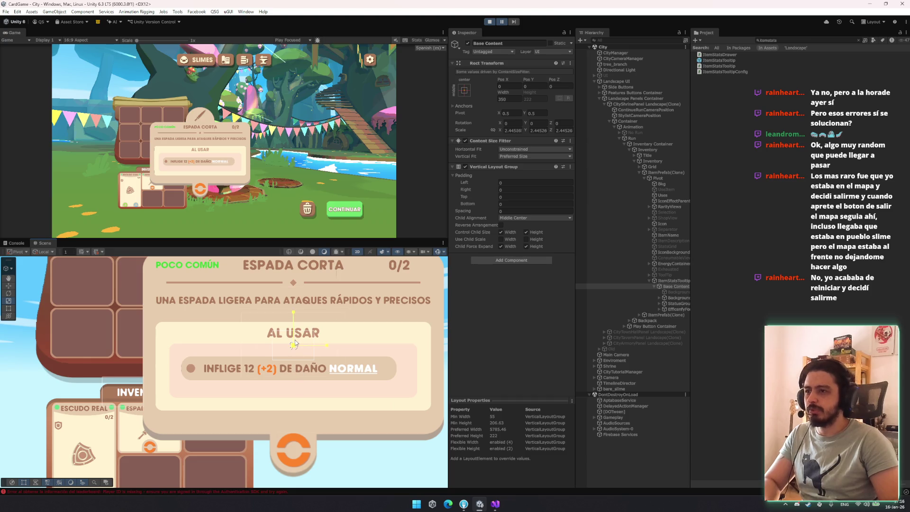
{"action": "left_click", "coordinate": [514, 22]}
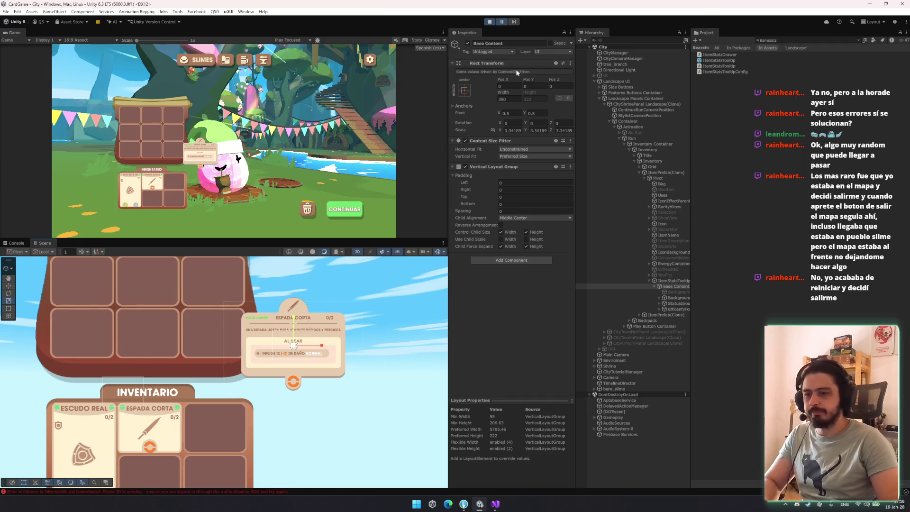
{"action": "left_click", "coordinate": [516, 22]}
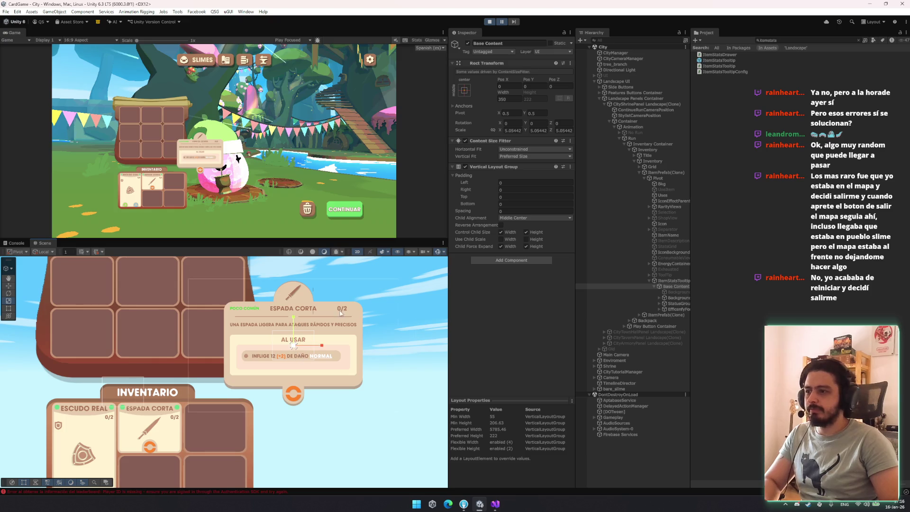
{"action": "left_click", "coordinate": [514, 21]}
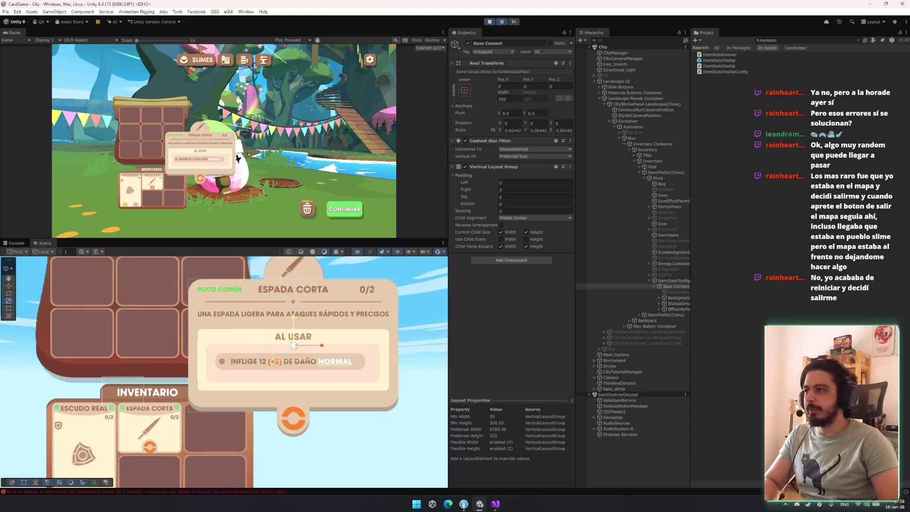
Maximize the Game view to fill the editor.
{"action": "right_click", "coordinate": [38, 247]}
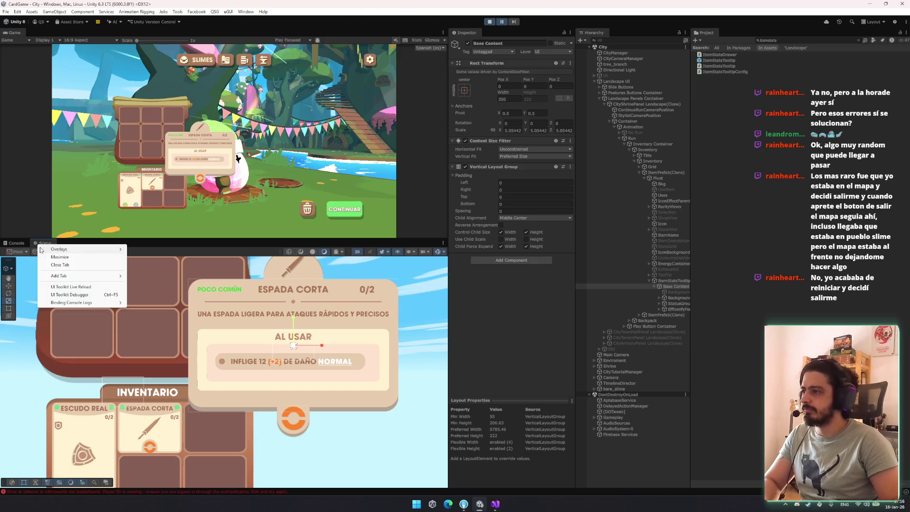
{"action": "right_click", "coordinate": [31, 37]}
{"action": "left_click", "coordinate": [35, 55]}
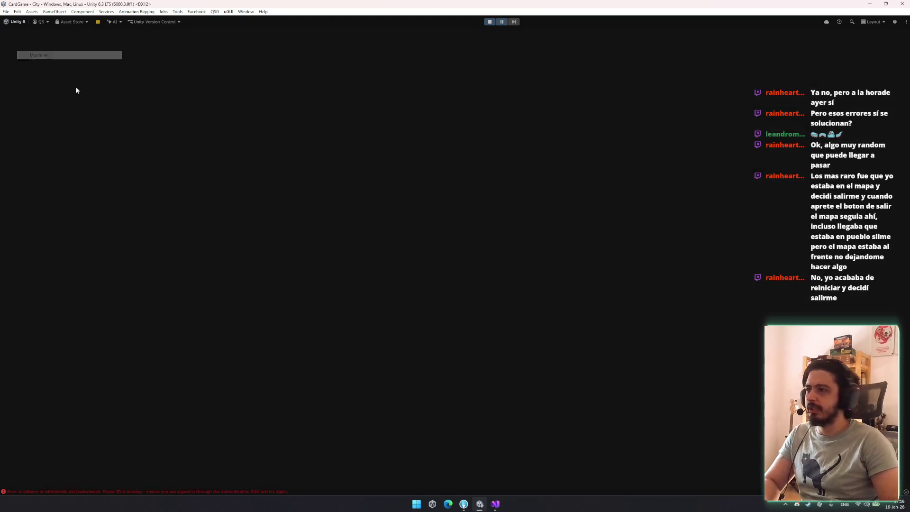
Step one frame, open and close the Espada Corta card's details, and check its tooltip.
{"action": "left_click", "coordinate": [516, 23]}
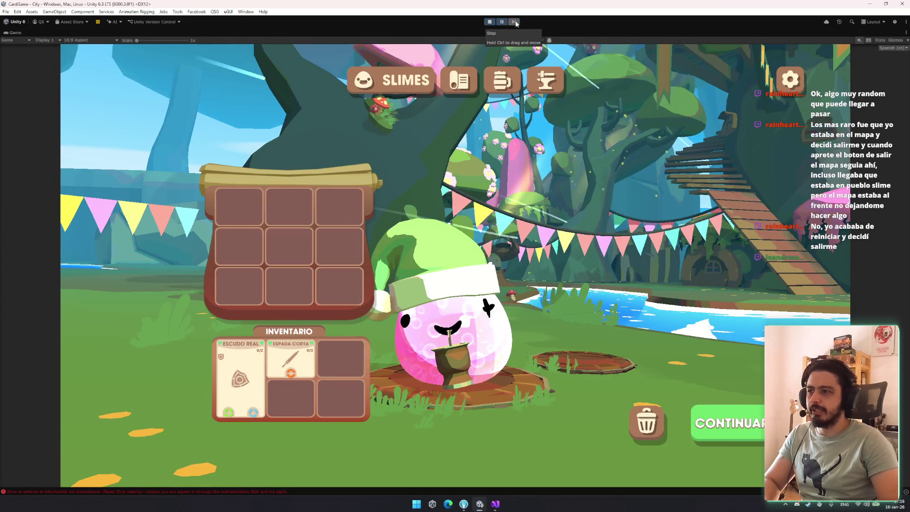
{"action": "left_click", "coordinate": [301, 358]}
{"action": "key", "text": "Escape"}
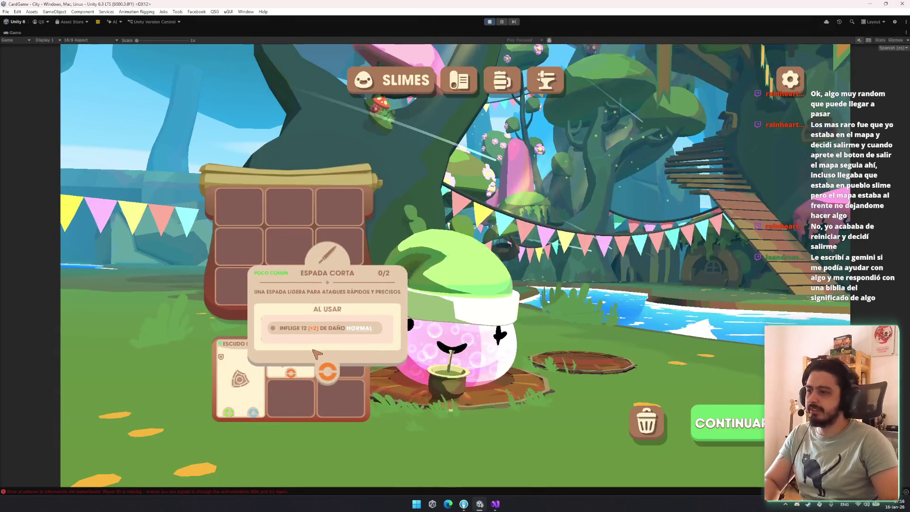
{"action": "mouse_move", "coordinate": [303, 360]}
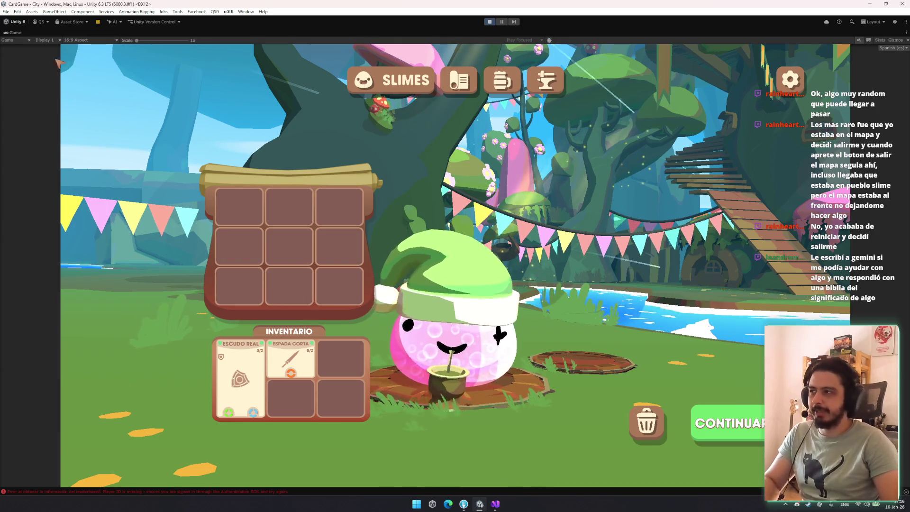
{"action": "right_click", "coordinate": [14, 33]}
Set Base Content Scale to 3 and preview it in a maximized Game view.
{"action": "left_click", "coordinate": [49, 60]}
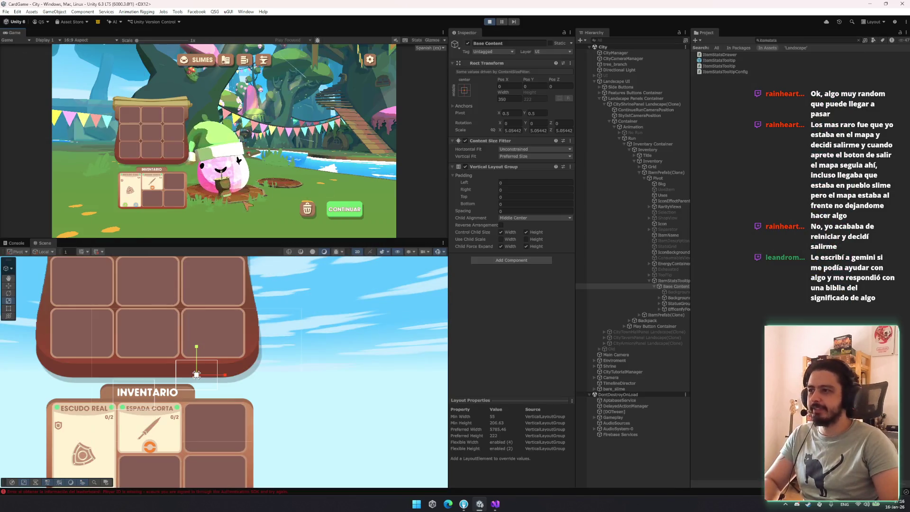
{"action": "mouse_move", "coordinate": [154, 183]}
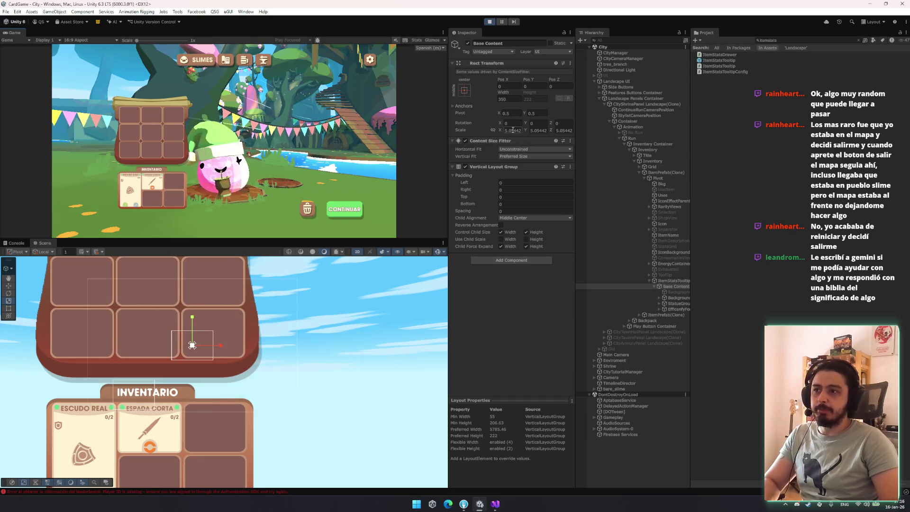
{"action": "type", "text": "3"}
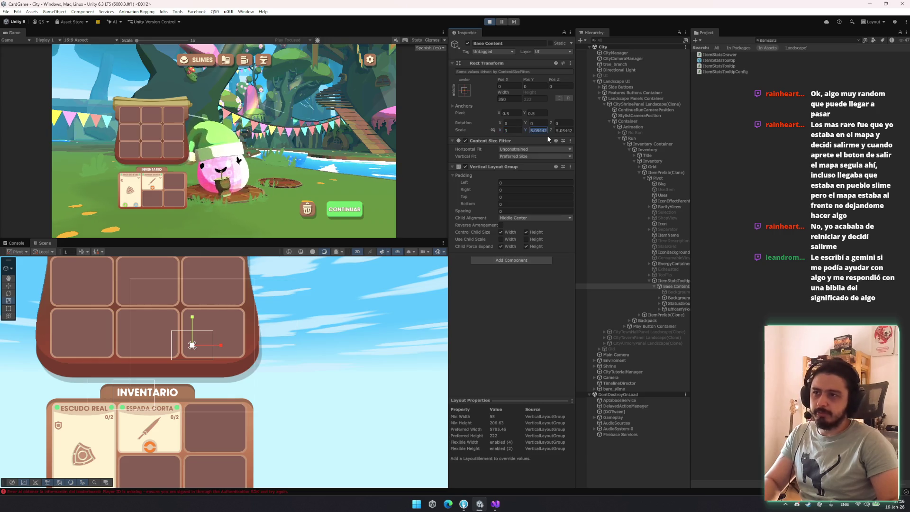
{"action": "key", "text": "Tab"}
{"action": "key", "text": "Tab"}
{"action": "key", "text": "Return"}
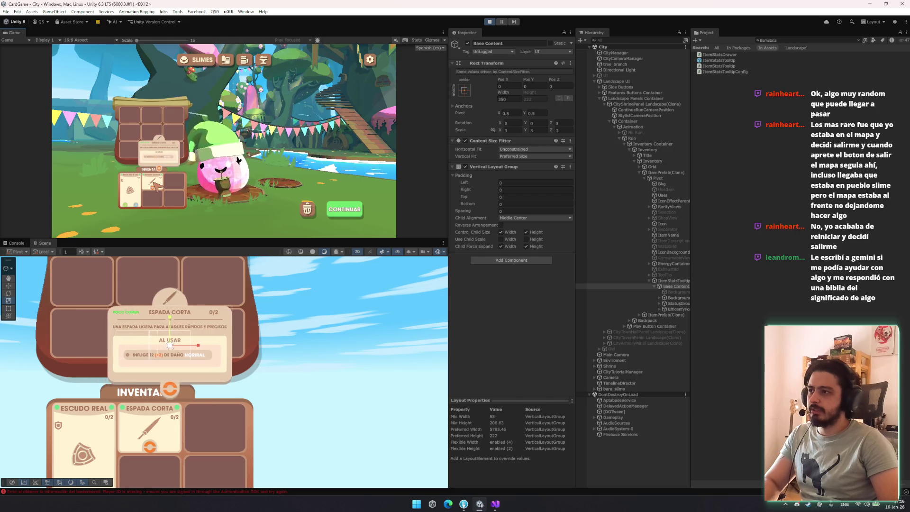
{"action": "right_click", "coordinate": [14, 33]}
{"action": "left_click", "coordinate": [47, 56]}
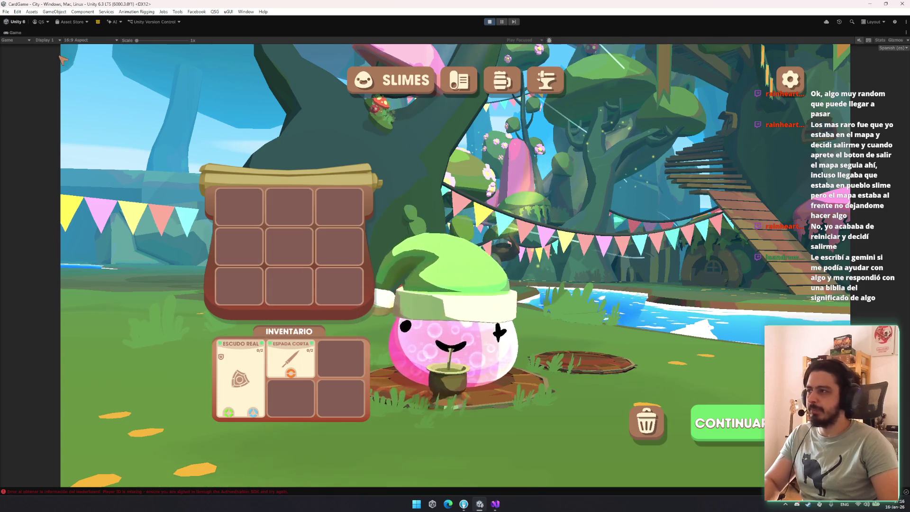
{"action": "right_click", "coordinate": [13, 33]}
{"action": "left_click", "coordinate": [30, 54]}
{"action": "left_click", "coordinate": [31, 54]}
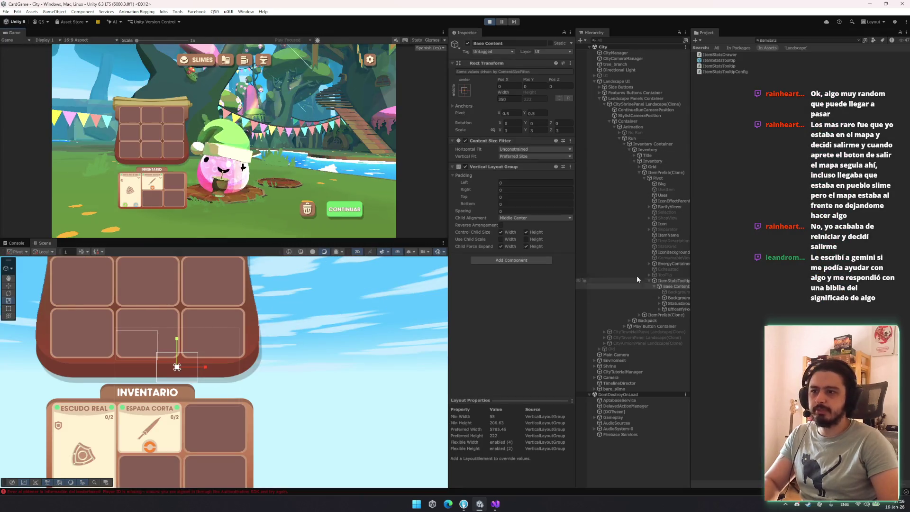
Raise Base Content Scale to 4, preview it maximized, then open ItemStatsTooltip in Prefab Mode.
{"action": "key", "text": "Tab"}
{"action": "type", "text": "4"}
{"action": "key", "text": "Tab"}
{"action": "type", "text": "4"}
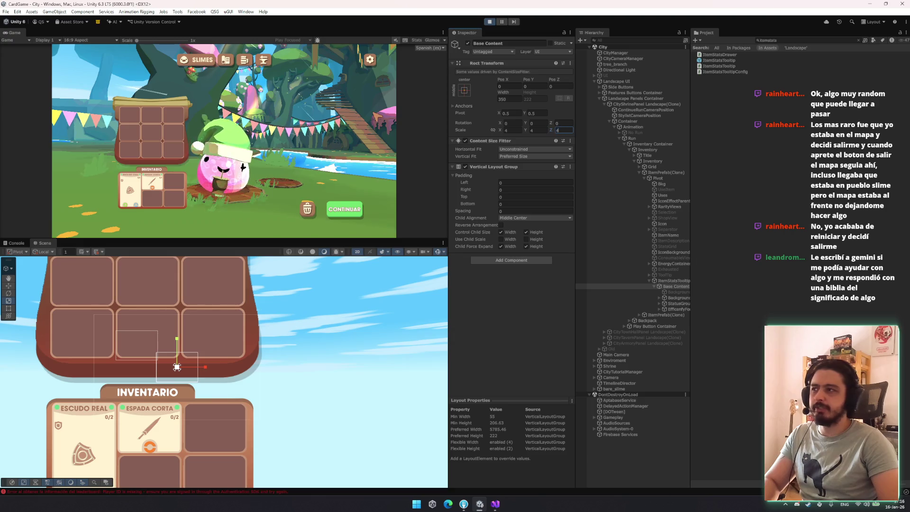
{"action": "right_click", "coordinate": [13, 33]}
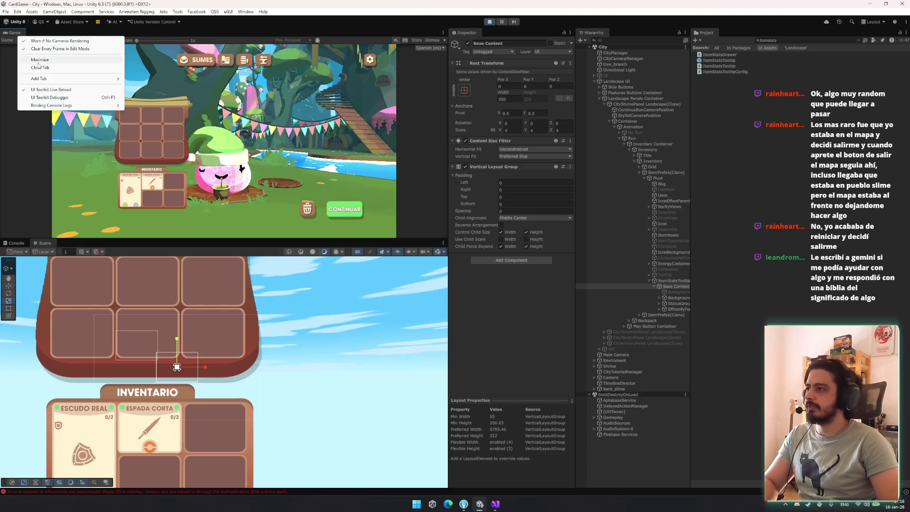
{"action": "left_click", "coordinate": [30, 54]}
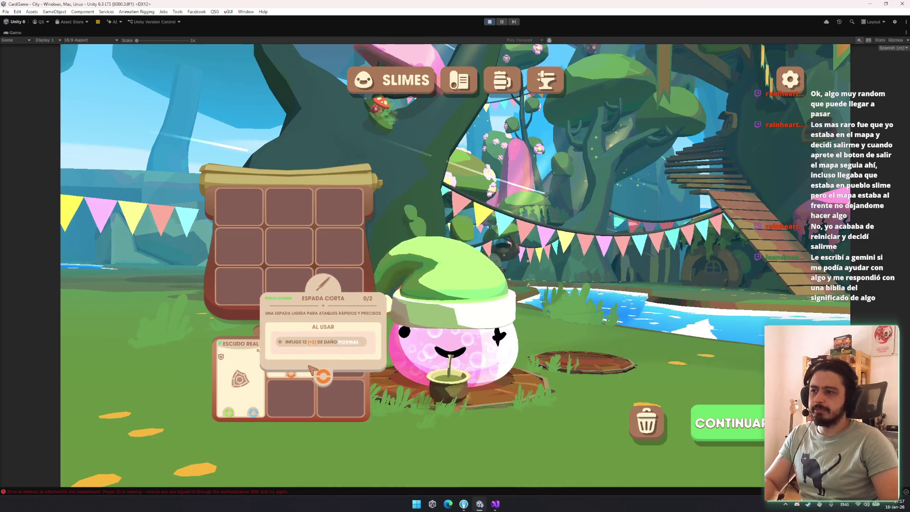
{"action": "right_click", "coordinate": [7, 33]}
{"action": "left_click", "coordinate": [49, 58]}
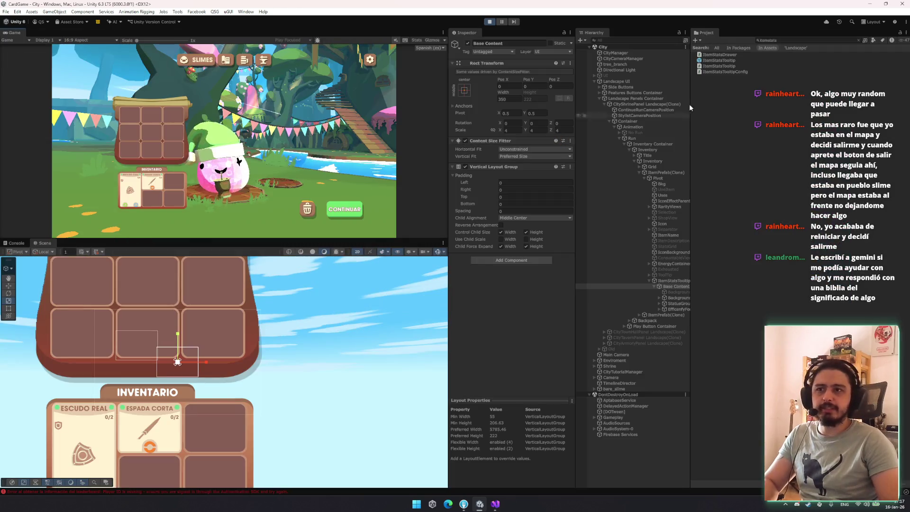
{"action": "double_click", "coordinate": [716, 60]}
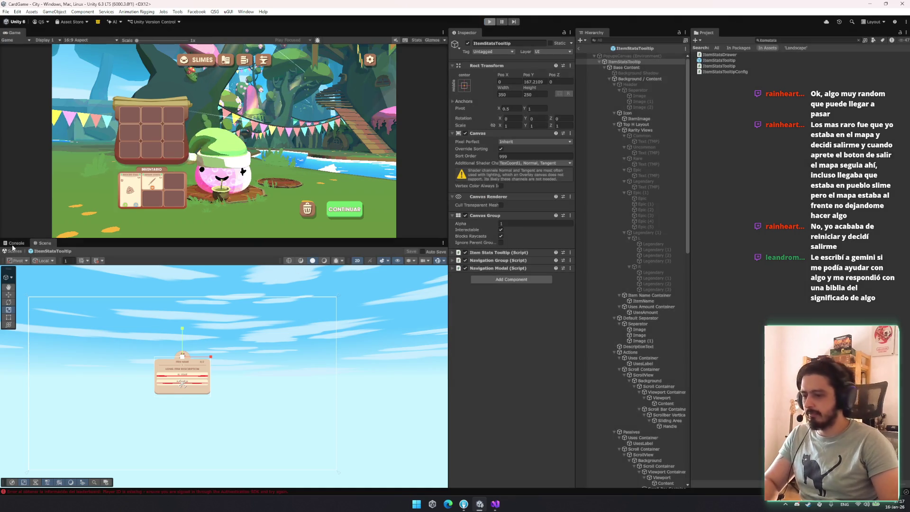
{"action": "mouse_move", "coordinate": [45, 243]}
{"action": "left_mouse_down"}
{"action": "mouse_move", "coordinate": [55, 202]}
{"action": "mouse_move", "coordinate": [161, 167]}
{"action": "left_mouse_up"}
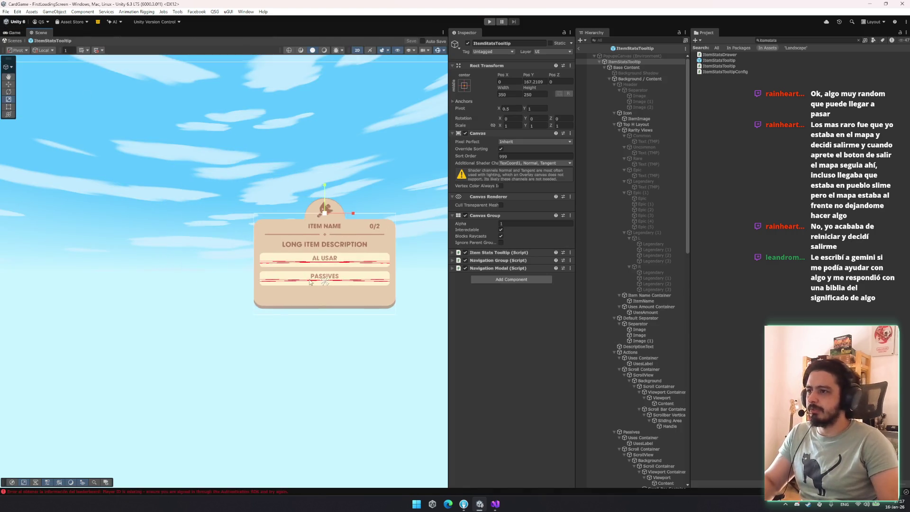
{"action": "scroll", "coordinate": [321, 234], "scroll_direction": "down", "scroll_amount": 2}
{"action": "left_click", "coordinate": [633, 68]}
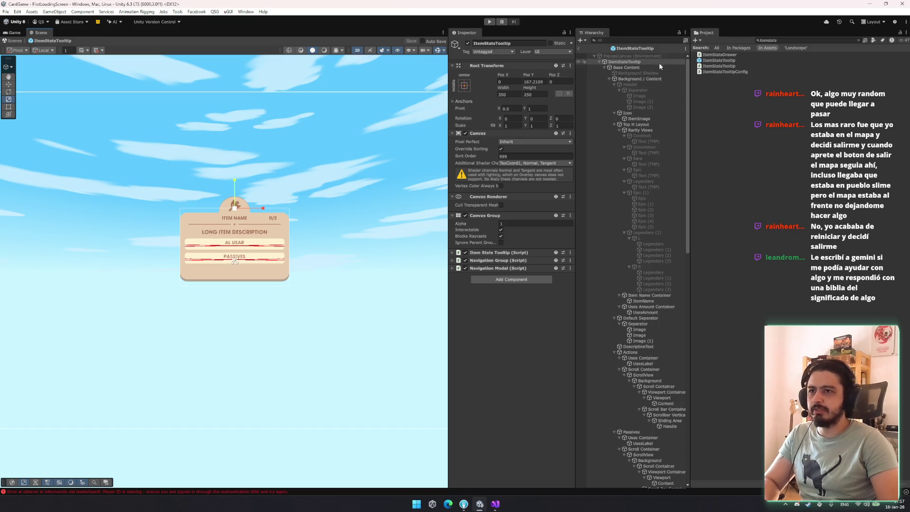
{"action": "left_click", "coordinate": [650, 62]}
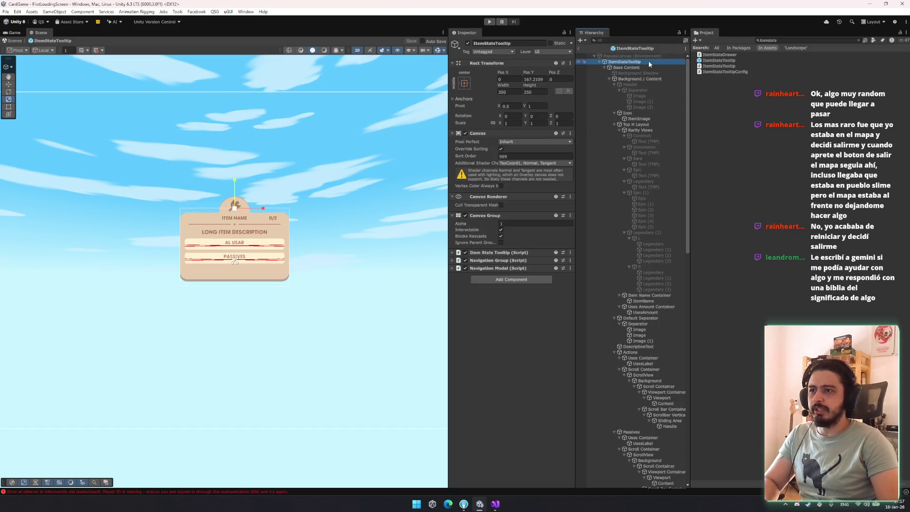
{"action": "left_click", "coordinate": [511, 123]}
{"action": "type", "text": "4"}
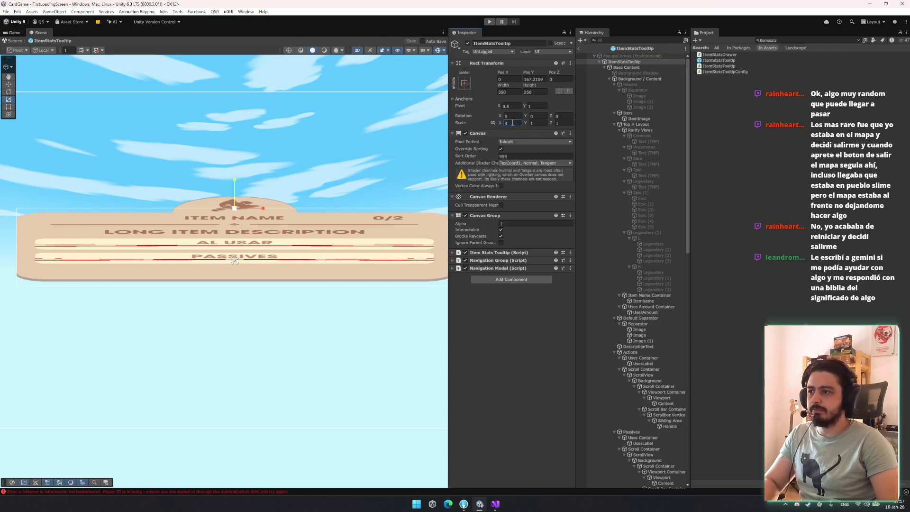
{"action": "key", "text": "BackSpace"}
{"action": "type", "text": "1"}
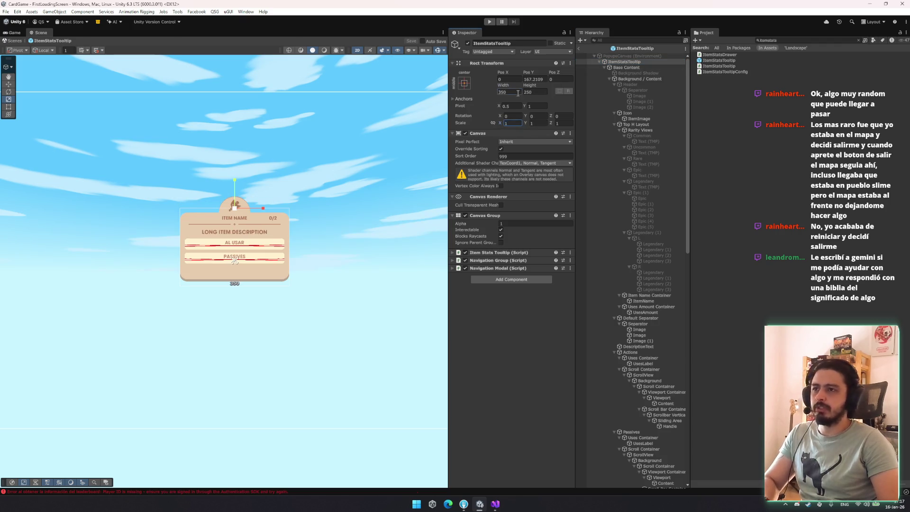
{"action": "type", "text": "*4"}
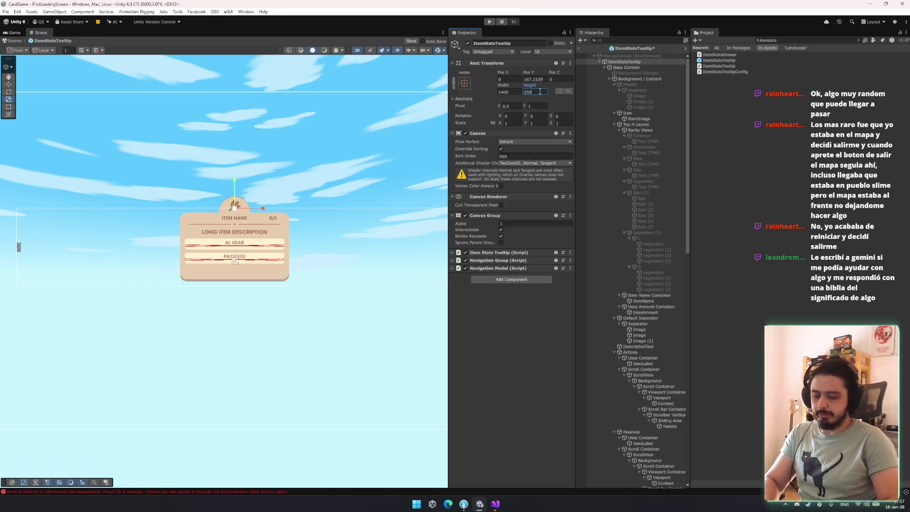
{"action": "type", "text": "4"}
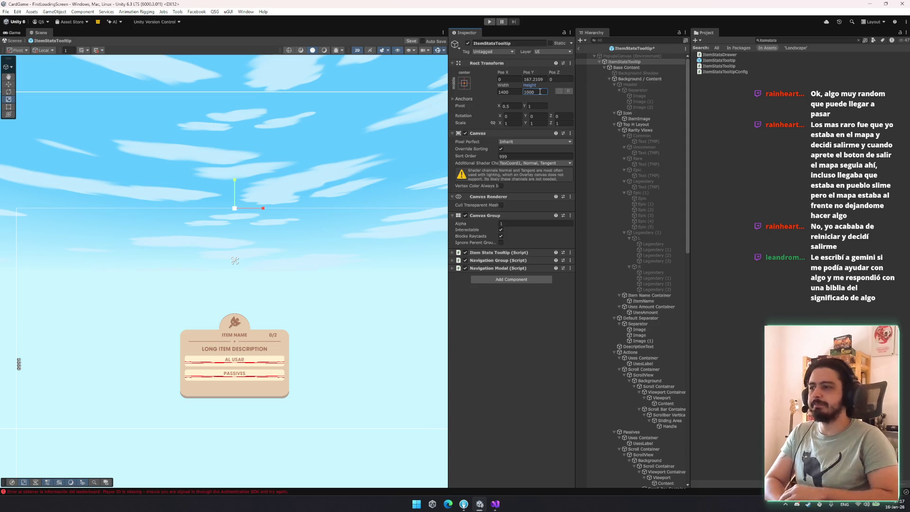
{"action": "type", "text": "tf"}
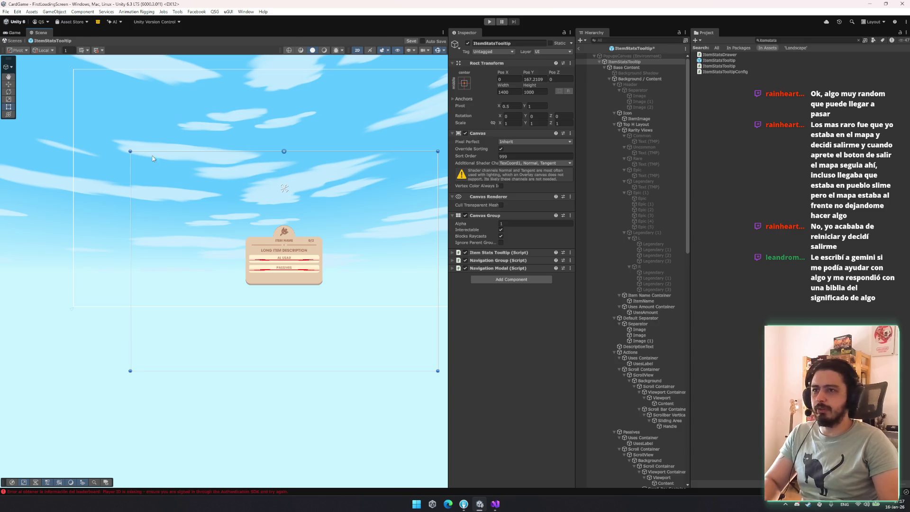
{"action": "left_click", "coordinate": [619, 67]}
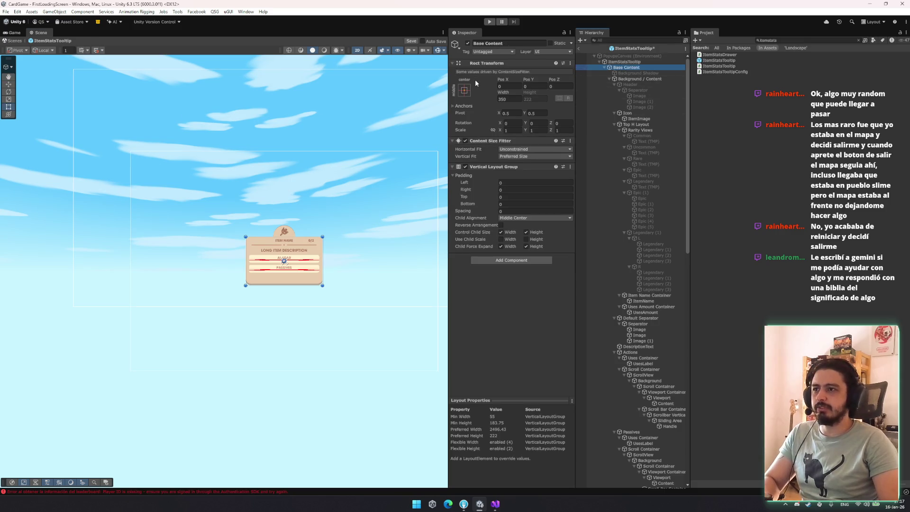
{"action": "mouse_move", "coordinate": [299, 248]}
{"action": "left_mouse_down"}
{"action": "mouse_move", "coordinate": [303, 175]}
{"action": "mouse_move", "coordinate": [438, 180]}
{"action": "left_mouse_up"}
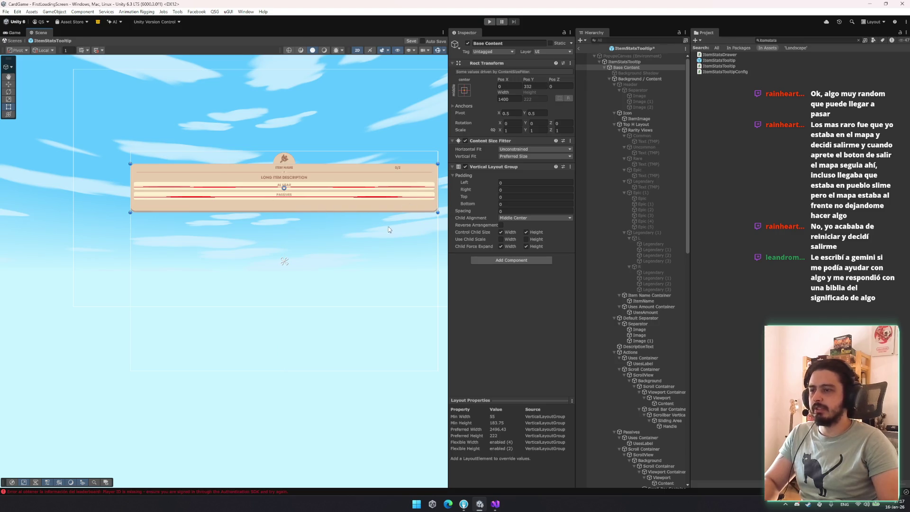
{"action": "left_click_drag", "start_coordinate": [369, 211], "coordinate": [383, 174]}
{"action": "left_click", "coordinate": [639, 78]}
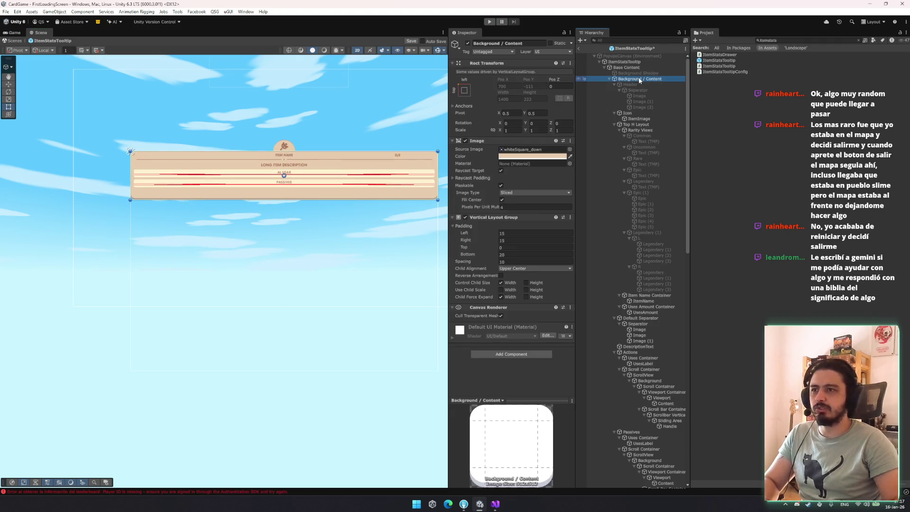
{"action": "key", "text": "ctrl+z"}
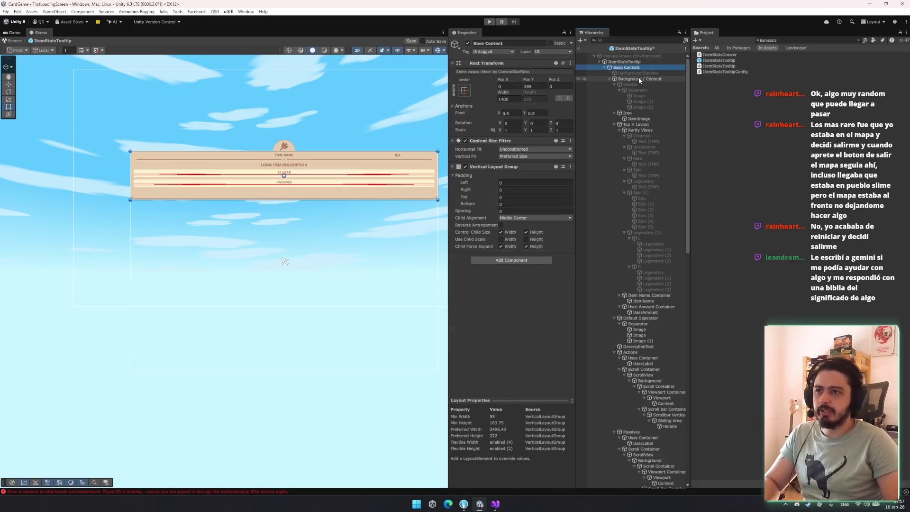
{"action": "key", "text": "Down"}
{"action": "key", "text": "Down"}
{"action": "key", "text": "Down"}
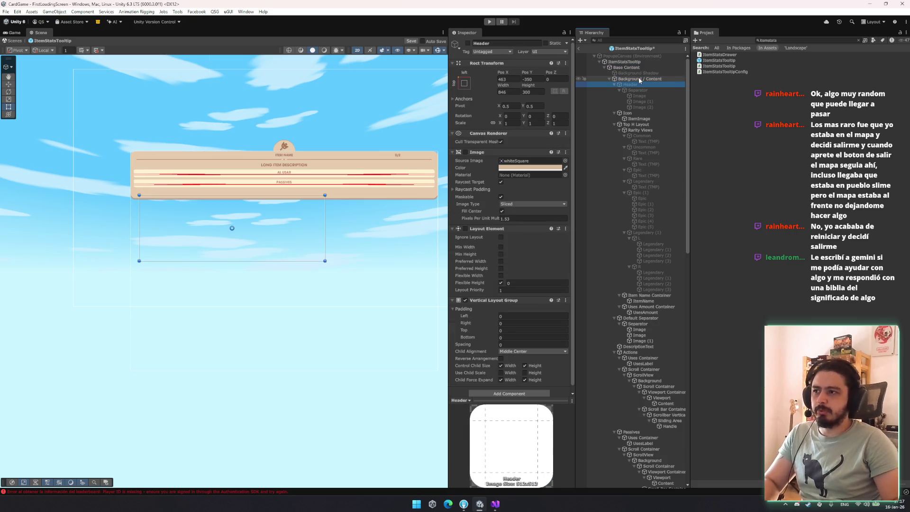
{"action": "key", "text": "Left"}
{"action": "key", "text": "Down"}
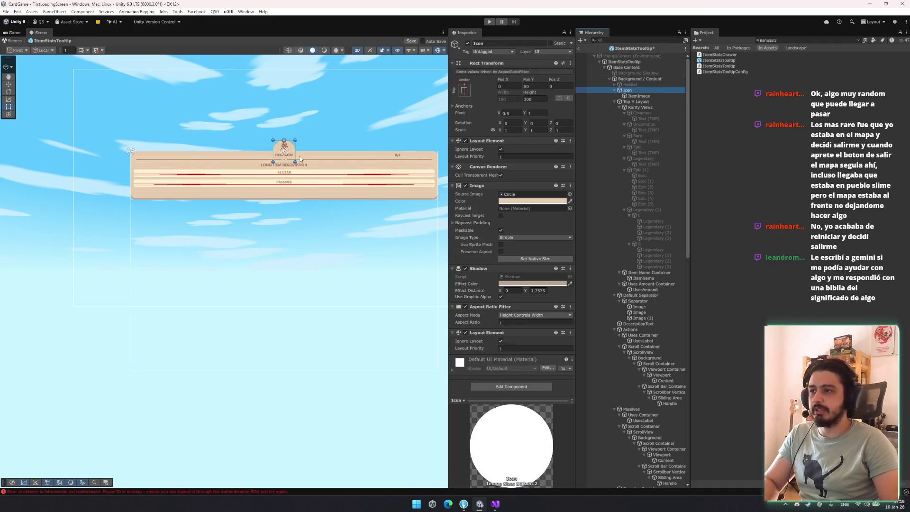
{"action": "left_click_drag", "start_coordinate": [298, 153], "coordinate": [318, 151]}
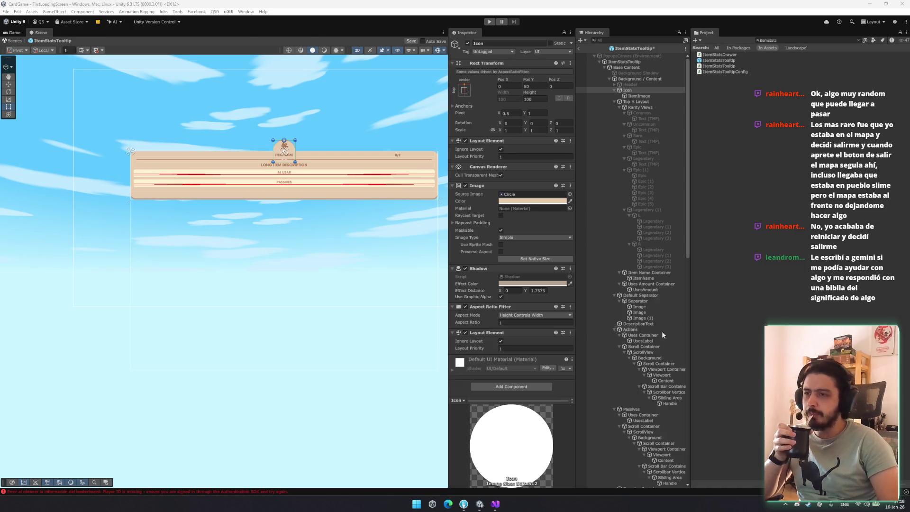
{"action": "left_click", "coordinate": [658, 113]}
{"action": "key", "text": "Left"}
{"action": "key", "text": "Down"}
{"action": "key", "text": "Left"}
{"action": "key", "text": "Down"}
{"action": "key", "text": "Left"}
{"action": "key", "text": "Down"}
{"action": "key", "text": "Left"}
{"action": "key", "text": "Down"}
{"action": "key", "text": "Left"}
{"action": "key", "text": "Down"}
{"action": "key", "text": "Left"}
{"action": "key", "text": "Down"}
{"action": "key", "text": "Left"}
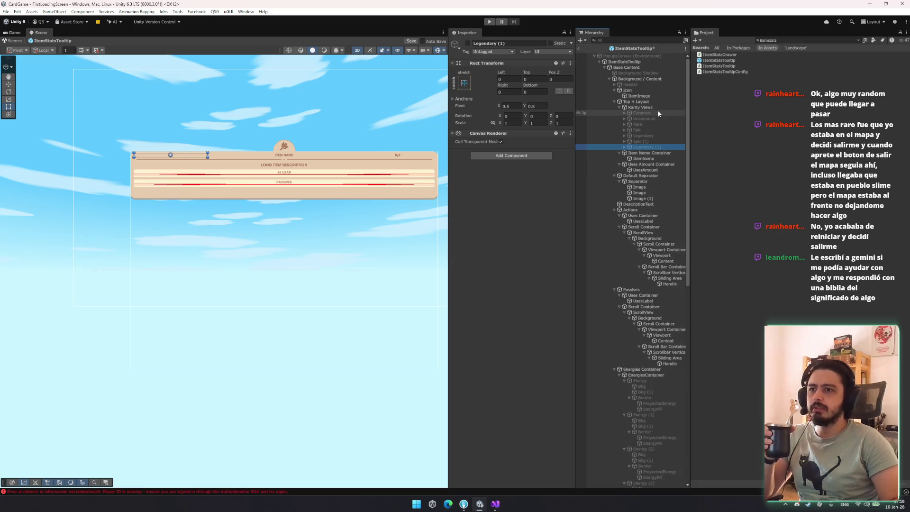
{"action": "key", "text": "Up"}
{"action": "key", "text": "Up"}
{"action": "key", "text": "Up"}
{"action": "left_click", "coordinate": [659, 113]}
{"action": "left_click", "coordinate": [640, 147], "text": "shift"}
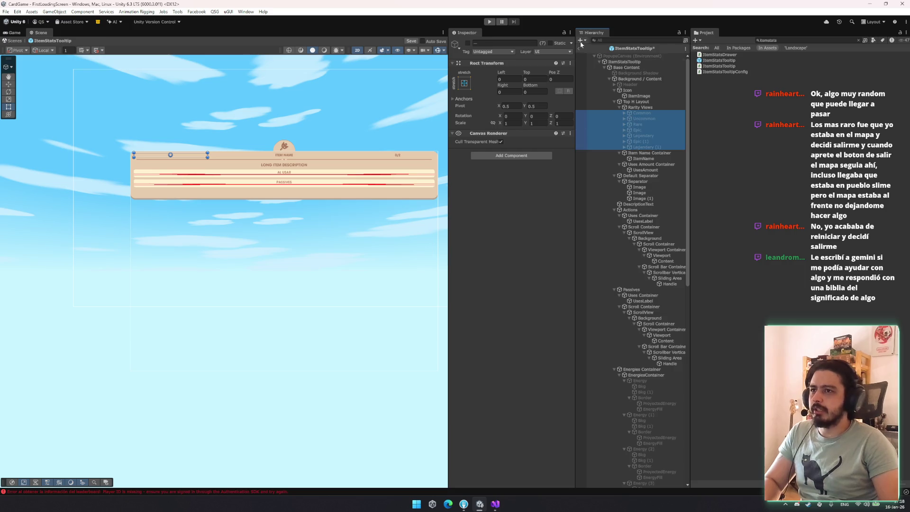
{"action": "left_click", "coordinate": [468, 43]}
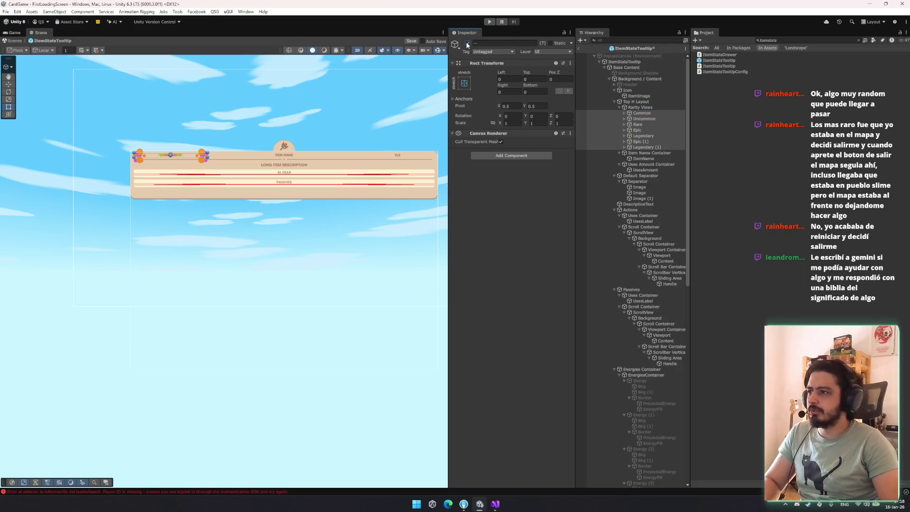
{"action": "left_click", "coordinate": [468, 44]}
{"action": "left_click", "coordinate": [468, 43]}
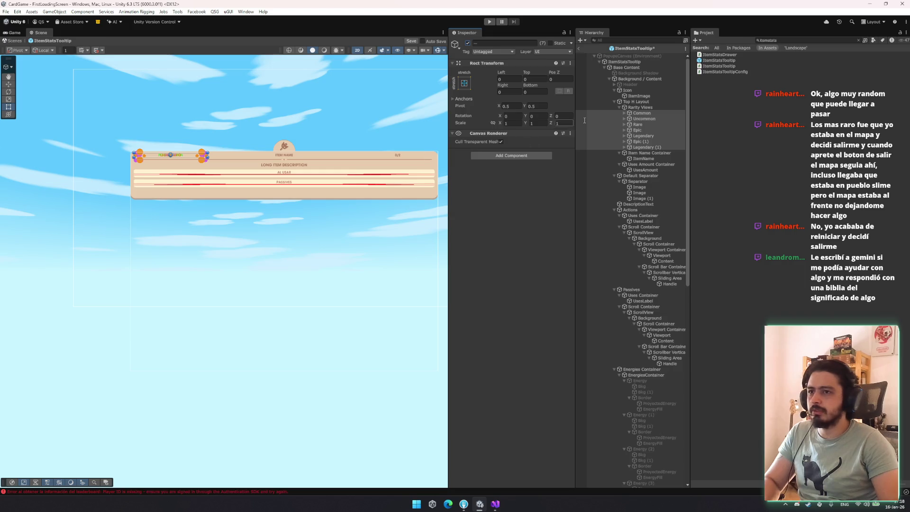
{"action": "left_click", "coordinate": [468, 44]}
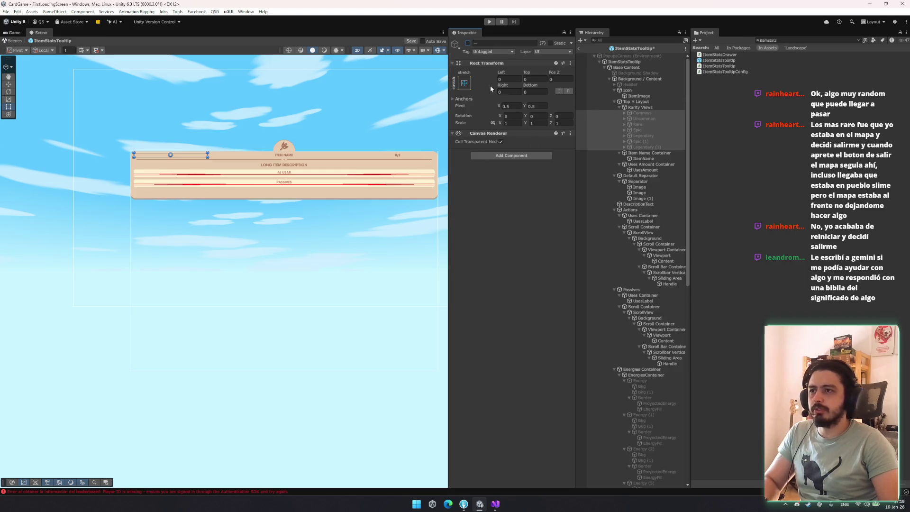
{"action": "left_click", "coordinate": [464, 83]}
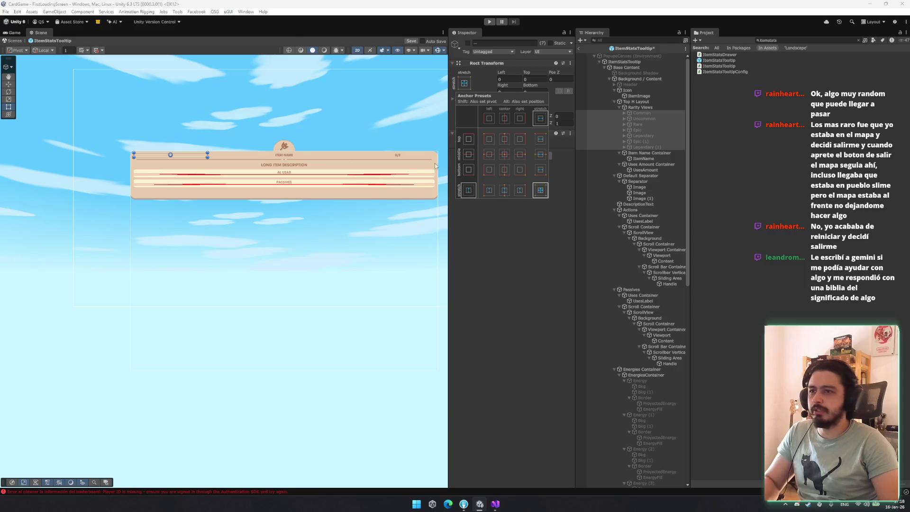
{"action": "left_click", "coordinate": [301, 156]}
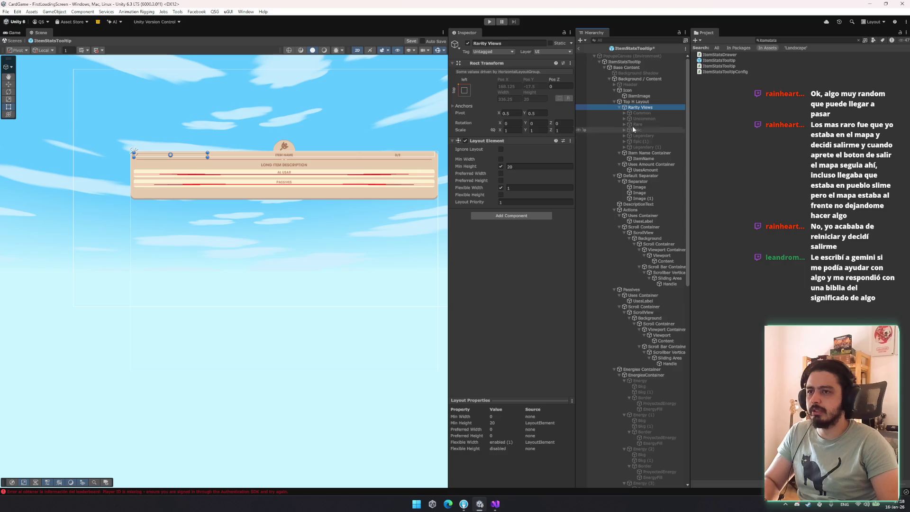
{"action": "left_click", "coordinate": [639, 114]}
{"action": "left_click", "coordinate": [468, 44]}
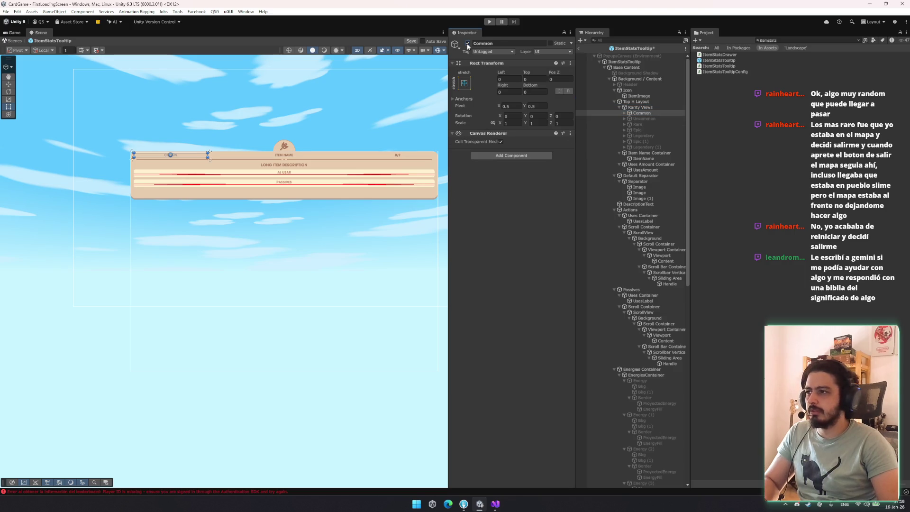
{"action": "scroll", "coordinate": [229, 138], "scroll_direction": "up", "scroll_amount": 5}
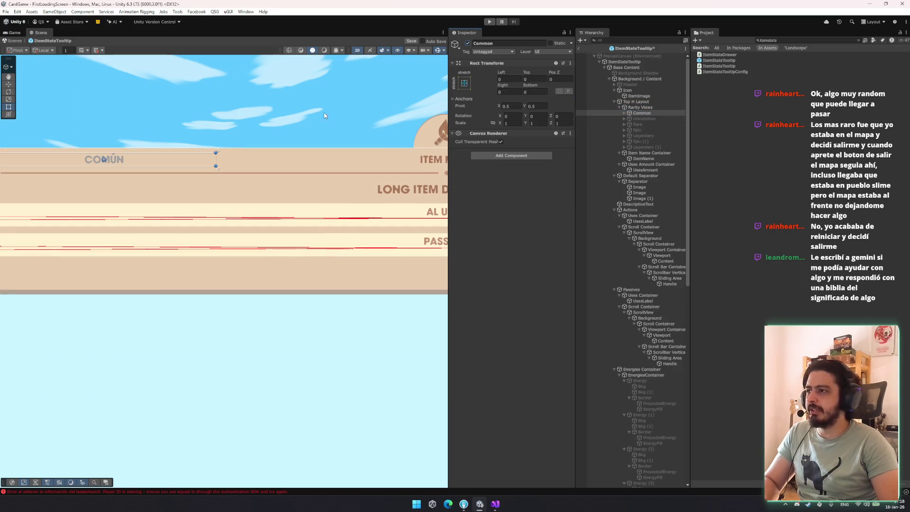
{"action": "left_click", "coordinate": [468, 43]}
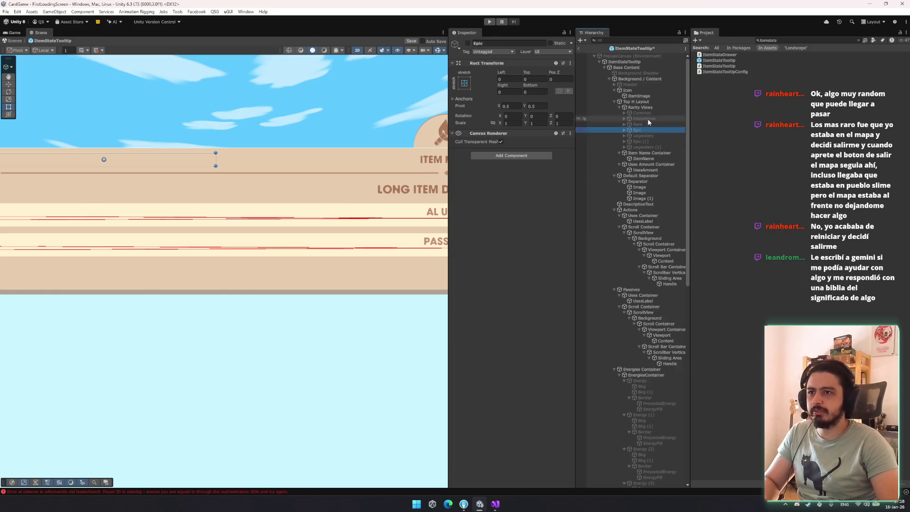
{"action": "left_click", "coordinate": [647, 119]}
{"action": "scroll", "coordinate": [293, 199], "scroll_direction": "down", "scroll_amount": 3}
{"action": "left_click", "coordinate": [468, 43]}
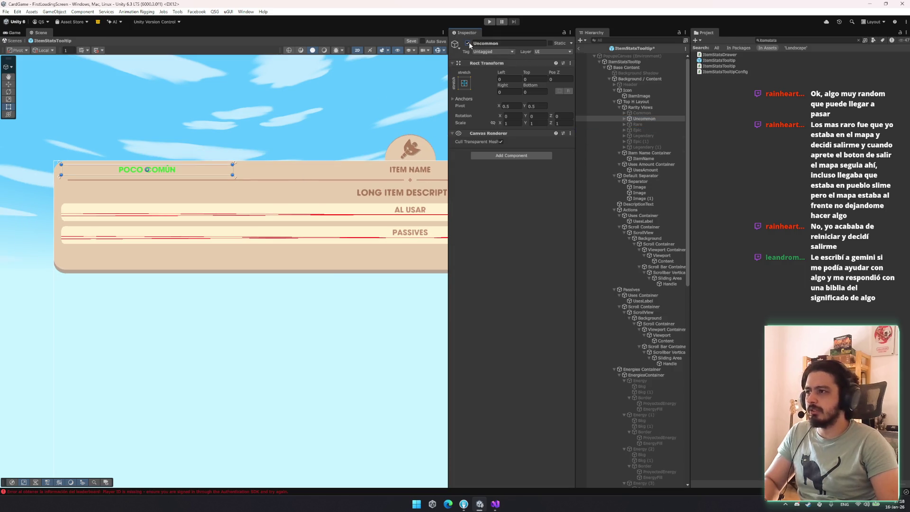
{"action": "left_click", "coordinate": [469, 44]}
{"action": "left_click", "coordinate": [469, 43]}
{"action": "left_click", "coordinate": [468, 43]}
{"action": "left_click", "coordinate": [635, 102]}
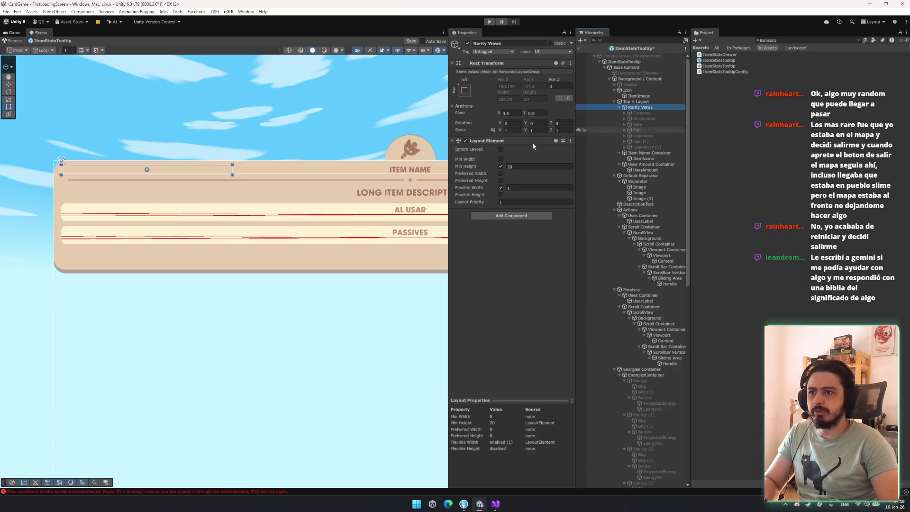
{"action": "scroll", "coordinate": [394, 176], "scroll_direction": "down", "scroll_amount": 2}
{"action": "scroll", "coordinate": [394, 178], "scroll_direction": "down", "scroll_amount": 3}
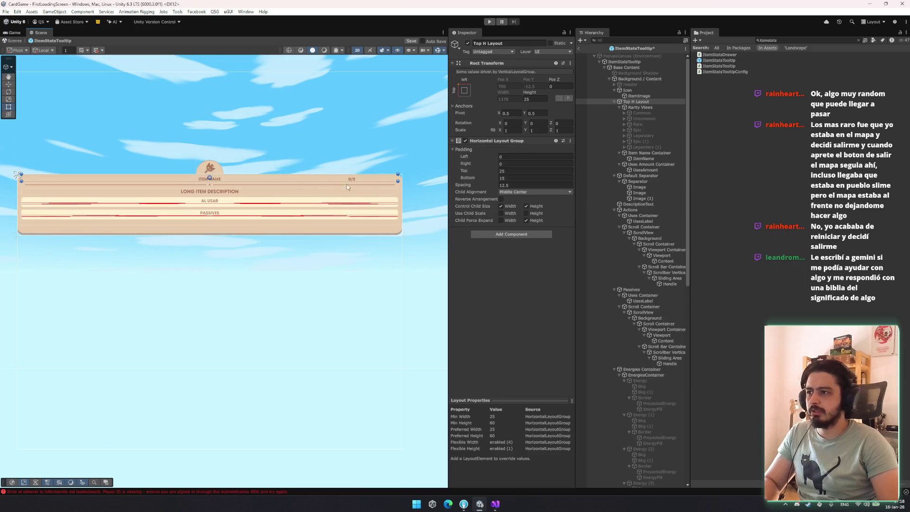
Stretch Top H Layout taller and resize the Icon circle to about 273 units, just above ITEM NAME.
{"action": "mouse_move", "coordinate": [324, 181]}
{"action": "left_mouse_down"}
{"action": "mouse_move", "coordinate": [316, 217]}
{"action": "mouse_move", "coordinate": [314, 192]}
{"action": "mouse_move", "coordinate": [312, 209]}
{"action": "mouse_move", "coordinate": [355, 197]}
{"action": "mouse_move", "coordinate": [316, 202]}
{"action": "left_mouse_up"}
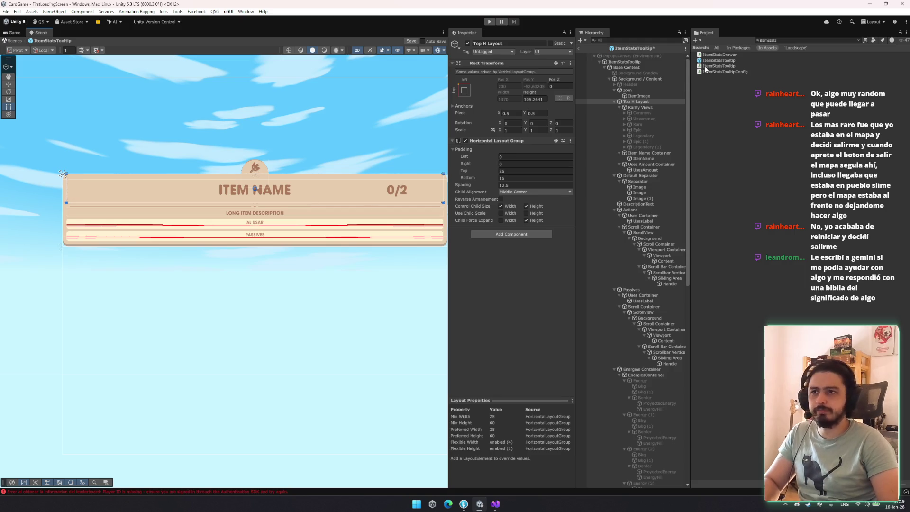
{"action": "left_click", "coordinate": [643, 90]}
{"action": "left_click_drag", "start_coordinate": [269, 174], "coordinate": [316, 172]}
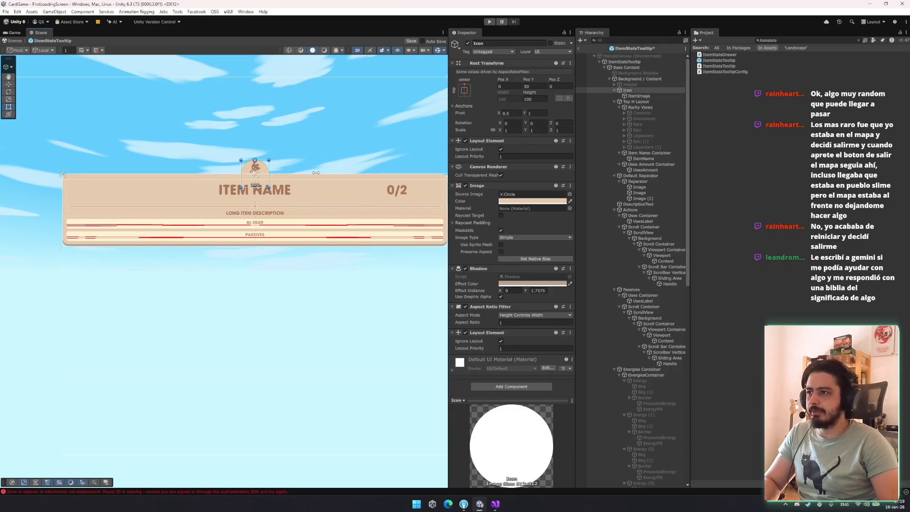
{"action": "left_click_drag", "start_coordinate": [262, 186], "coordinate": [253, 233]}
{"action": "left_click_drag", "start_coordinate": [270, 169], "coordinate": [270, 120]}
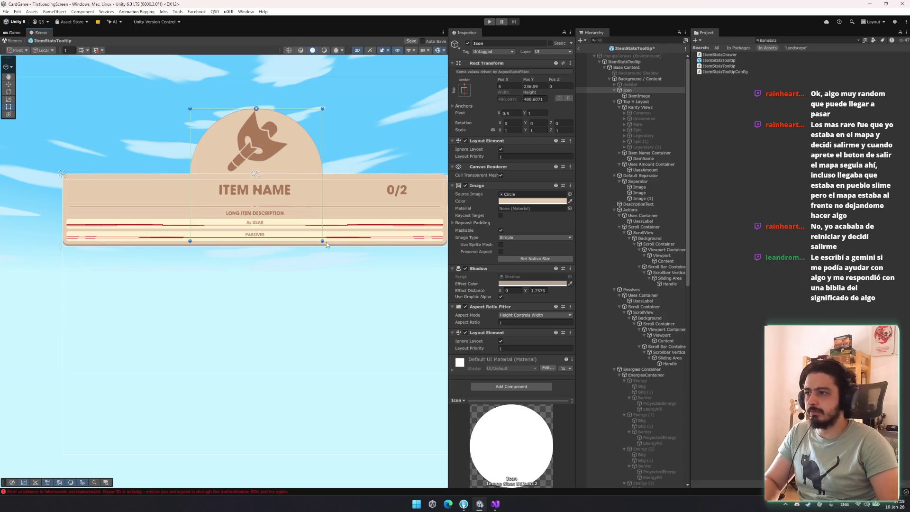
{"action": "left_click_drag", "start_coordinate": [312, 242], "coordinate": [294, 184]}
{"action": "left_click_drag", "start_coordinate": [283, 152], "coordinate": [282, 185]}
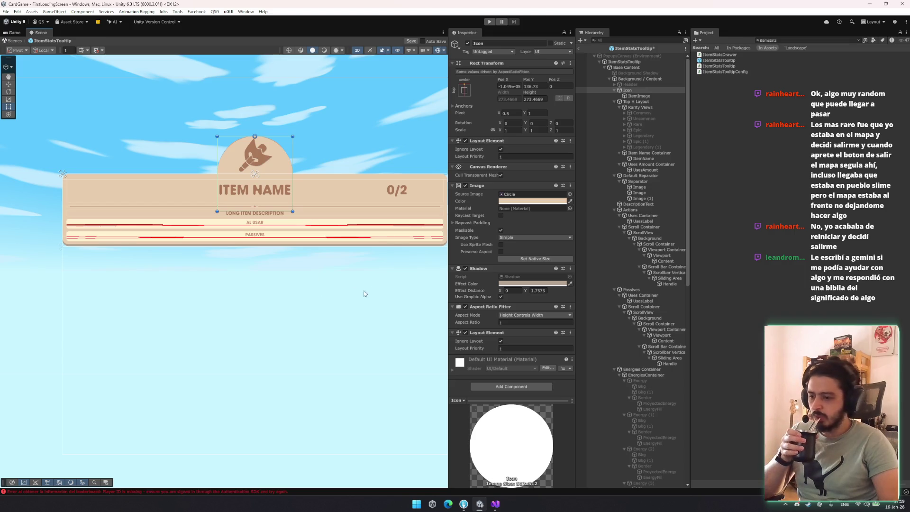
{"action": "left_click", "coordinate": [640, 96]}
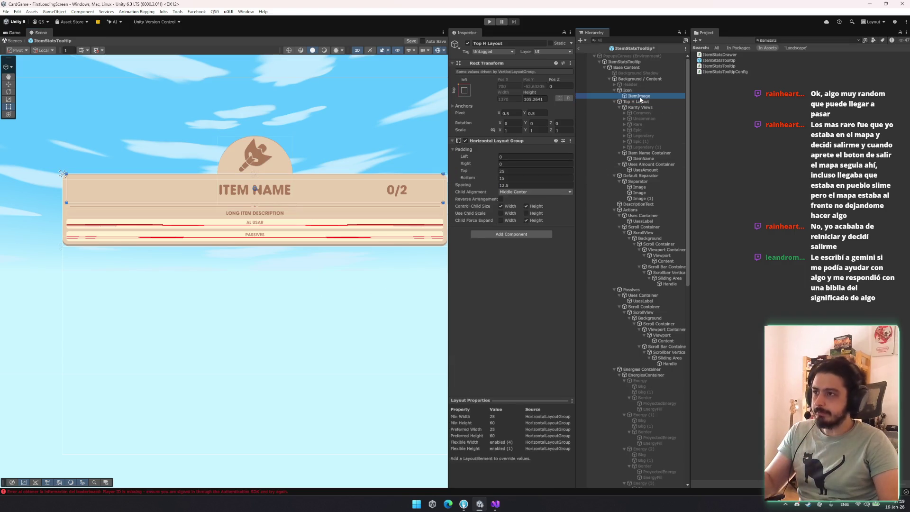
Preview all seven rarity labels by activating them, then hide them again.
{"action": "left_click", "coordinate": [643, 91]}
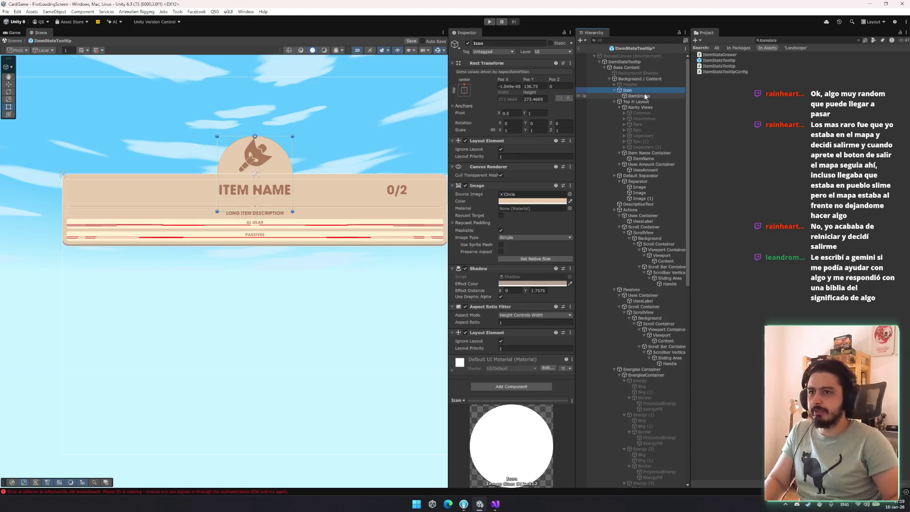
{"action": "key", "text": "Left"}
{"action": "left_click", "coordinate": [645, 96]}
{"action": "key", "text": "Down"}
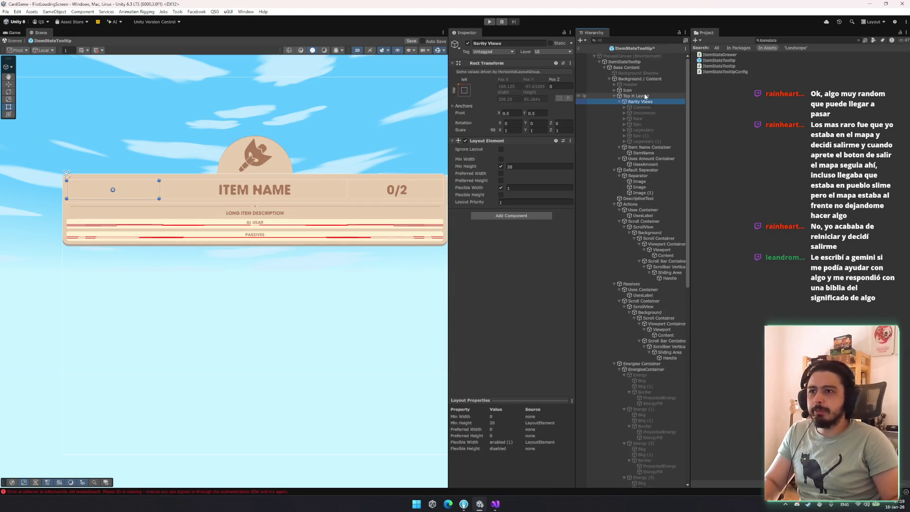
{"action": "left_click", "coordinate": [644, 113]}
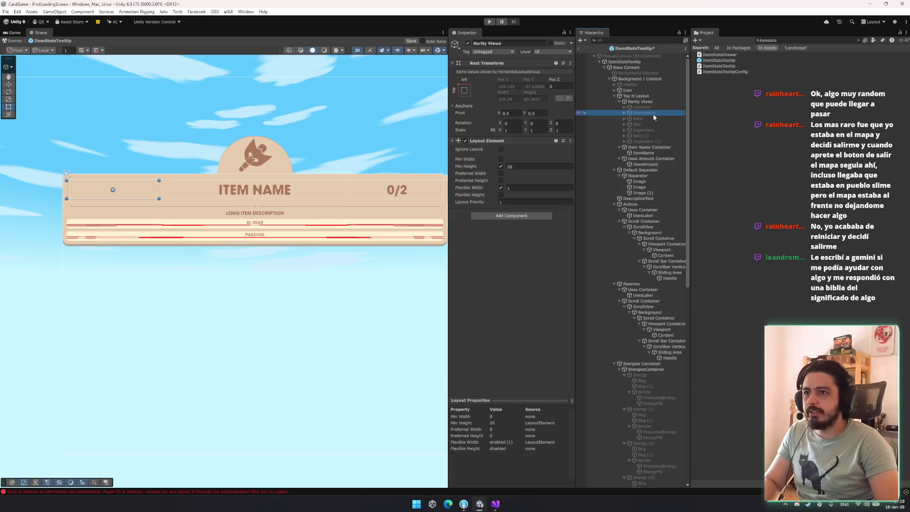
{"action": "left_click", "coordinate": [653, 107]}
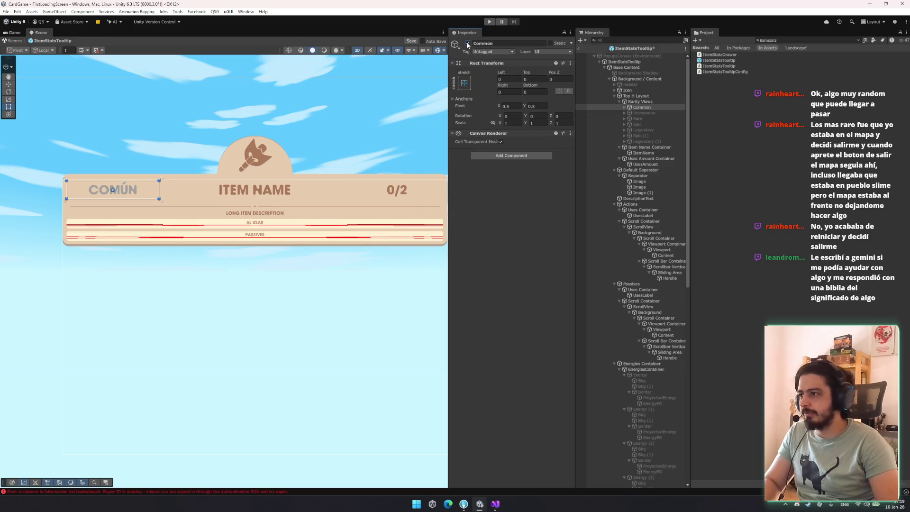
{"action": "left_click", "coordinate": [633, 141], "text": "shift"}
{"action": "left_click", "coordinate": [468, 43]}
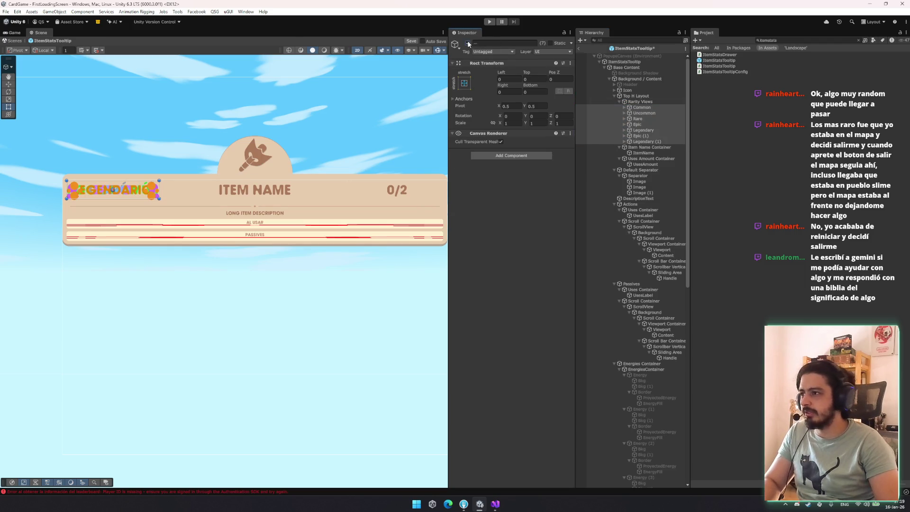
{"action": "left_click", "coordinate": [468, 43]}
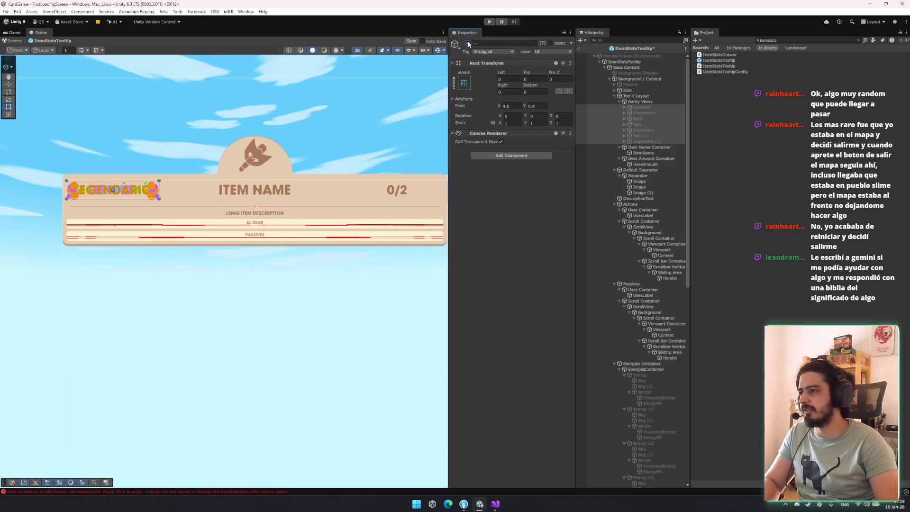
Select Uses Amount Container and try a Layout Element minimum height of 20.
{"action": "left_click", "coordinate": [664, 102]}
{"action": "key", "text": "Left"}
{"action": "key", "text": "Down"}
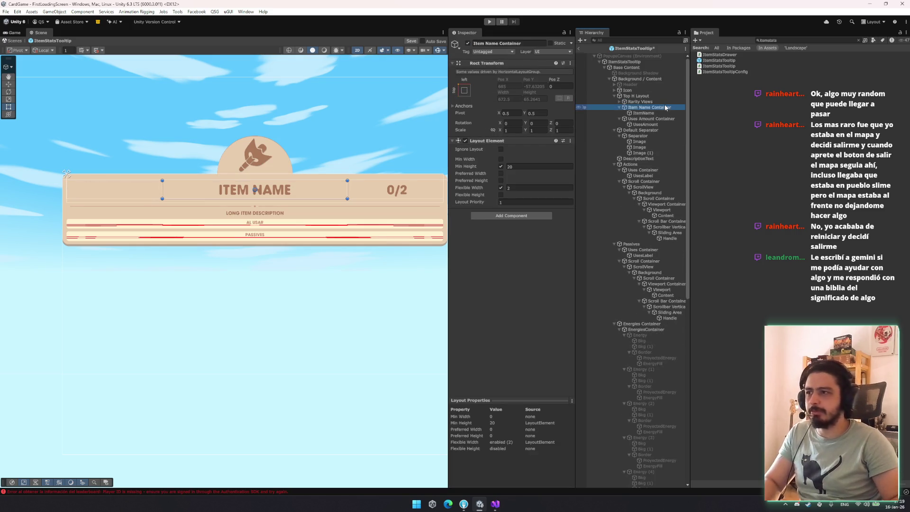
{"action": "key", "text": "Left"}
{"action": "key", "text": "Down"}
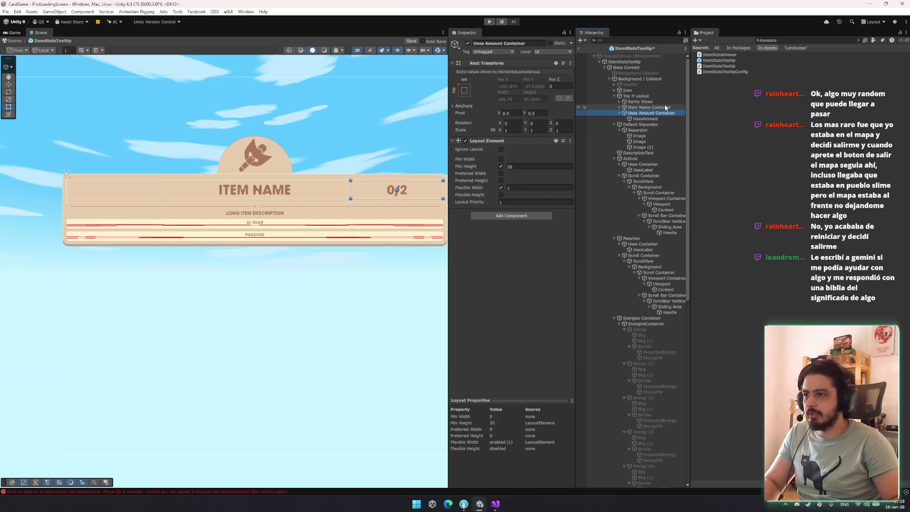
{"action": "left_click", "coordinate": [430, 200]}
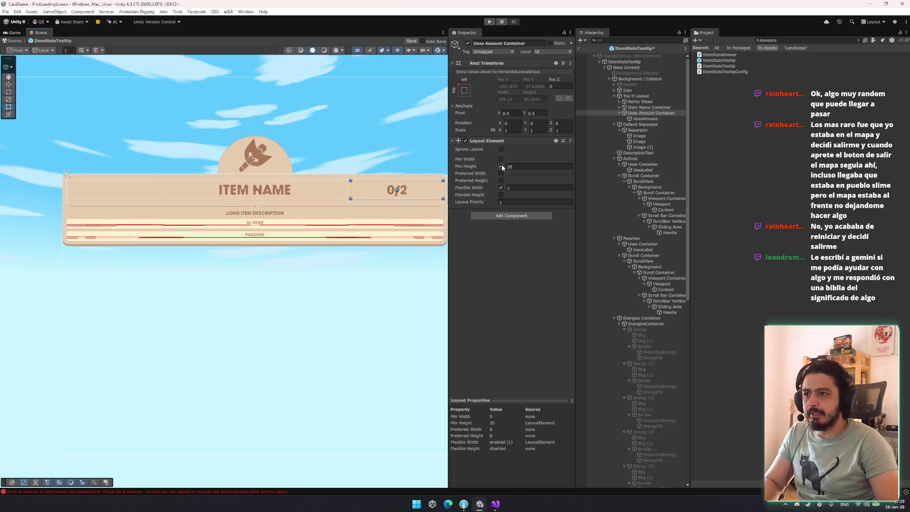
{"action": "left_click_drag", "start_coordinate": [505, 166], "coordinate": [574, 175]}
{"action": "type", "text": "20"}
Check the counter text's auto-size font, then set Uses Amount Container's Min Height to 80.
{"action": "left_click", "coordinate": [644, 118]}
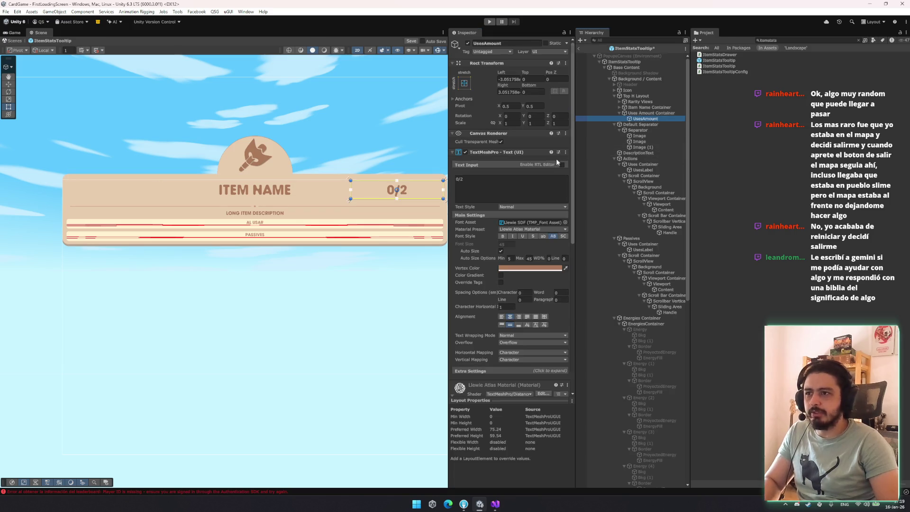
{"action": "left_click", "coordinate": [529, 259]}
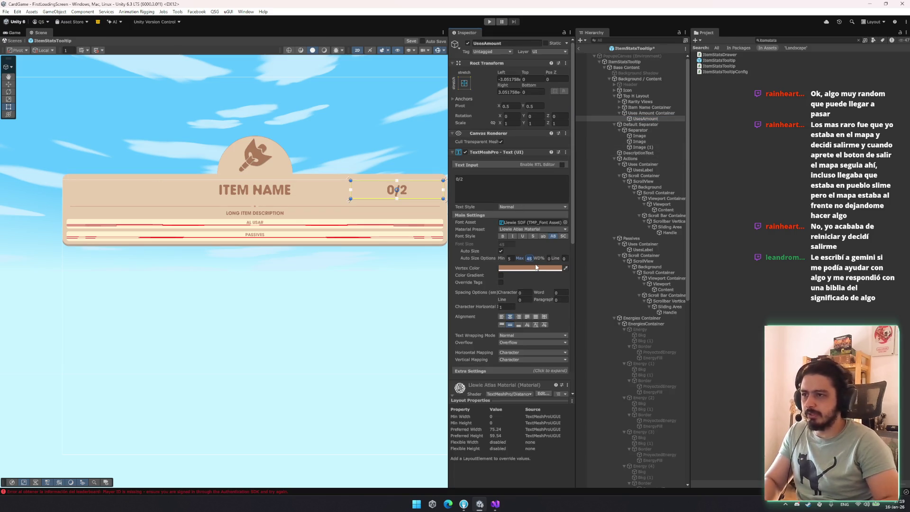
{"action": "left_click", "coordinate": [649, 114]}
{"action": "left_click", "coordinate": [408, 205]}
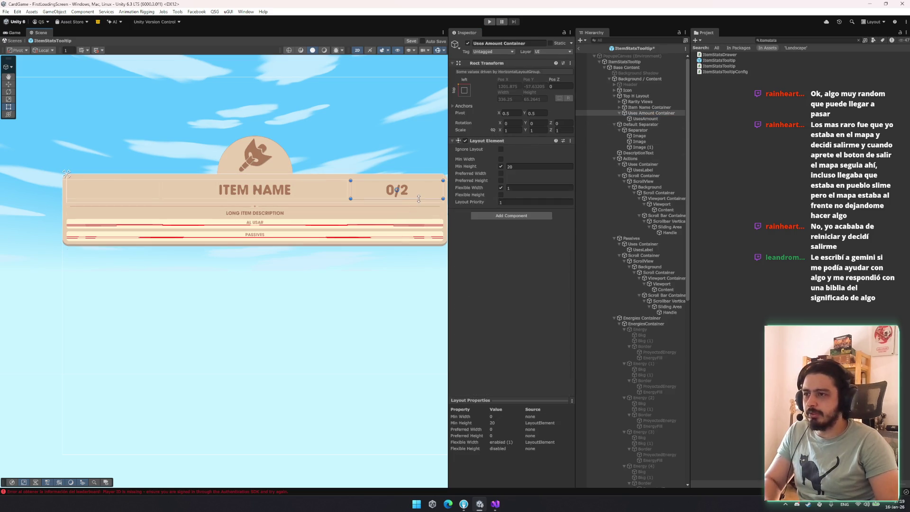
{"action": "left_click", "coordinate": [512, 167]}
{"action": "type", "text": ".5"}
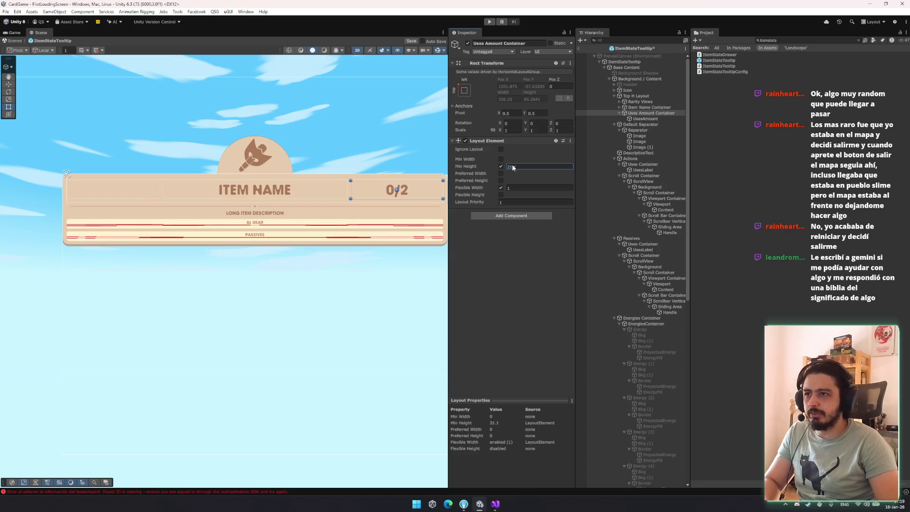
{"action": "mouse_move", "coordinate": [507, 167]}
{"action": "left_mouse_down"}
{"action": "mouse_move", "coordinate": [783, 183]}
{"action": "mouse_move", "coordinate": [742, 176]}
{"action": "left_mouse_up"}
{"action": "left_click_drag", "start_coordinate": [656, 178], "coordinate": [530, 165]}
{"action": "type", "text": "80"}
Give Item Name Container a Min Height of 80 too, then select Top H Layout.
{"action": "left_click", "coordinate": [658, 125]}
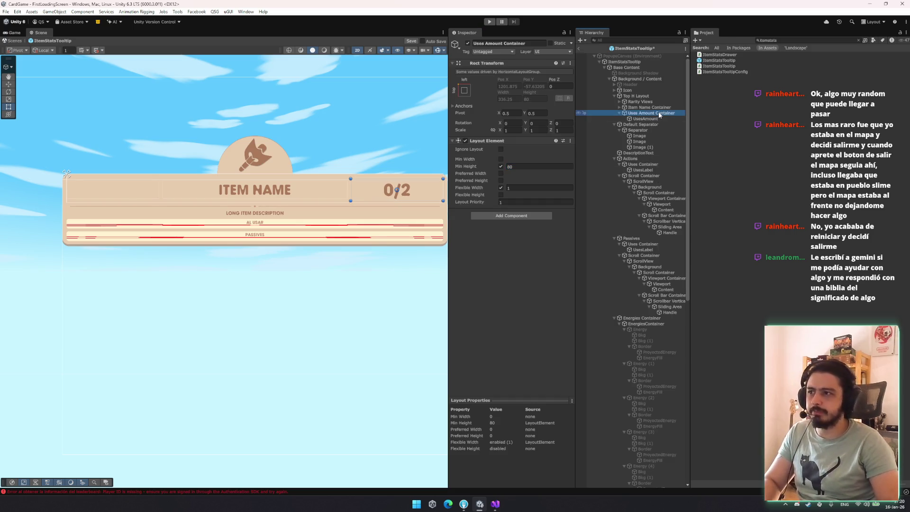
{"action": "left_click", "coordinate": [659, 112]}
{"action": "key", "text": "Up"}
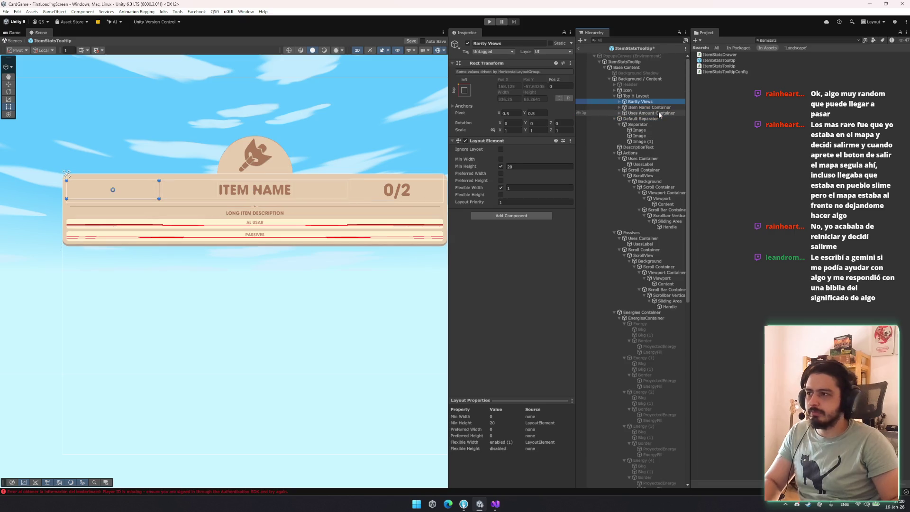
{"action": "double_click", "coordinate": [508, 166]}
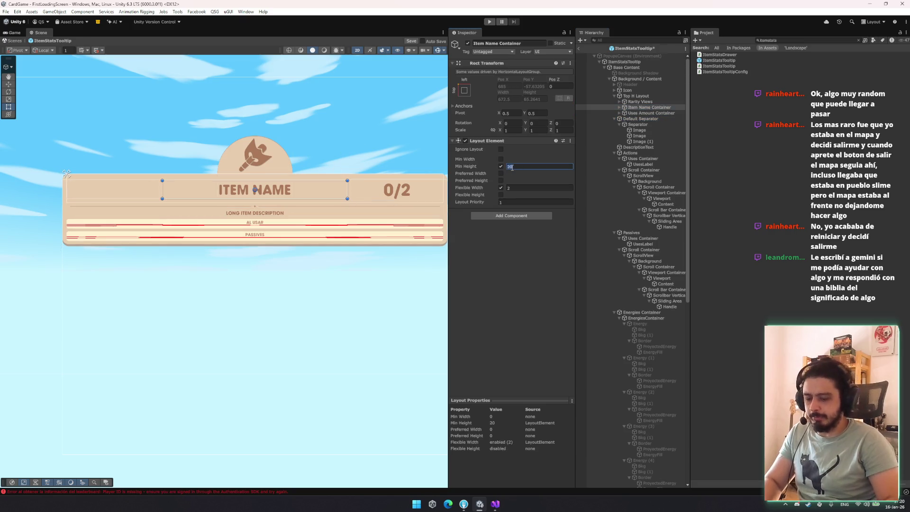
{"action": "type", "text": "80"}
{"action": "left_click", "coordinate": [659, 112]}
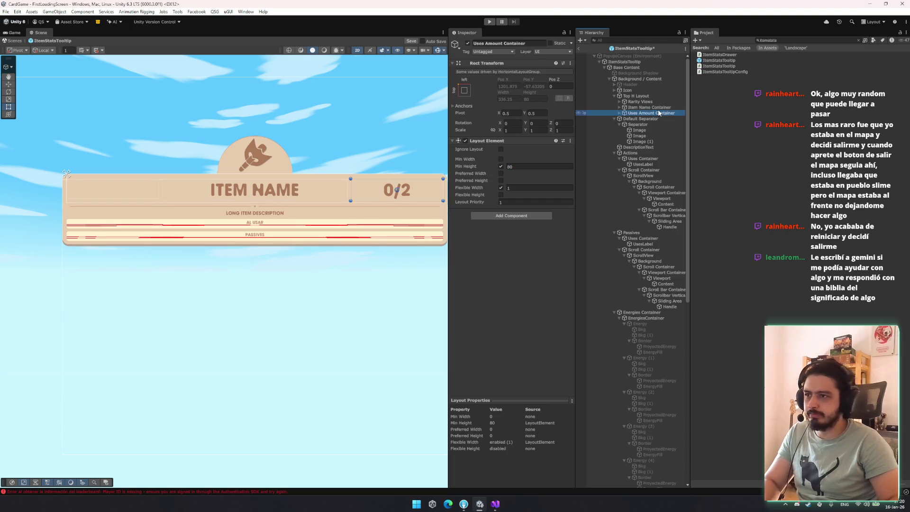
{"action": "key", "text": "Up"}
{"action": "key", "text": "Up"}
{"action": "key", "text": "Left"}
{"action": "key", "text": "Left"}
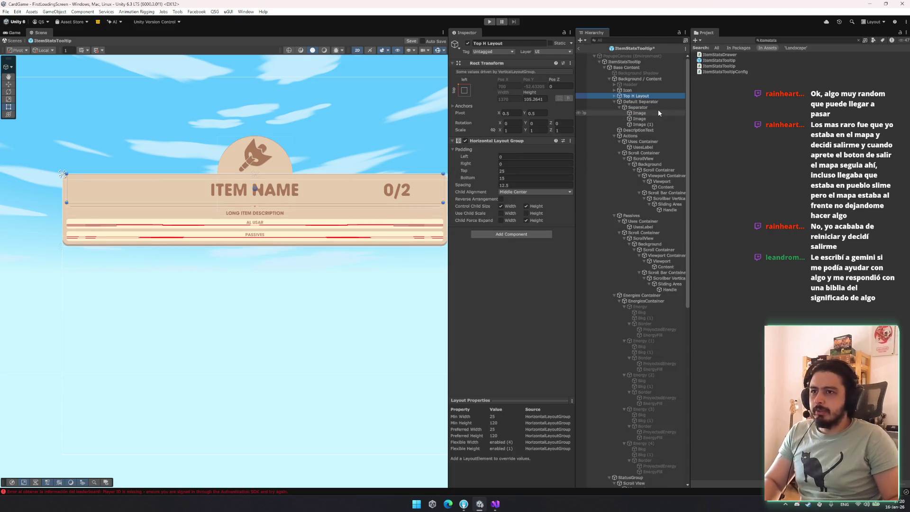
Select Default Separator, frame it in the Scene view, and browse its Separator images.
{"action": "key", "text": "Down"}
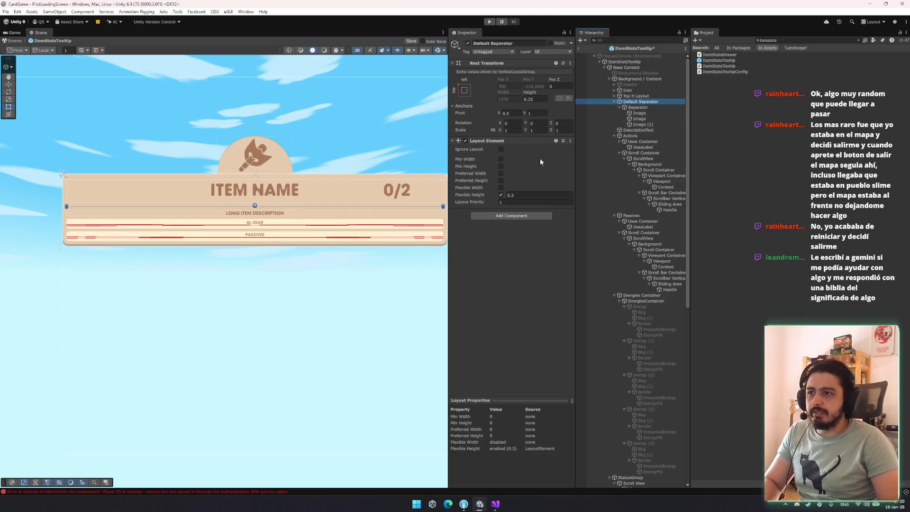
{"action": "left_click_drag", "start_coordinate": [532, 95], "coordinate": [586, 110]}
{"action": "double_click", "coordinate": [646, 108]}
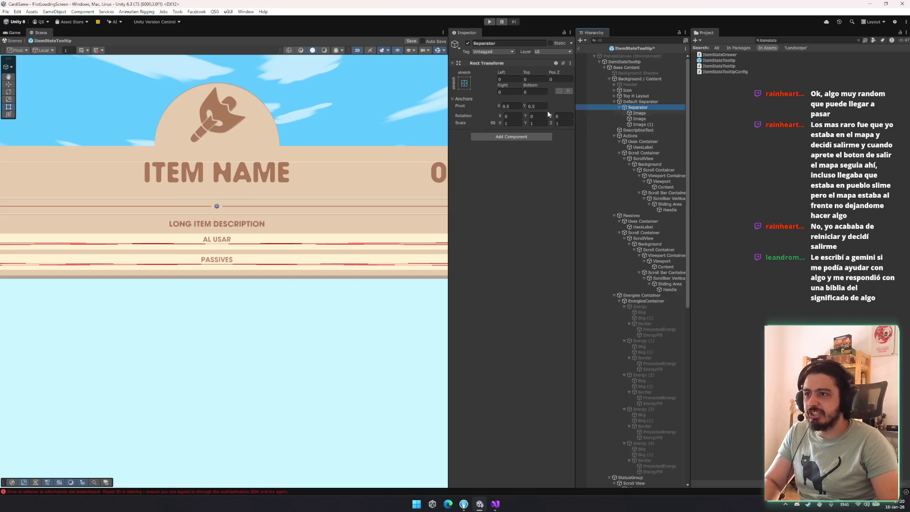
{"action": "left_click", "coordinate": [642, 113]}
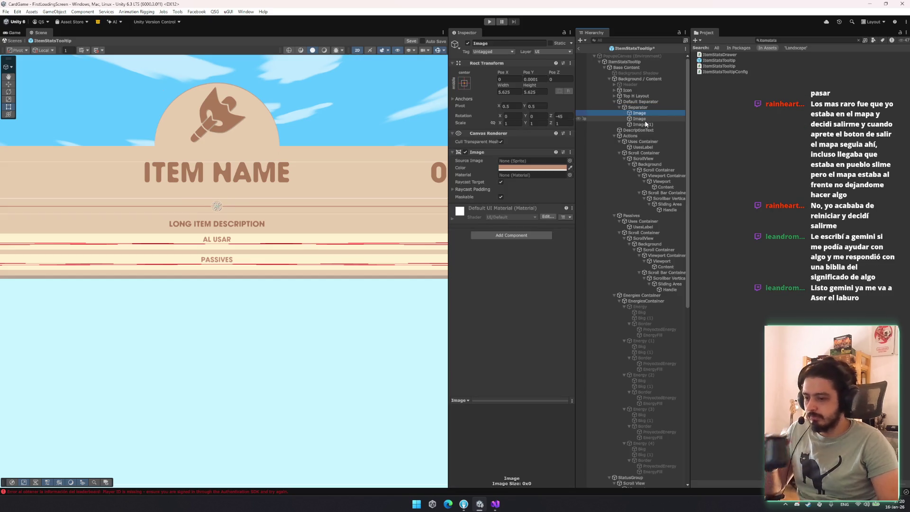
{"action": "left_click", "coordinate": [647, 119]}
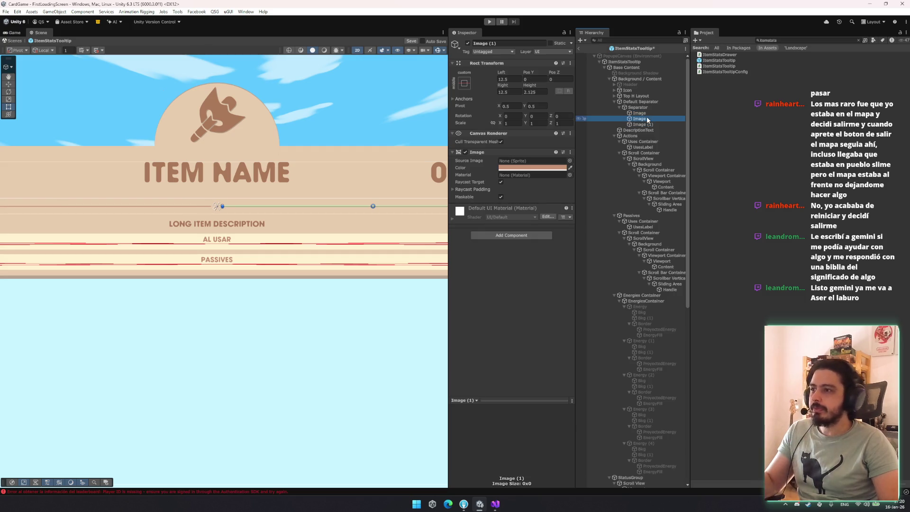
{"action": "left_click", "coordinate": [644, 125], "text": "shift"}
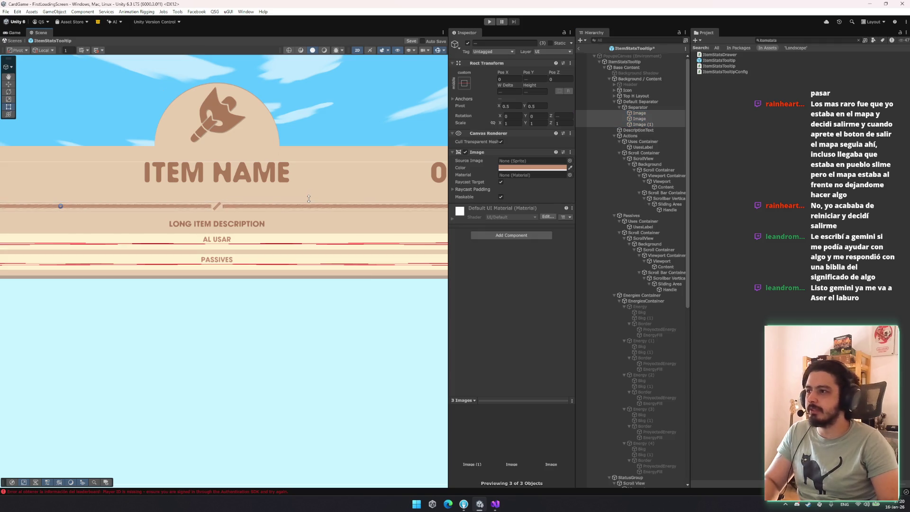
{"action": "left_click", "coordinate": [637, 107]}
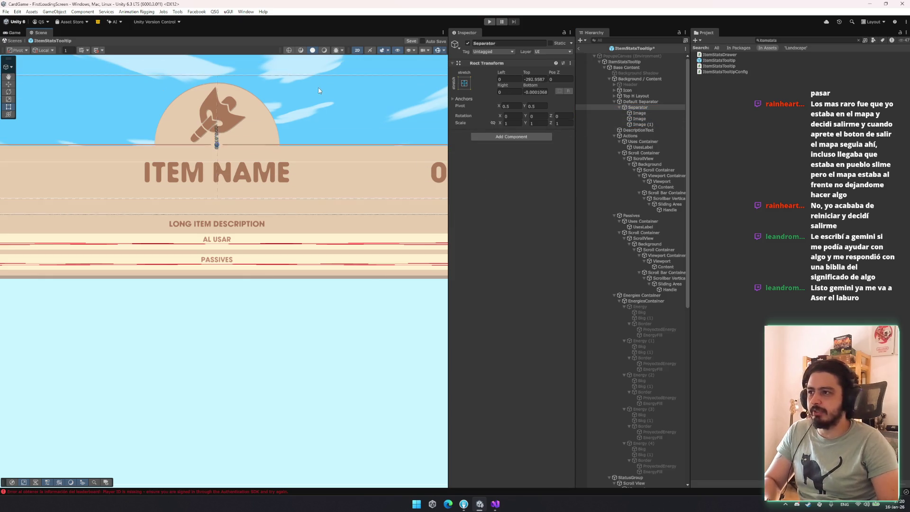
Thicken the Image (1) separator line by setting its Height to 15.
{"action": "left_click", "coordinate": [648, 118]}
{"action": "left_click", "coordinate": [648, 112], "text": "ctrl"}
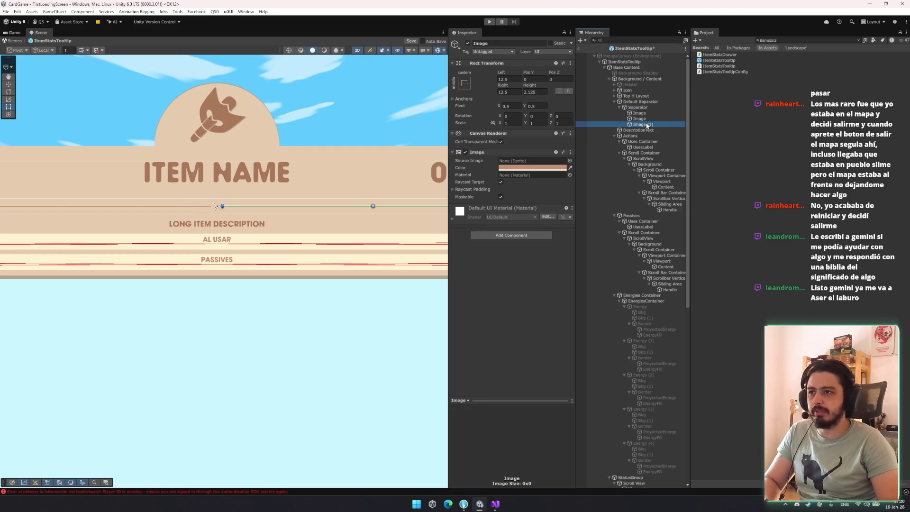
{"action": "left_click", "coordinate": [641, 124], "text": "ctrl"}
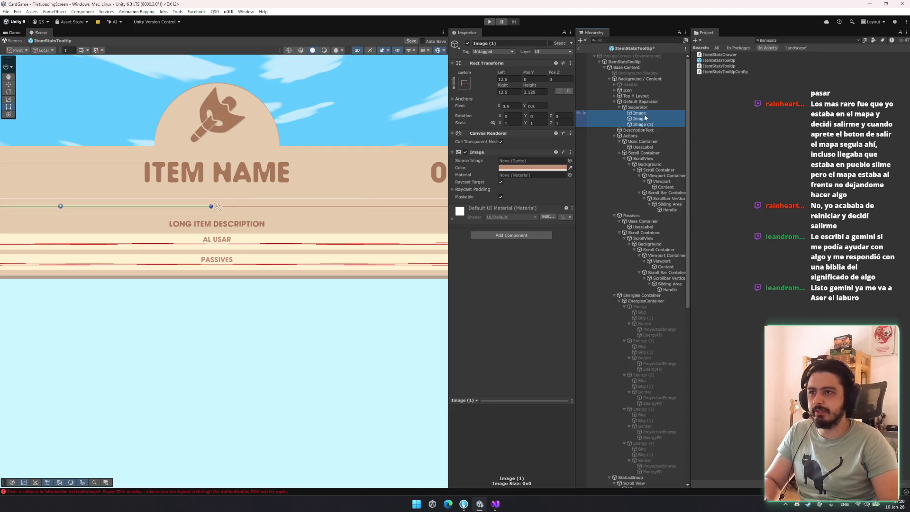
{"action": "left_click", "coordinate": [535, 91]}
{"action": "left_click", "coordinate": [612, 124]}
{"action": "left_click", "coordinate": [535, 93]}
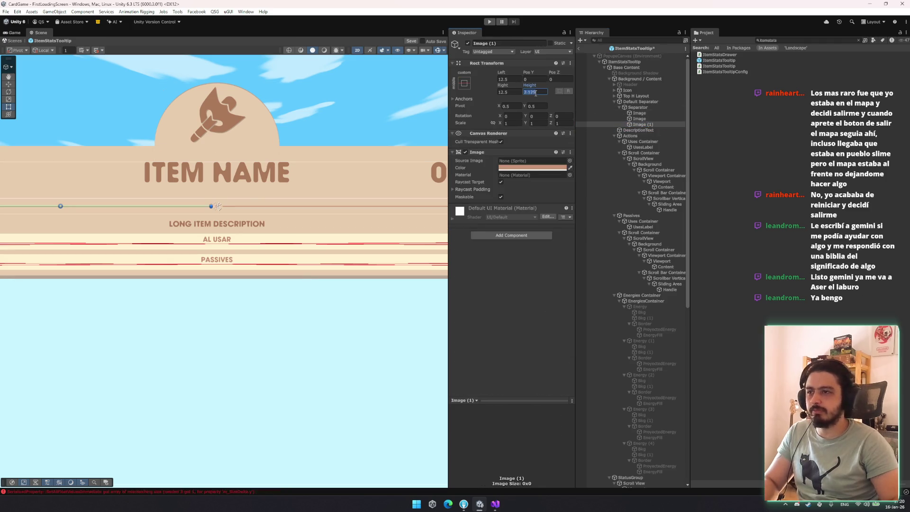
{"action": "left_click_drag", "start_coordinate": [180, 206], "coordinate": [181, 202]}
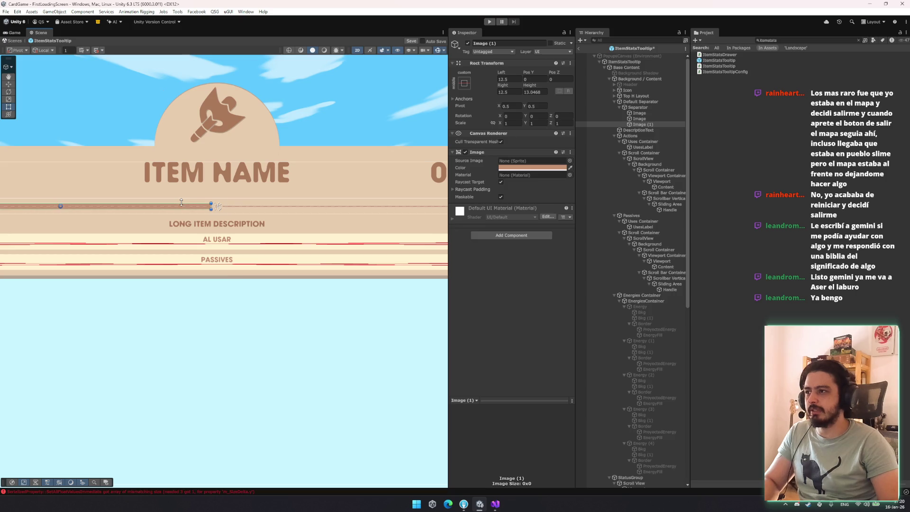
{"action": "double_click", "coordinate": [535, 92]}
{"action": "type", "text": "15"}
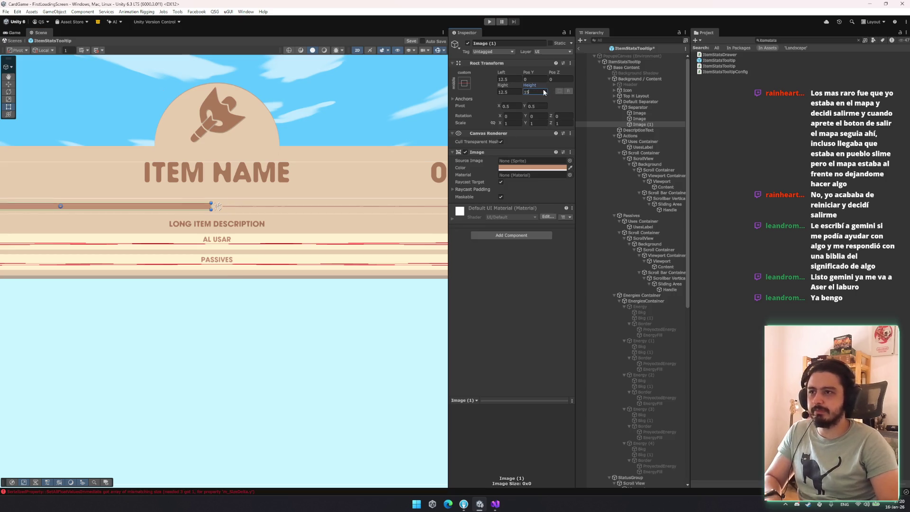
Set the other separator image's height to 10.
{"action": "left_click", "coordinate": [655, 118]}
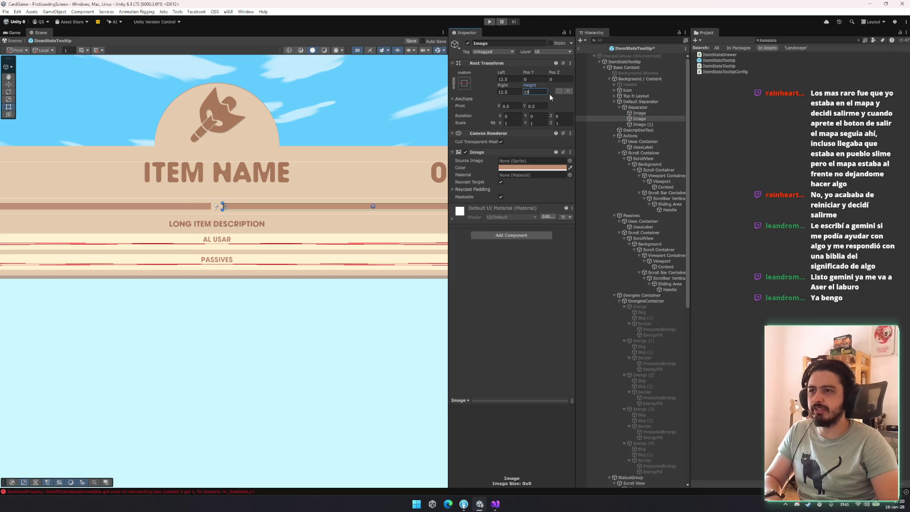
{"action": "key", "text": "BackSpace"}
{"action": "key", "text": "BackSpace"}
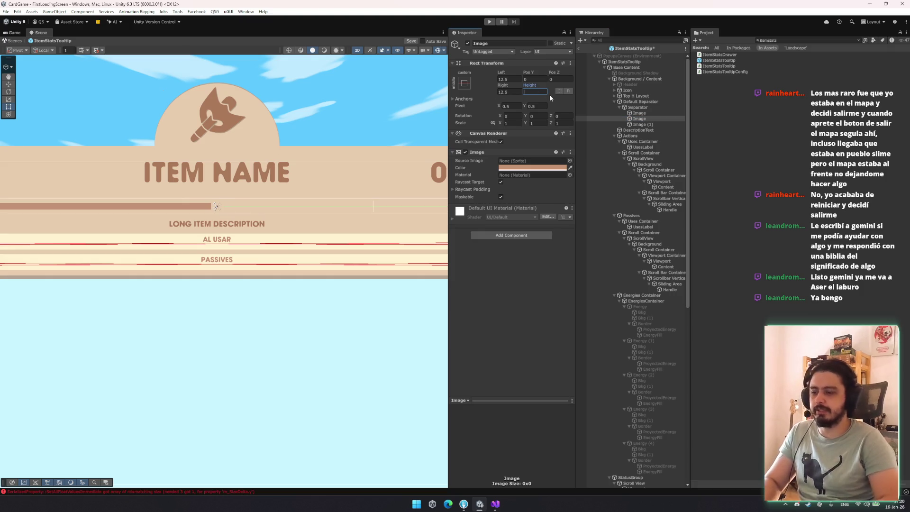
{"action": "type", "text": "10"}
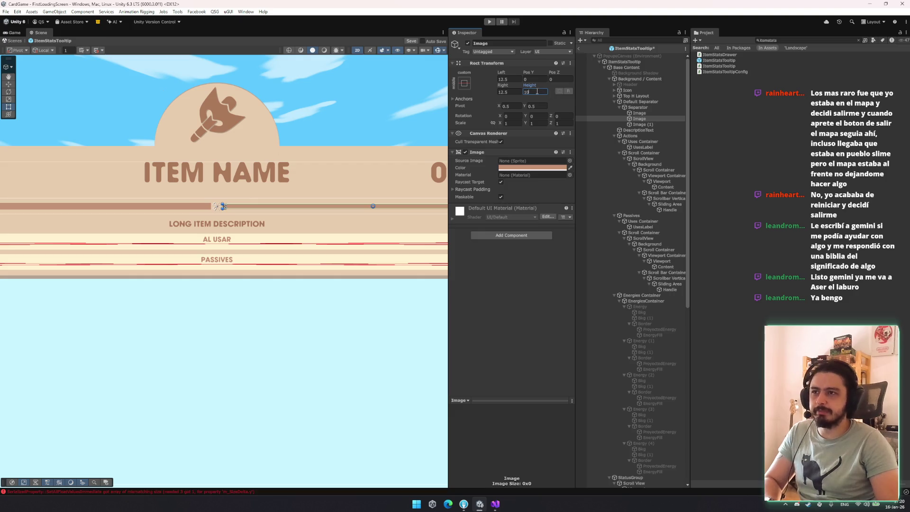
{"action": "left_click", "coordinate": [642, 113]}
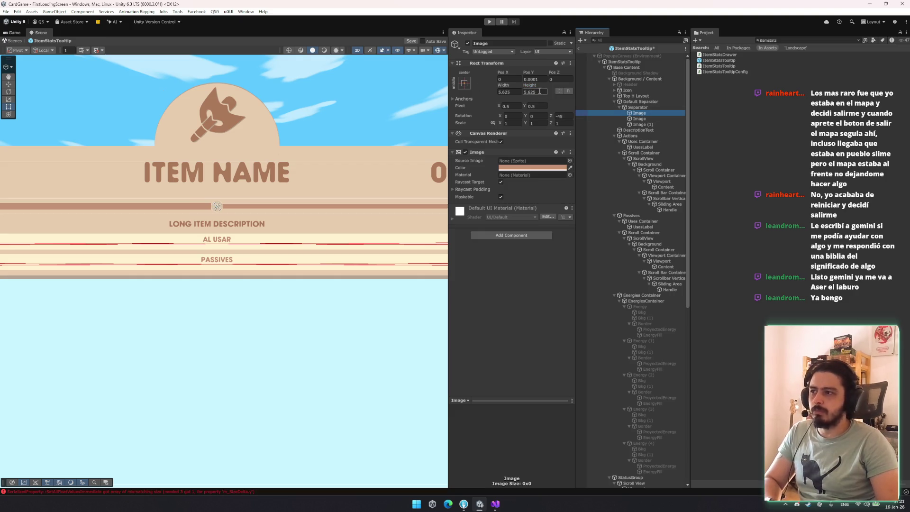
{"action": "left_click", "coordinate": [645, 124]}
{"action": "left_click", "coordinate": [546, 92]}
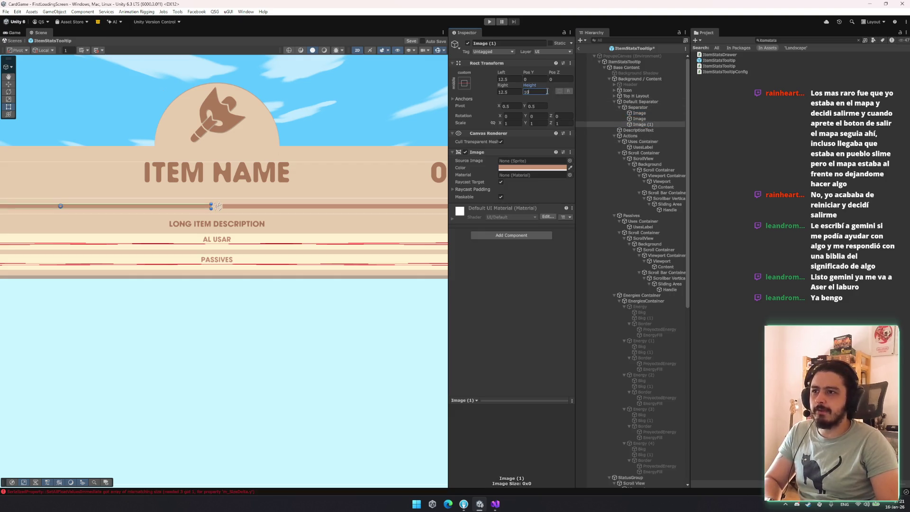
Enlarge the centre diamond to 15 × 15.
{"action": "double_click", "coordinate": [639, 114]}
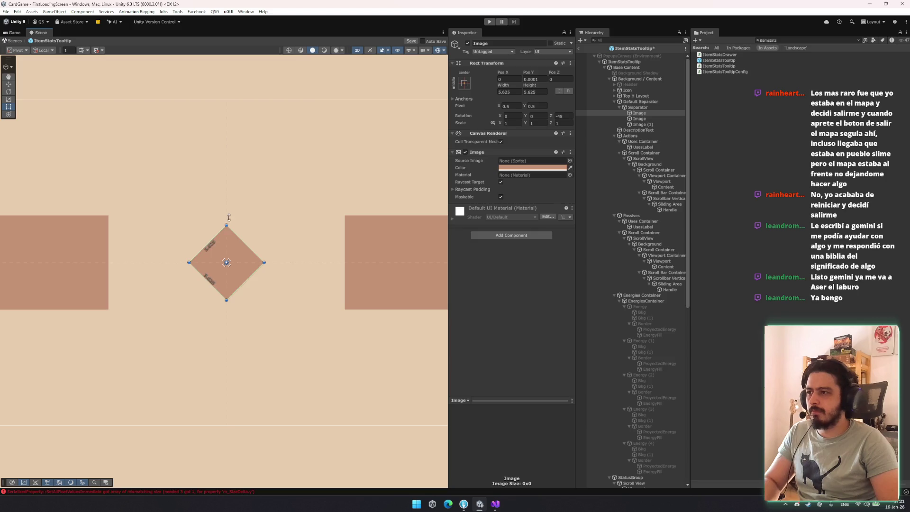
{"action": "left_click_drag", "start_coordinate": [243, 242], "coordinate": [275, 214]}
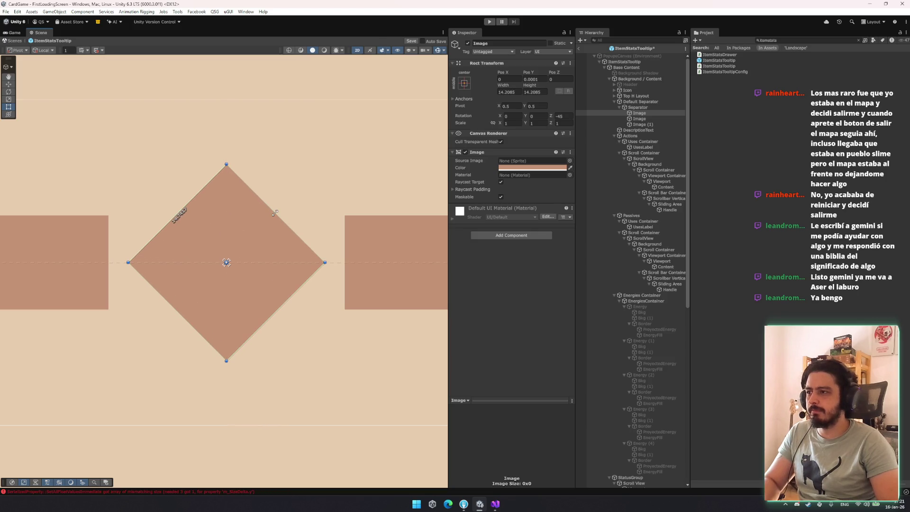
{"action": "scroll", "coordinate": [287, 223], "scroll_direction": "down", "scroll_amount": 5}
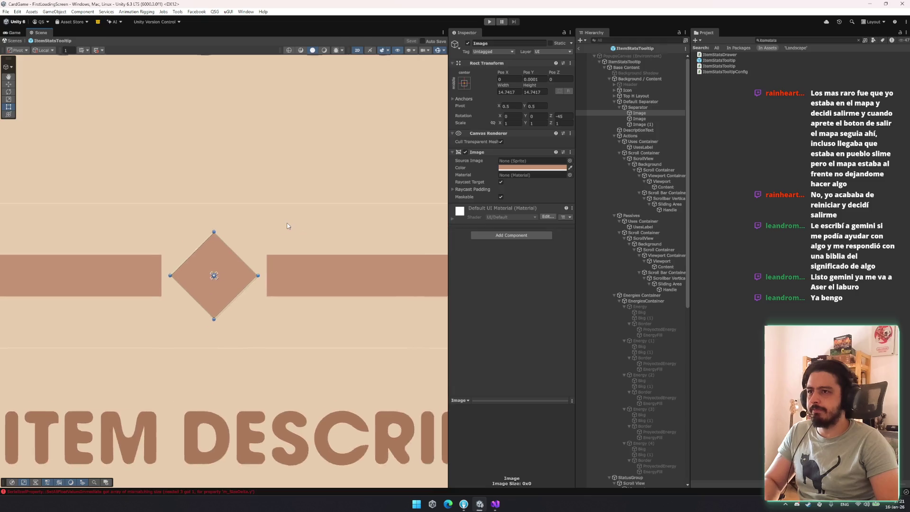
{"action": "left_click", "coordinate": [505, 98]}
{"action": "double_click", "coordinate": [507, 92]}
{"action": "type", "text": "15"}
{"action": "key", "text": "Tab"}
{"action": "type", "text": "15"}
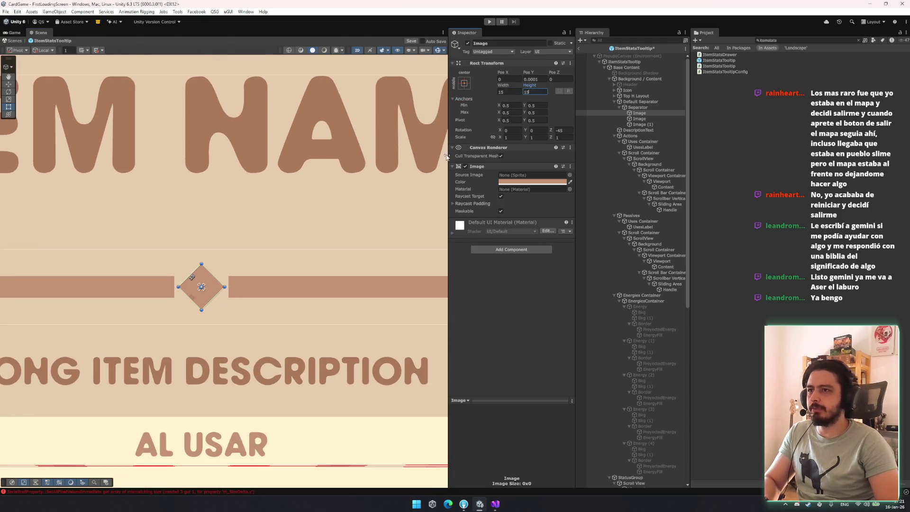
{"action": "left_click", "coordinate": [465, 99]}
{"action": "scroll", "coordinate": [359, 222], "scroll_direction": "down", "scroll_amount": 3}
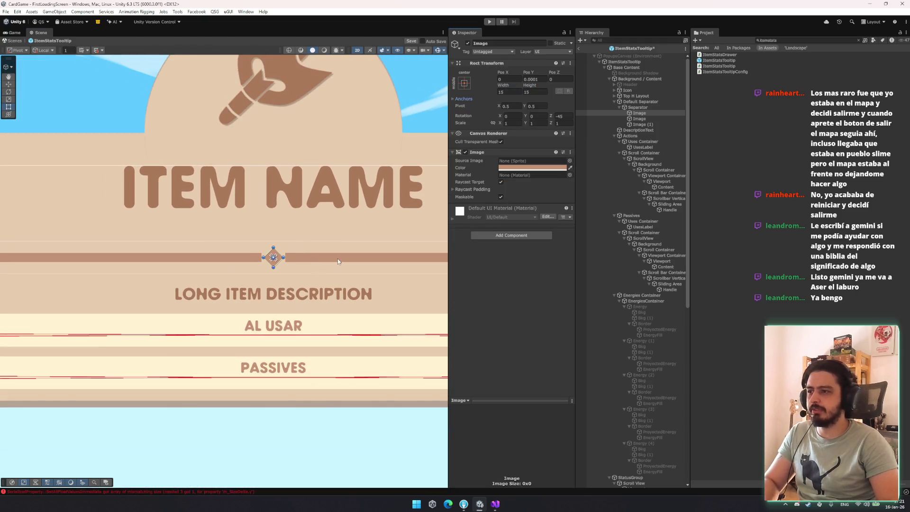
Set both separator line images' Height to 6.
{"action": "left_click", "coordinate": [638, 119]}
{"action": "left_click", "coordinate": [641, 124], "text": "shift"}
{"action": "left_click", "coordinate": [549, 94]}
{"action": "type", "text": "7"}
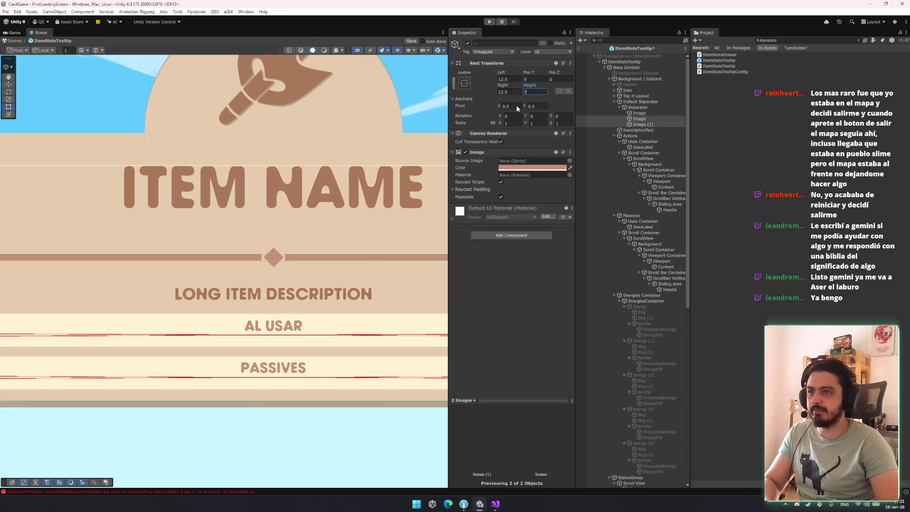
{"action": "key", "text": "BackSpace"}
{"action": "type", "text": "6"}
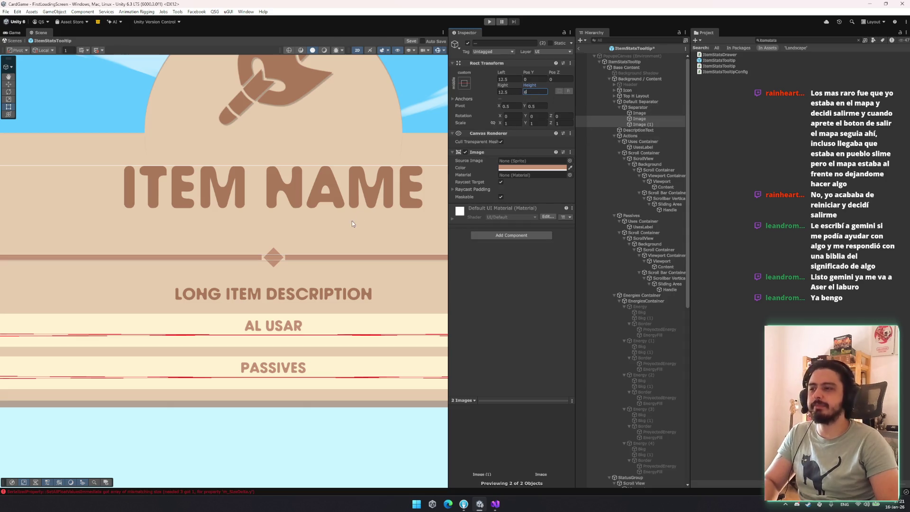
Shrink the centre diamond to 13 × 13.
{"action": "left_click", "coordinate": [640, 113]}
{"action": "left_click", "coordinate": [510, 92]}
{"action": "type", "text": "14"}
{"action": "left_click", "coordinate": [538, 91]}
{"action": "type", "text": "14"}
{"action": "left_click", "coordinate": [510, 92]}
{"action": "type", "text": "13"}
{"action": "key", "text": "Tab"}
{"action": "type", "text": "13"}
{"action": "key", "text": "Return"}
{"action": "scroll", "coordinate": [358, 227], "scroll_direction": "down", "scroll_amount": 5}
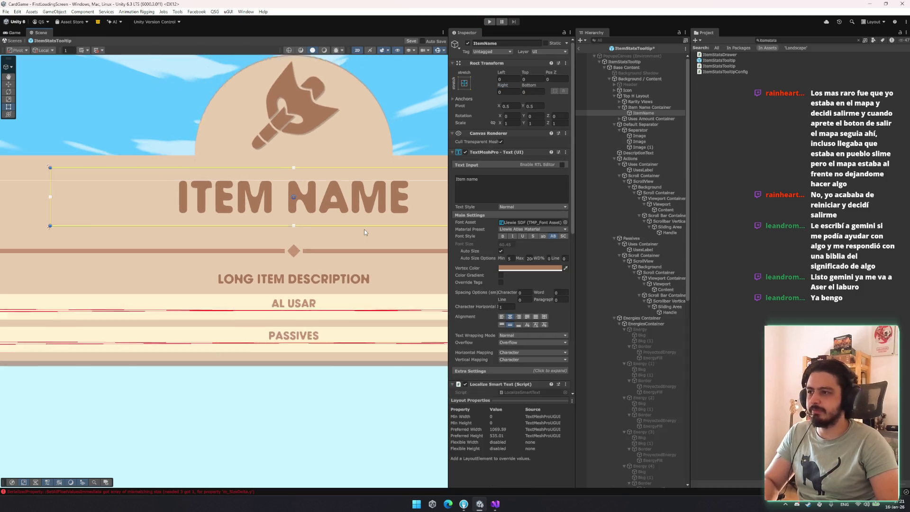
Navigate the hierarchy down to the separator images and frame them in the Scene view.
{"action": "left_click", "coordinate": [284, 209]}
{"action": "scroll", "coordinate": [285, 200], "scroll_direction": "up", "scroll_amount": 2}
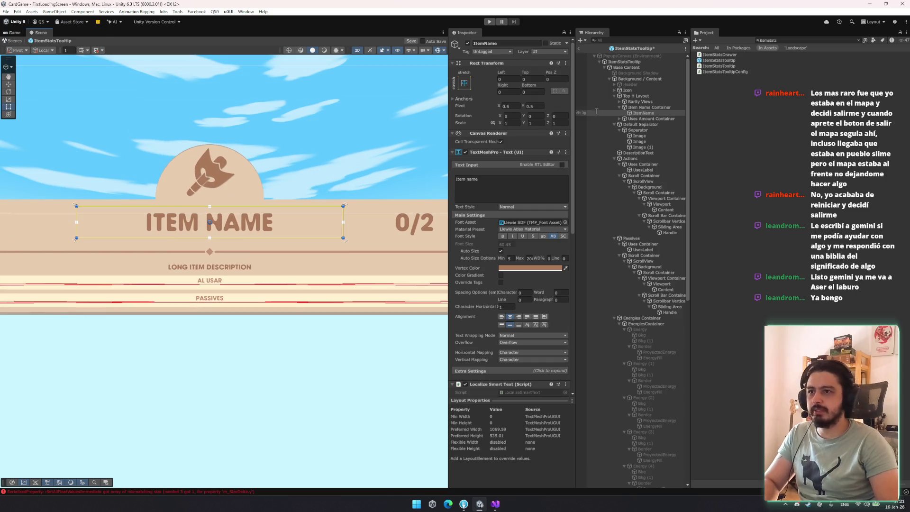
{"action": "left_click", "coordinate": [650, 102]}
{"action": "key", "text": "Down"}
{"action": "key", "text": "Down"}
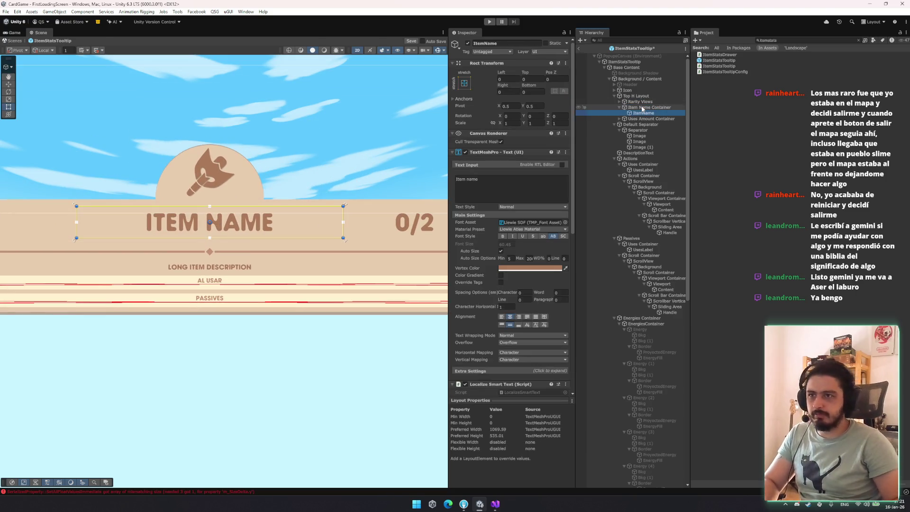
{"action": "key", "text": "Down"}
{"action": "key", "text": "Right"}
{"action": "key", "text": "Left"}
{"action": "key", "text": "Down"}
{"action": "key", "text": "Down"}
{"action": "key", "text": "Down"}
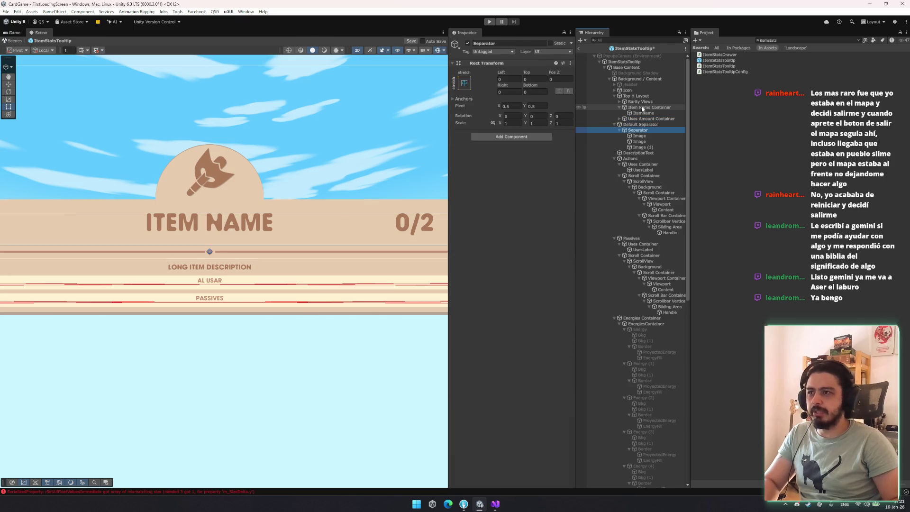
{"action": "key", "text": "f"}
Pull the right separator bar's inner edge away from the diamond, to an offset of 31.058.
{"action": "left_click", "coordinate": [599, 141]}
{"action": "scroll", "coordinate": [285, 270], "scroll_direction": "down", "scroll_amount": 2}
{"action": "left_click", "coordinate": [372, 263]}
{"action": "left_click", "coordinate": [384, 263]}
{"action": "left_click_drag", "start_coordinate": [384, 263], "coordinate": [508, 266]}
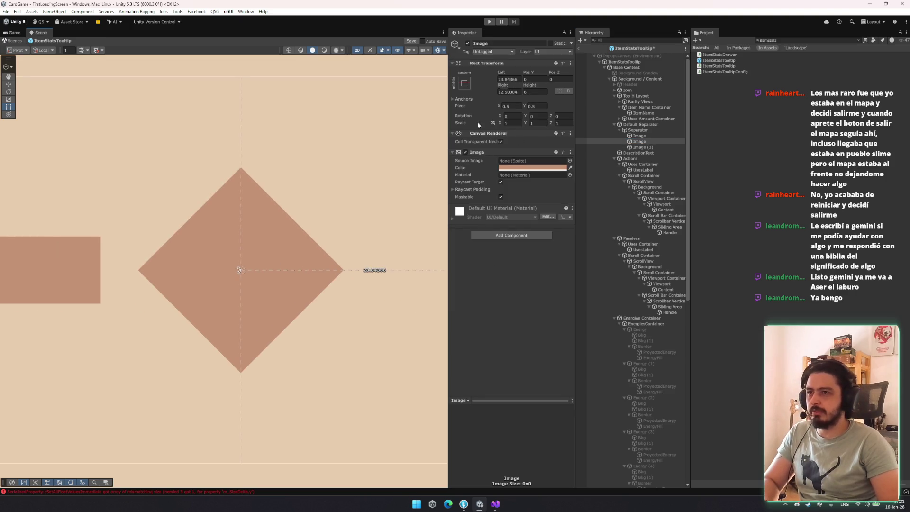
{"action": "scroll", "coordinate": [374, 215], "scroll_direction": "down", "scroll_amount": 5}
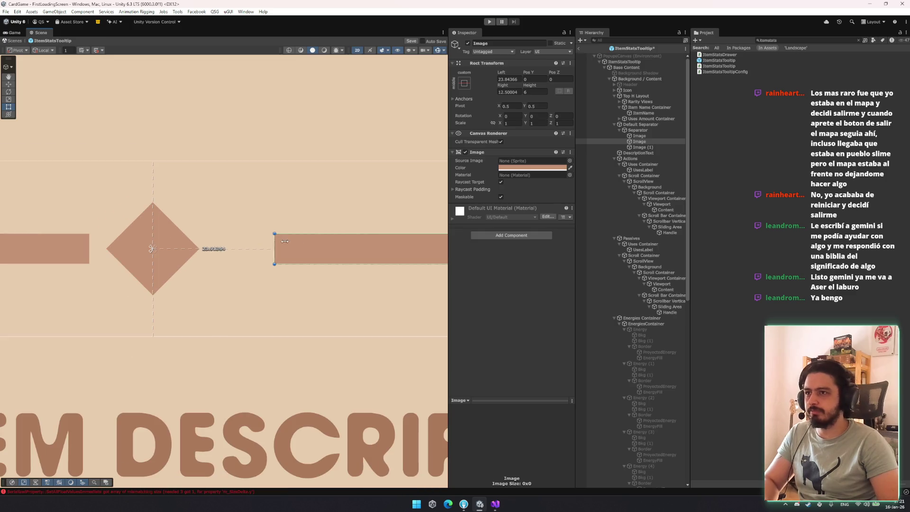
{"action": "left_click_drag", "start_coordinate": [277, 241], "coordinate": [310, 241]}
{"action": "left_click", "coordinate": [508, 79]}
Paste the 31.058 offset into the left bar so both gaps match.
{"action": "left_click", "coordinate": [646, 148]}
{"action": "left_click", "coordinate": [507, 80]}
{"action": "type", "text": "31.05821"}
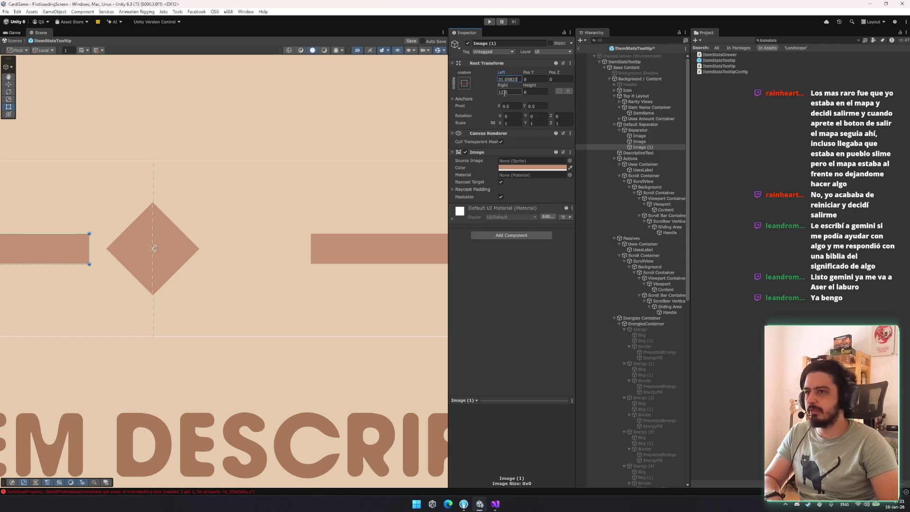
{"action": "scroll", "coordinate": [208, 219], "scroll_direction": "down", "scroll_amount": 2}
{"action": "left_click_drag", "start_coordinate": [115, 235], "coordinate": [63, 234]}
{"action": "key", "text": "ctrl+z"}
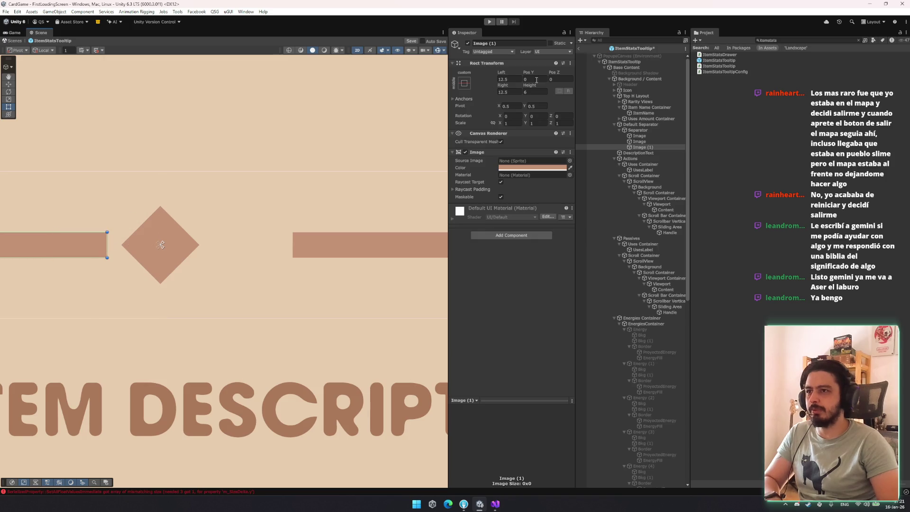
{"action": "left_click", "coordinate": [515, 92]}
{"action": "key", "text": "ctrl+v"}
{"action": "scroll", "coordinate": [357, 202], "scroll_direction": "down", "scroll_amount": 5}
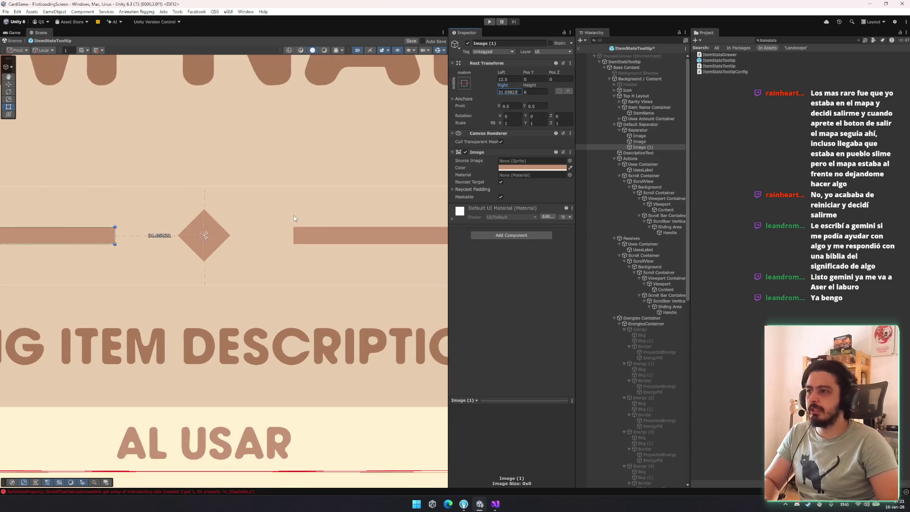
Collapse the Separator group and recentre the tooltip in the Scene view.
{"action": "left_click", "coordinate": [648, 131]}
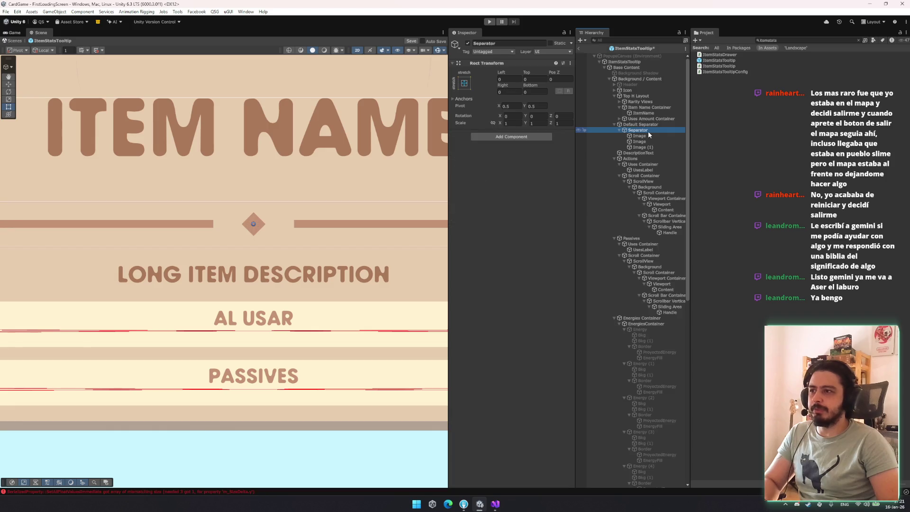
{"action": "left_click", "coordinate": [619, 130]}
{"action": "scroll", "coordinate": [345, 227], "scroll_direction": "down", "scroll_amount": 4}
{"action": "scroll", "coordinate": [349, 224], "scroll_direction": "down", "scroll_amount": 5}
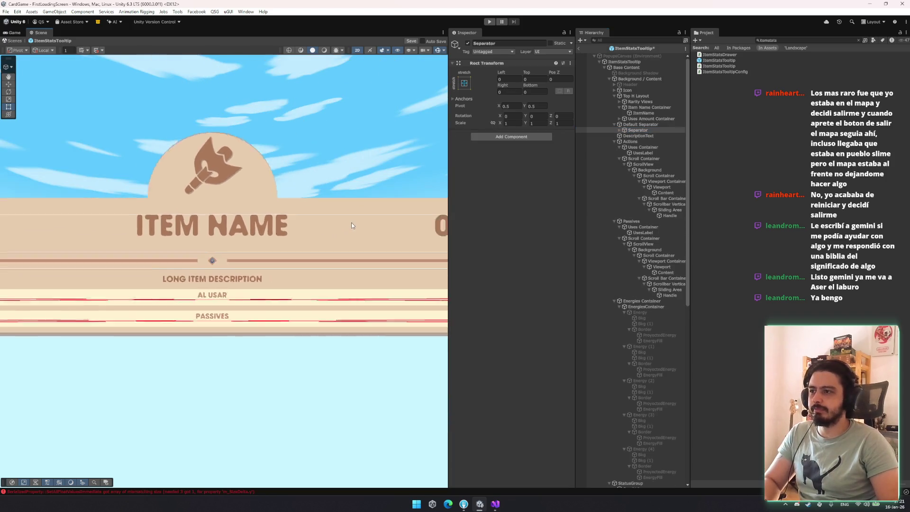
{"action": "left_click", "coordinate": [392, 197]}
{"action": "left_click_drag", "start_coordinate": [392, 198], "coordinate": [371, 195]}
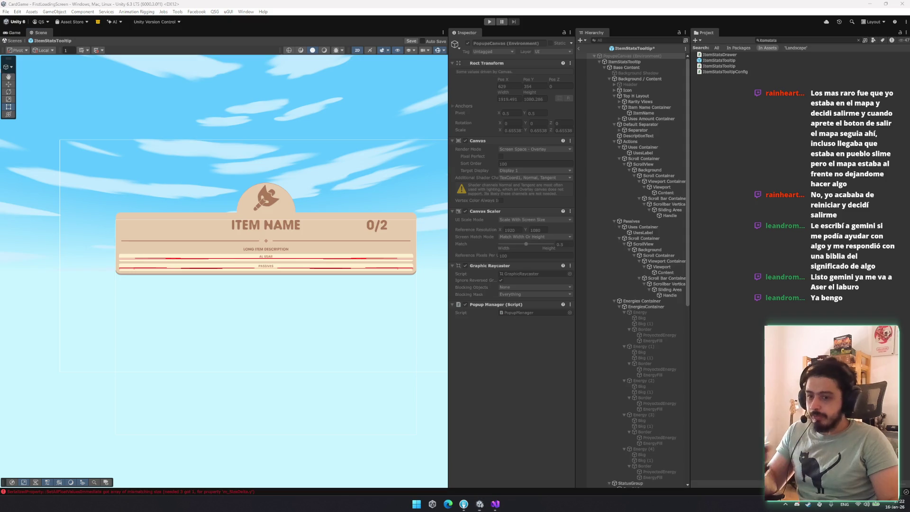
Browse the tooltip hierarchy, collapse Top H Layout, and select DescriptionText.
{"action": "scroll", "coordinate": [360, 260], "scroll_direction": "up", "scroll_amount": 2}
{"action": "scroll", "coordinate": [230, 247], "scroll_direction": "up", "scroll_amount": 3}
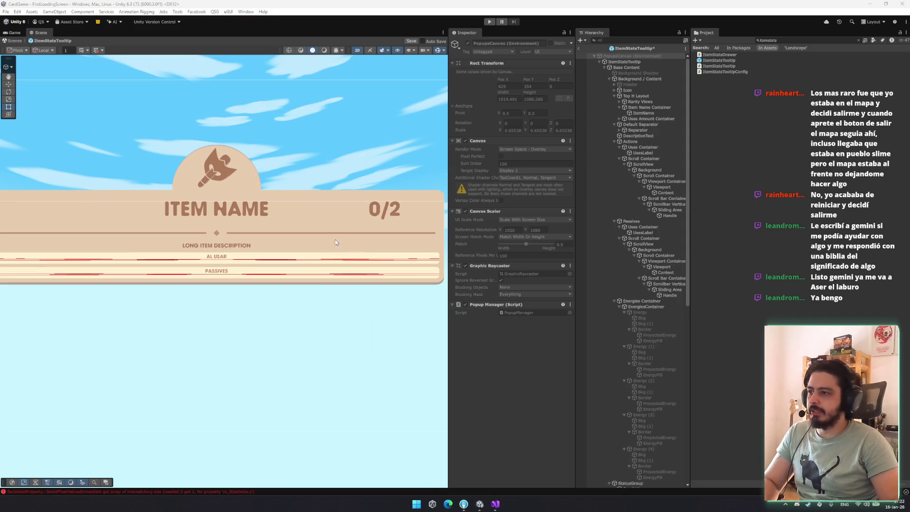
{"action": "left_click", "coordinate": [649, 107]}
{"action": "left_click", "coordinate": [650, 119]}
{"action": "left_click", "coordinate": [648, 114]}
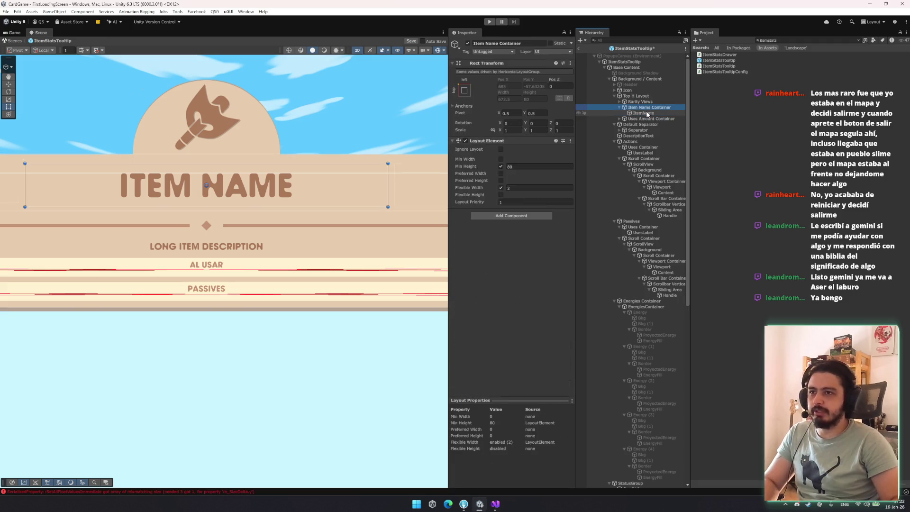
{"action": "left_click", "coordinate": [648, 115]}
{"action": "key", "text": "Up"}
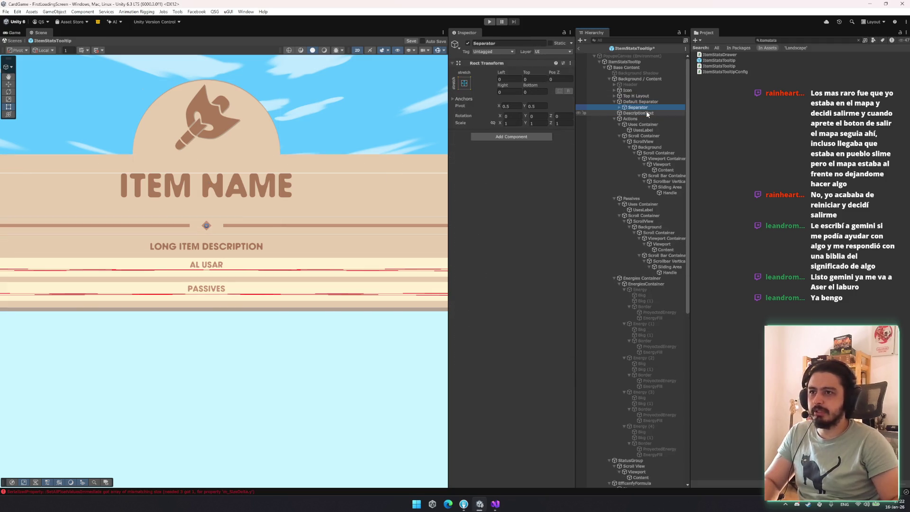
{"action": "left_click", "coordinate": [648, 114]}
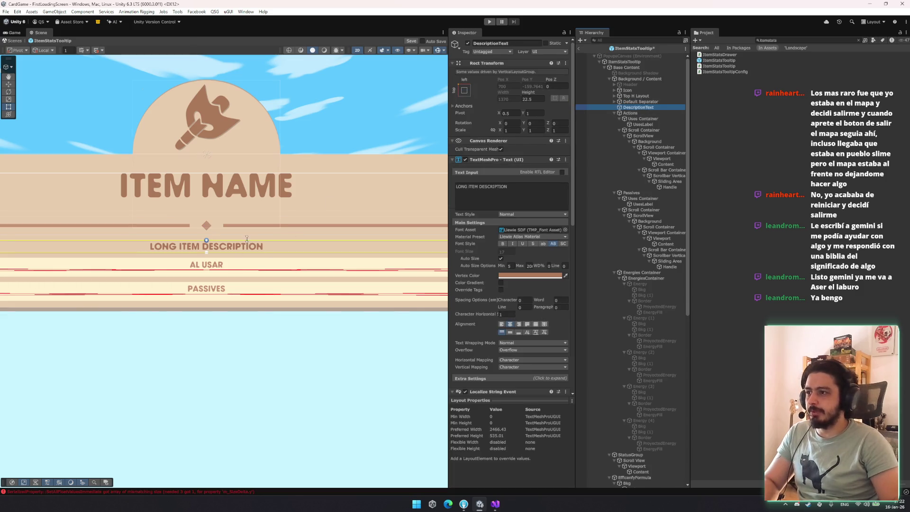
Try a taller box and pasted repeat text, then set DescriptionText's Height to 45.
{"action": "left_click_drag", "start_coordinate": [243, 250], "coordinate": [242, 266]}
{"action": "left_click", "coordinate": [520, 190]}
{"action": "key", "text": "ctrl+v"}
{"action": "key", "text": "ctrl+v"}
{"action": "key", "text": "ctrl+v"}
{"action": "key", "text": "Escape"}
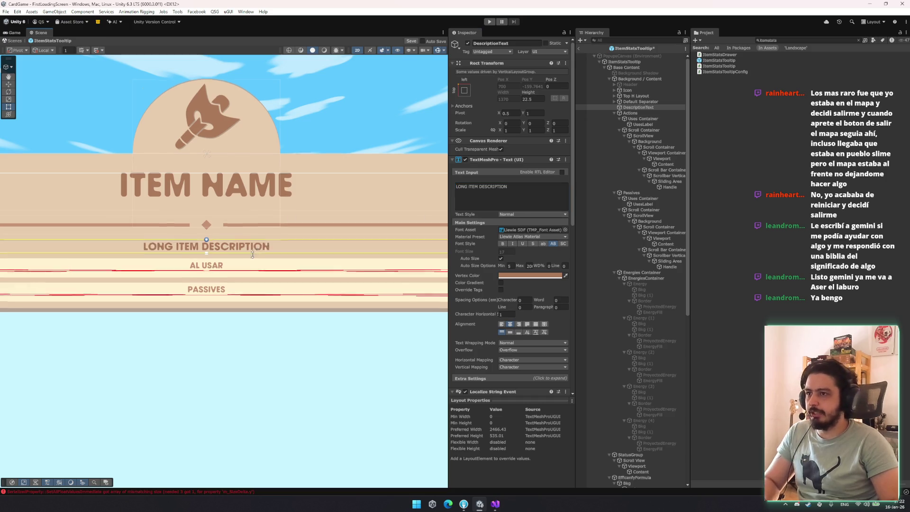
{"action": "left_click", "coordinate": [543, 99]}
{"action": "type", "text": "50"}
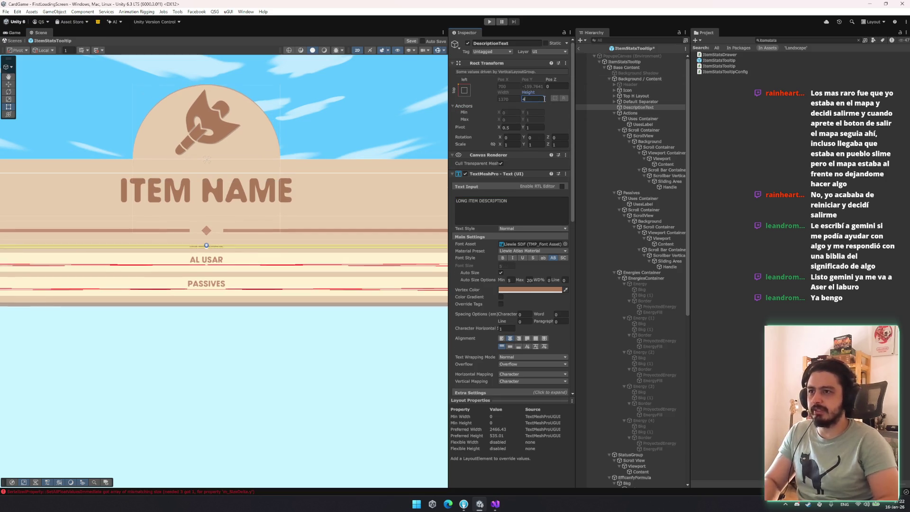
{"action": "key", "text": "BackSpace"}
{"action": "key", "text": "BackSpace"}
{"action": "type", "text": "45"}
{"action": "left_click", "coordinate": [658, 113]}
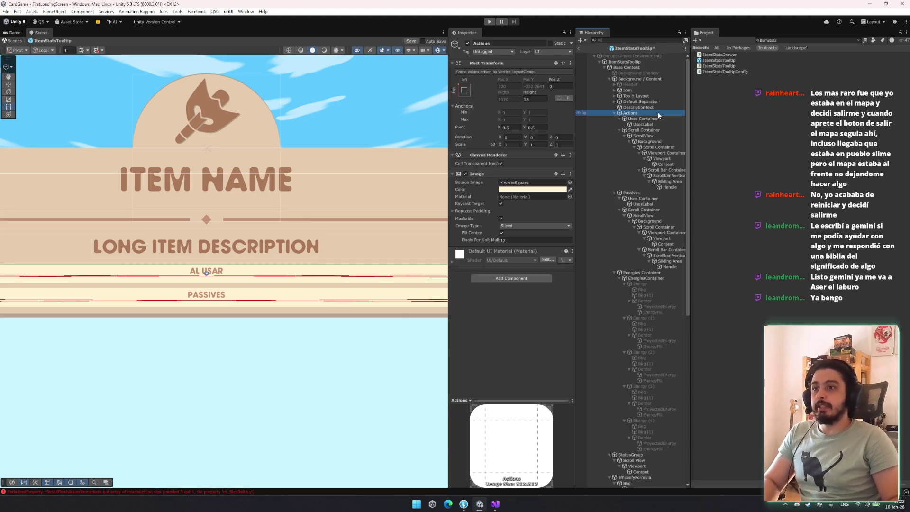
Collapse the tooltip's Actions and Passives sections in the Hierarchy, leaving Actions selected.
{"action": "key", "text": "Down"}
{"action": "key", "text": "Up"}
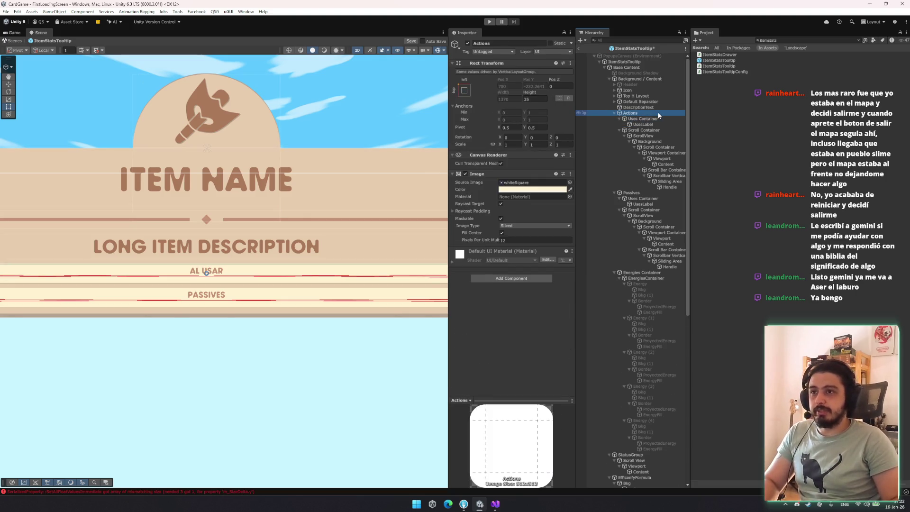
{"action": "key", "text": "Left"}
{"action": "key", "text": "Down"}
{"action": "key", "text": "Left"}
{"action": "key", "text": "Down"}
{"action": "key", "text": "Left"}
{"action": "key", "text": "Down"}
{"action": "key", "text": "Left"}
{"action": "key", "text": "Down"}
{"action": "key", "text": "Left"}
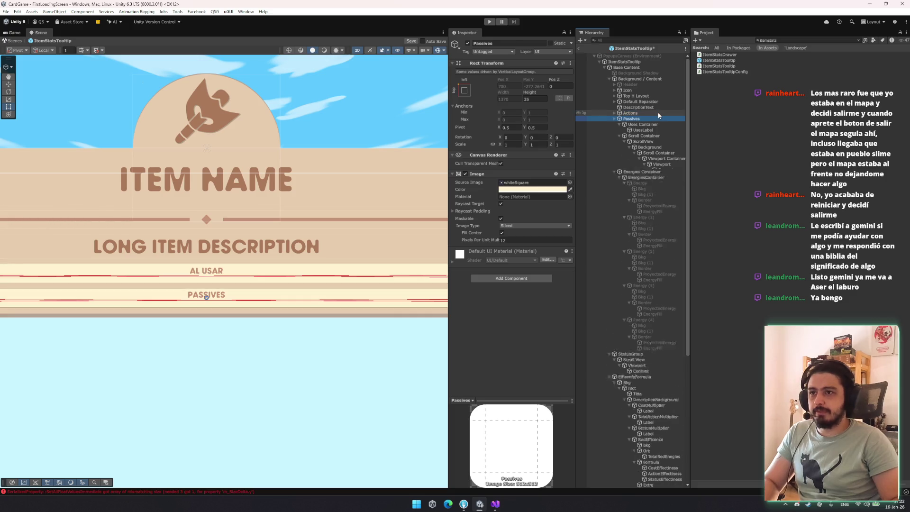
{"action": "key", "text": "Up"}
{"action": "key", "text": "Up"}
{"action": "key", "text": "Up"}
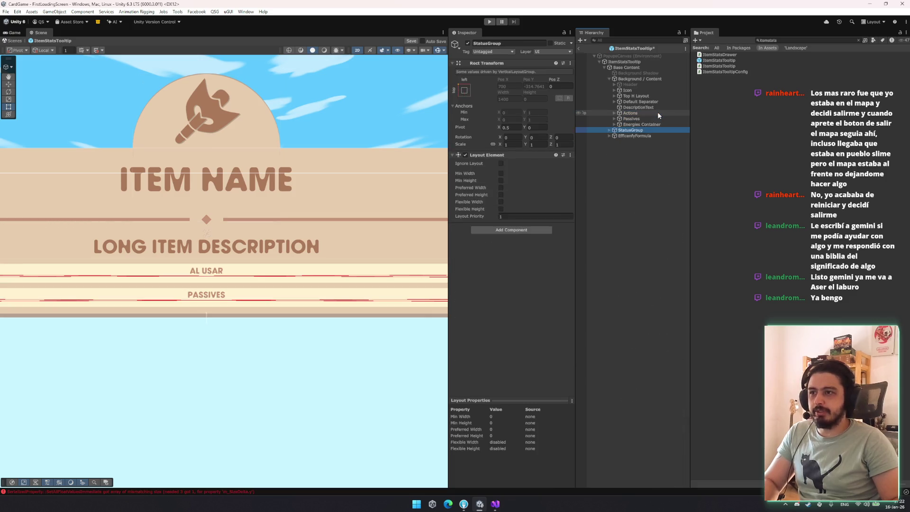
{"action": "key", "text": "Up"}
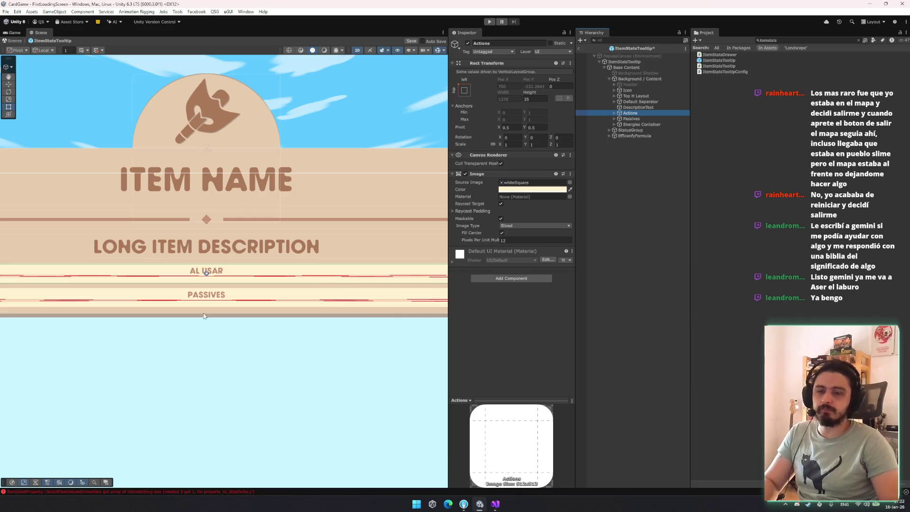
{"action": "scroll", "coordinate": [220, 314], "scroll_direction": "down", "scroll_amount": 2}
{"action": "scroll", "coordinate": [251, 289], "scroll_direction": "down", "scroll_amount": 3}
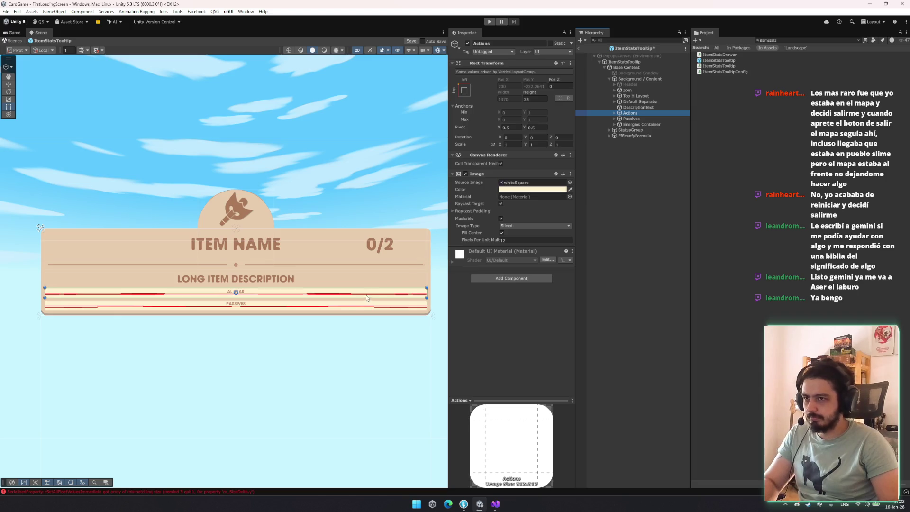
Undo the Actions height stretch, exit Prefab Mode and start play mode.
{"action": "mouse_move", "coordinate": [349, 297]}
{"action": "left_mouse_down"}
{"action": "mouse_move", "coordinate": [350, 362]}
{"action": "mouse_move", "coordinate": [313, 435]}
{"action": "left_mouse_up"}
{"action": "key", "text": "ctrl+z"}
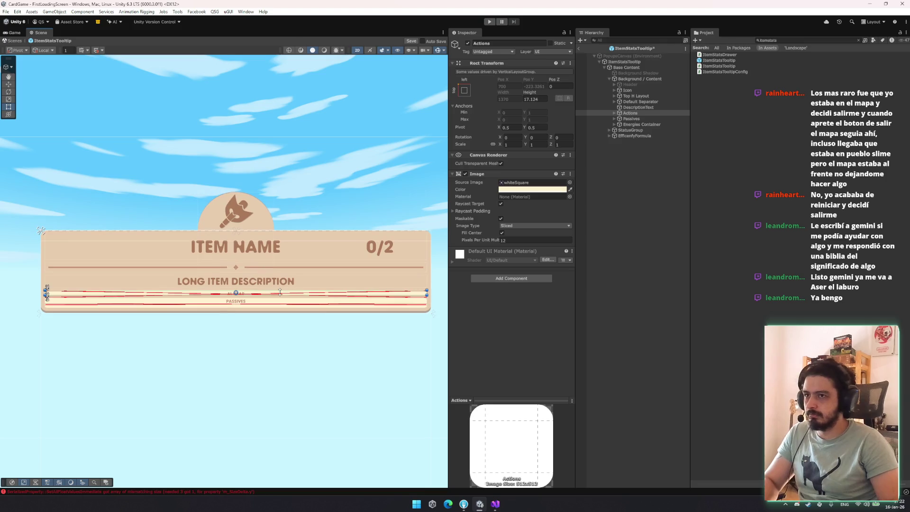
{"action": "key", "text": "ctrl+z"}
{"action": "key", "text": "ctrl+z"}
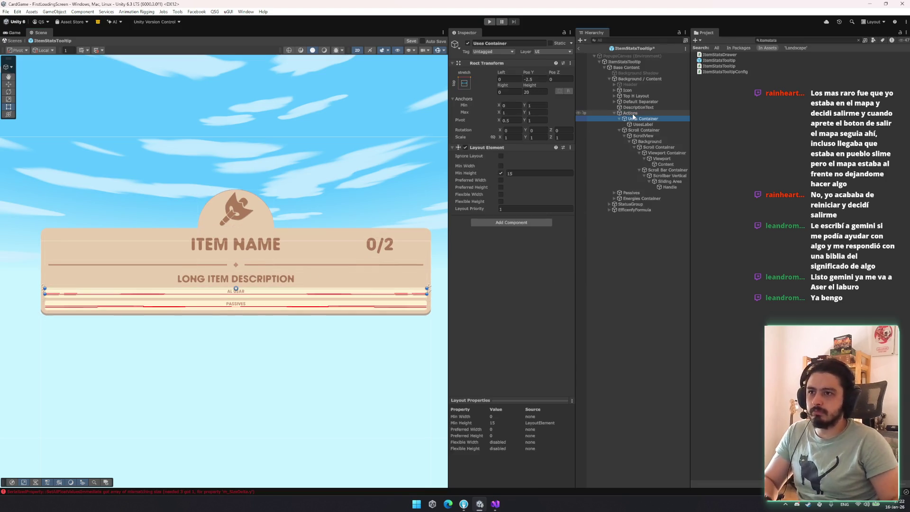
{"action": "key", "text": "ctrl+z"}
{"action": "key", "text": "ctrl+z"}
{"action": "key", "text": "ctrl+z"}
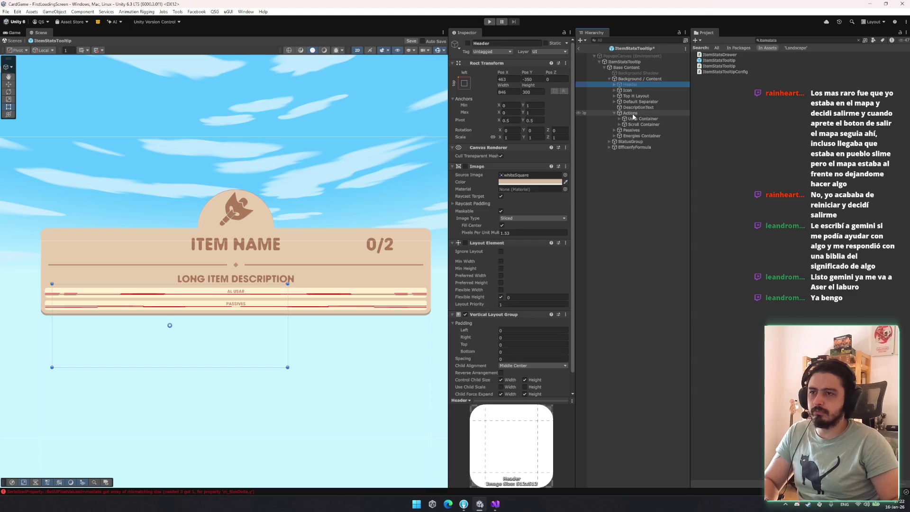
{"action": "left_click", "coordinate": [581, 48]}
{"action": "left_click", "coordinate": [490, 21]}
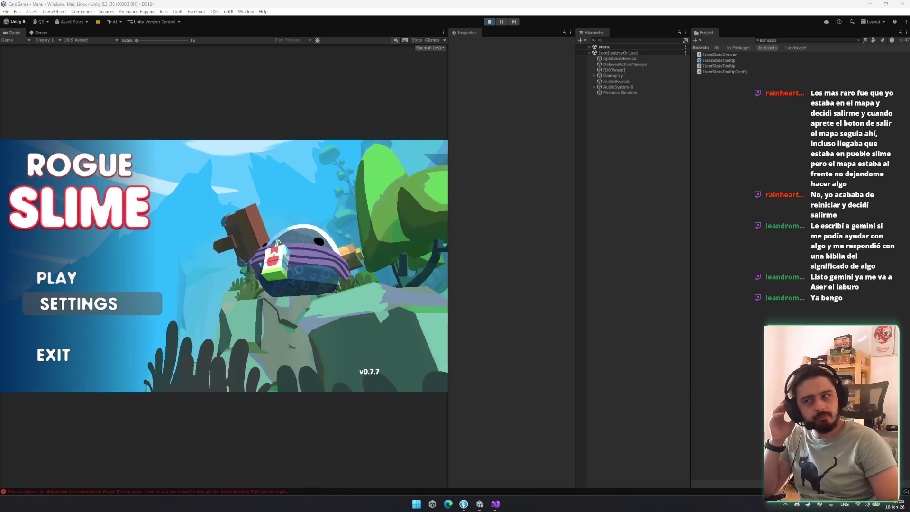
Start a game from the main menu and open an inventory item's info popup.
{"action": "left_click", "coordinate": [81, 282]}
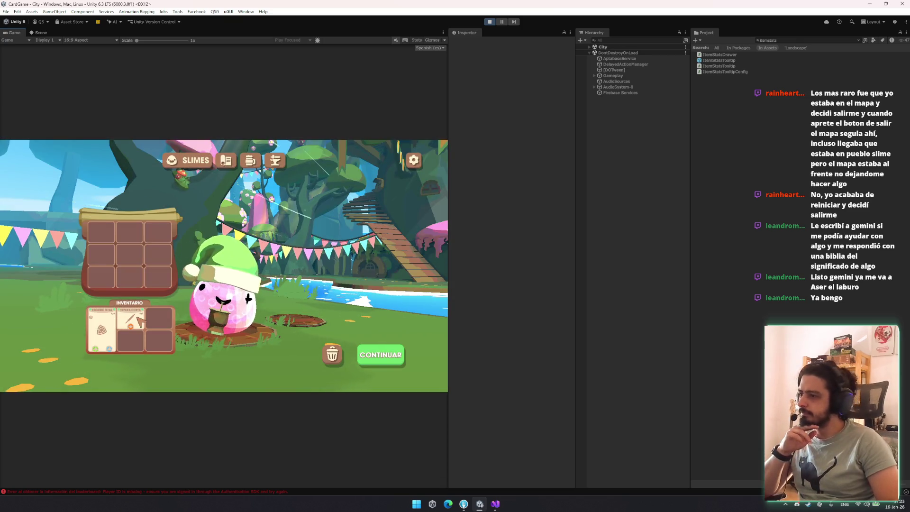
{"action": "mouse_move", "coordinate": [250, 303]}
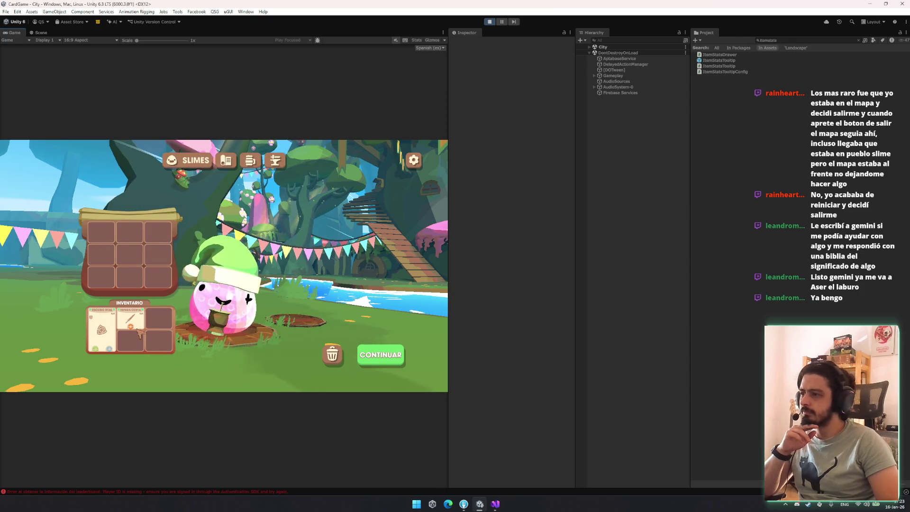
{"action": "left_click", "coordinate": [128, 318]}
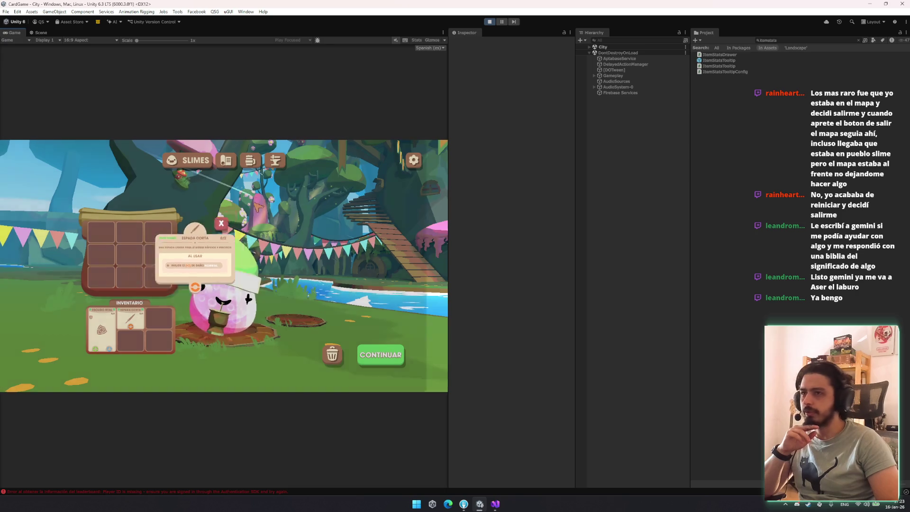
Filter the Hierarchy for 'tooltip' in the Scene view and compare the ItemStatsTooltip clones.
{"action": "left_click", "coordinate": [40, 32]}
{"action": "left_click", "coordinate": [639, 39]}
{"action": "type", "text": "tooltip"}
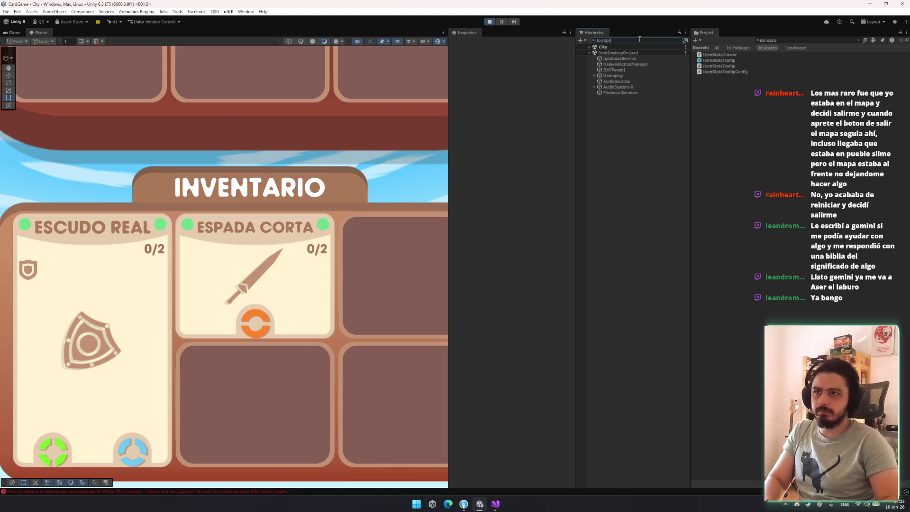
{"action": "key", "text": "BackSpace"}
{"action": "key", "text": "BackSpace"}
{"action": "key", "text": "BackSpace"}
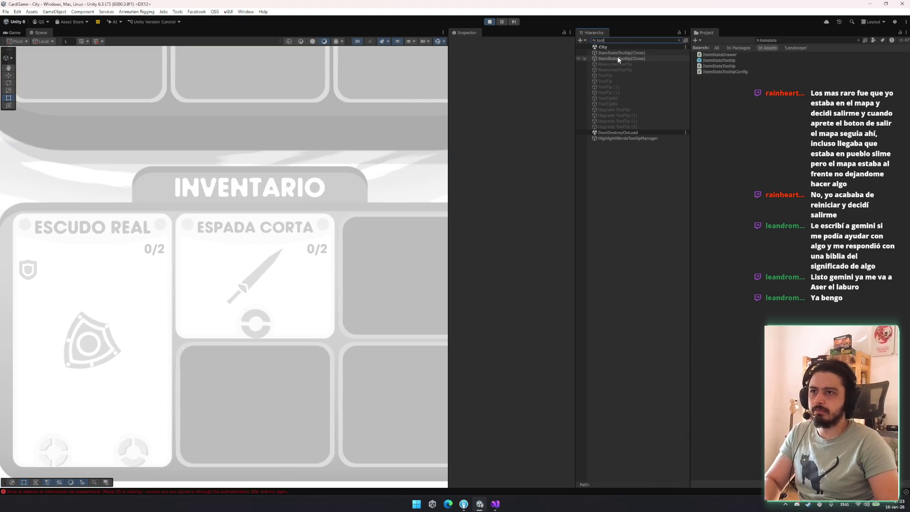
{"action": "left_click", "coordinate": [620, 59]}
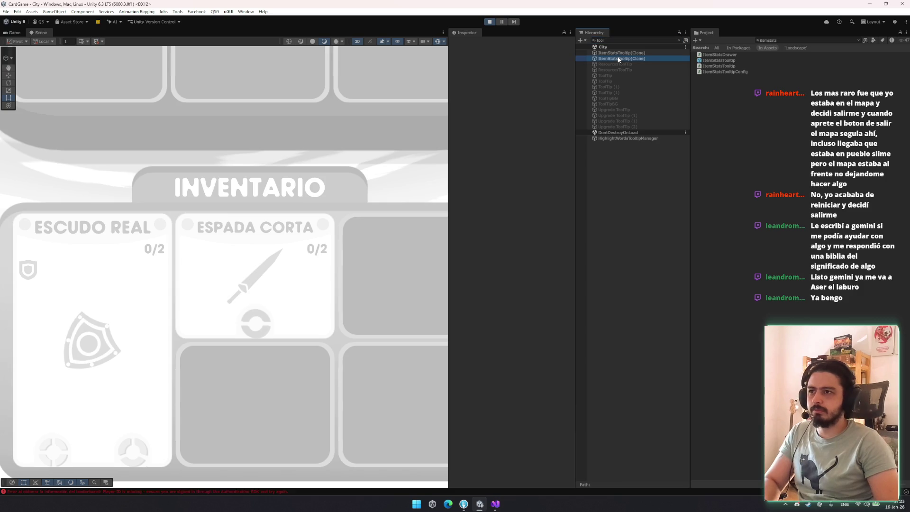
{"action": "left_click", "coordinate": [621, 53]}
{"action": "left_click", "coordinate": [622, 59]}
{"action": "left_click", "coordinate": [622, 55]}
{"action": "left_click", "coordinate": [622, 61]}
{"action": "left_click", "coordinate": [624, 53]}
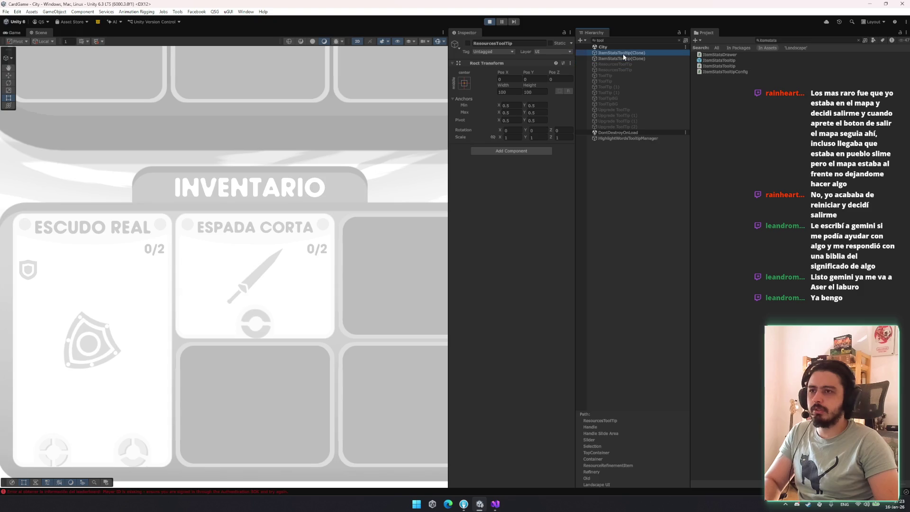
Frame the ESPADA CORTA tooltip clone from the Game view, then stop play mode.
{"action": "left_click", "coordinate": [13, 32]}
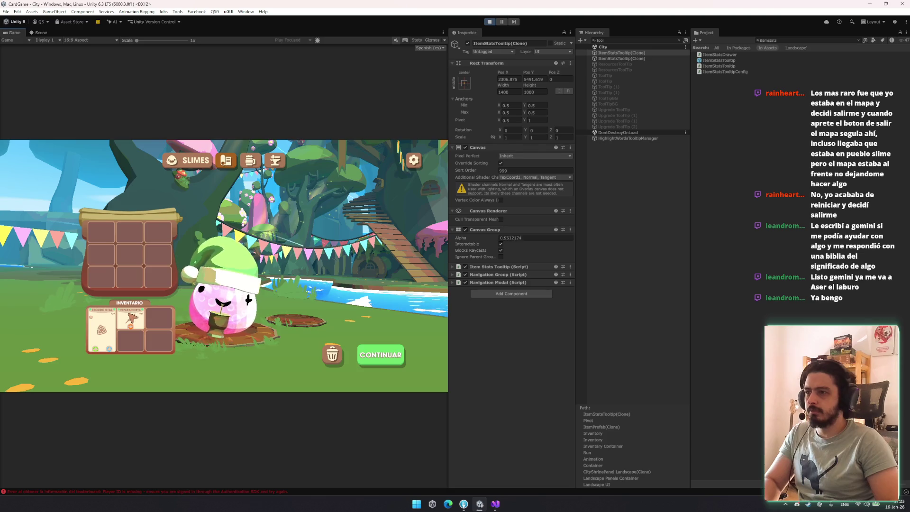
{"action": "mouse_move", "coordinate": [134, 320]}
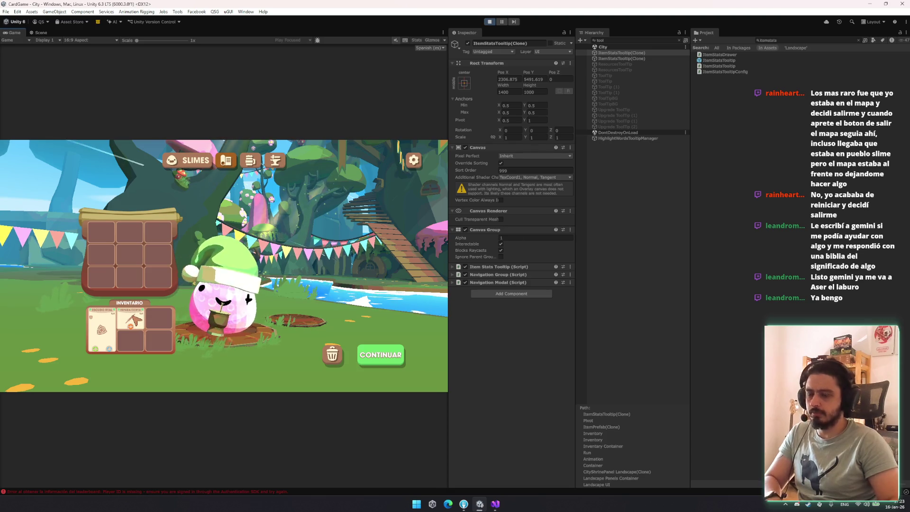
{"action": "double_click", "coordinate": [635, 53]}
{"action": "double_click", "coordinate": [638, 53]}
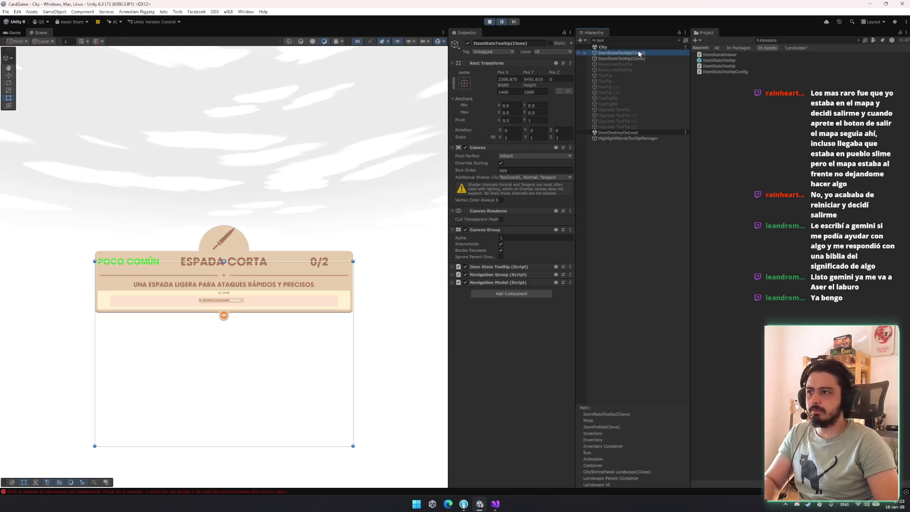
{"action": "scroll", "coordinate": [374, 226], "scroll_direction": "down", "scroll_amount": 5}
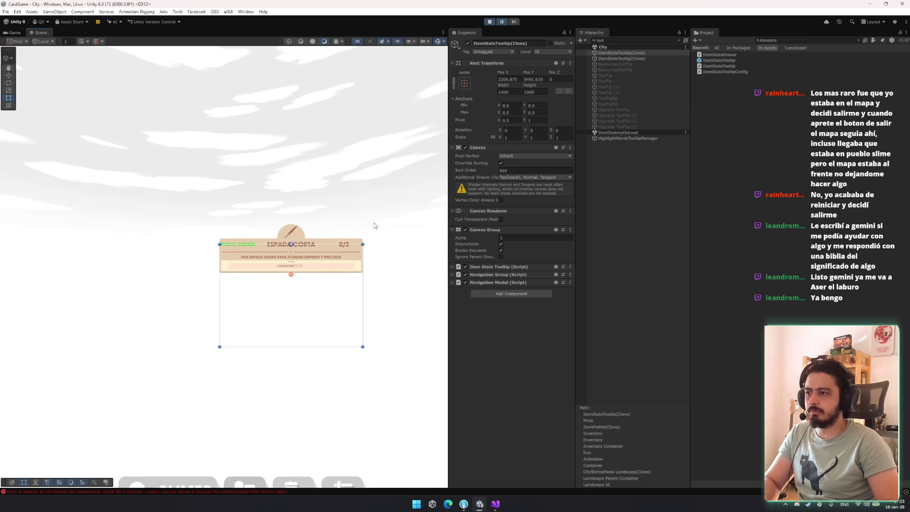
{"action": "scroll", "coordinate": [324, 167], "scroll_direction": "down", "scroll_amount": 5}
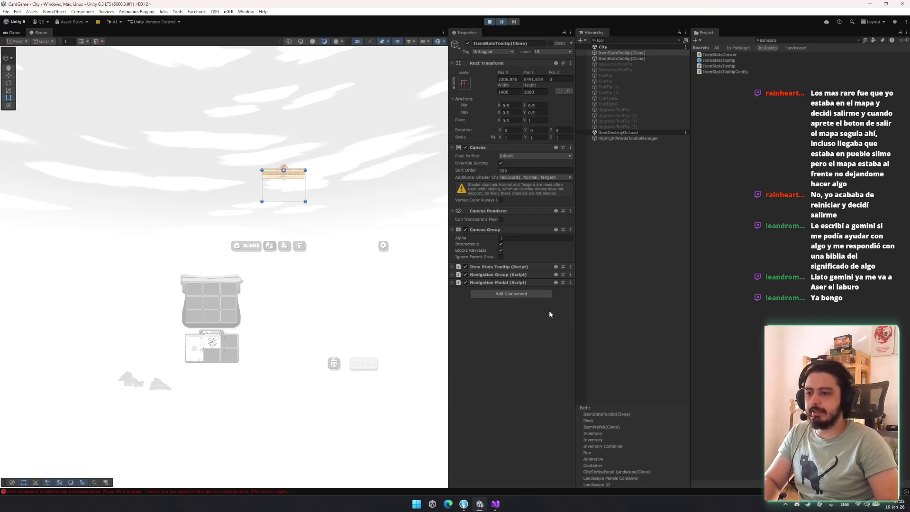
{"action": "key", "text": "ctrl+p"}
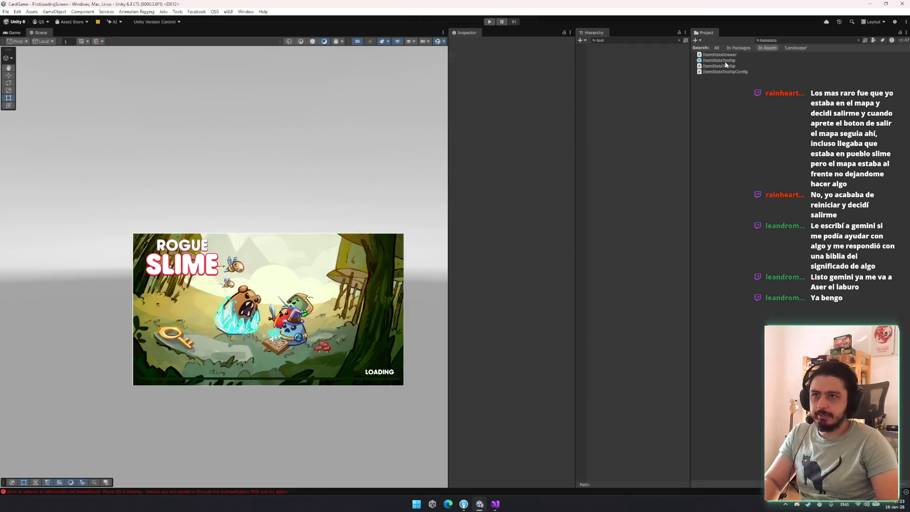
Select the ItemStatsTooltip prefab, then jump to the definition of Open in Visual Studio.
{"action": "left_click", "coordinate": [725, 61]}
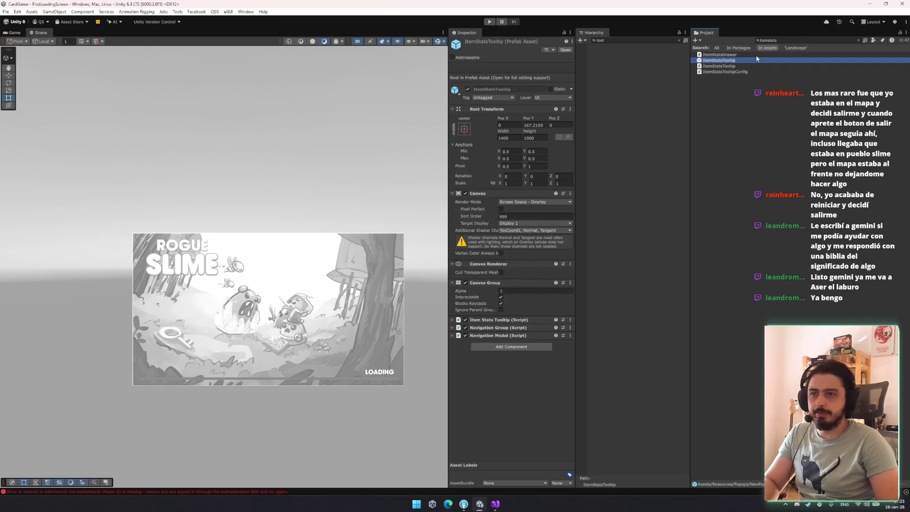
{"action": "left_click", "coordinate": [496, 503]}
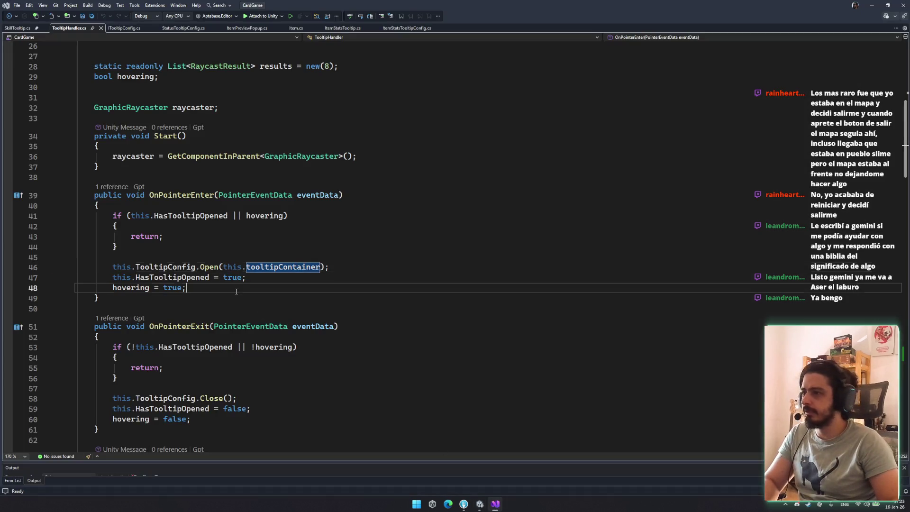
{"action": "left_click", "coordinate": [280, 267]}
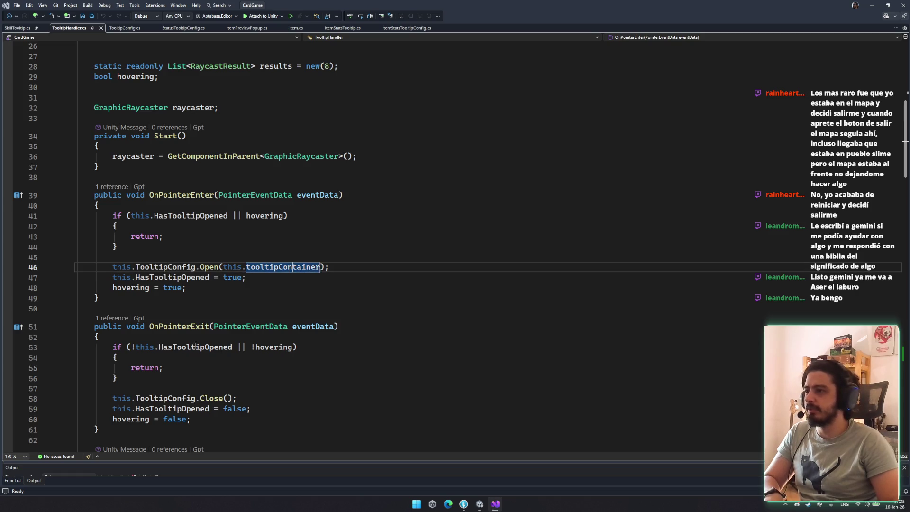
{"action": "scroll", "coordinate": [208, 288], "scroll_direction": "up", "scroll_amount": 4}
{"action": "left_click", "coordinate": [209, 380]}
{"action": "left_click", "coordinate": [209, 392], "text": "ctrl"}
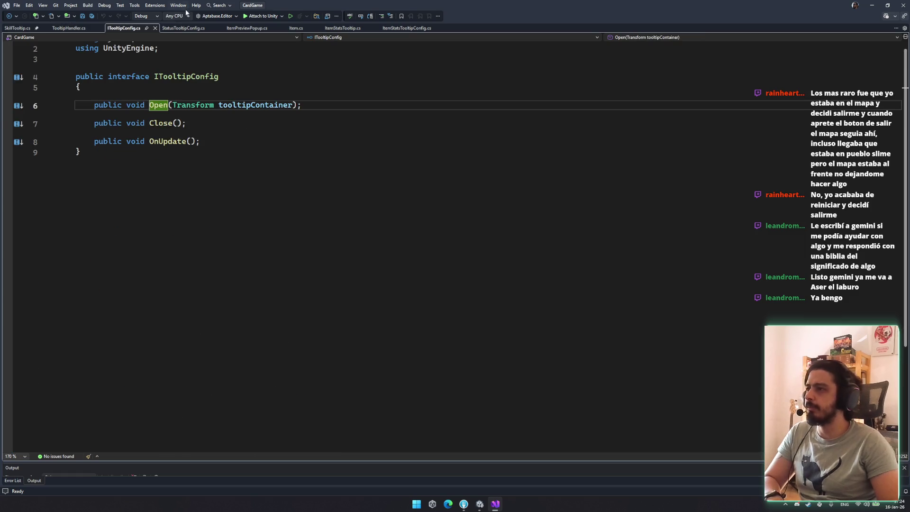
Read StatusTooltipConfig, ItemStatsTooltipConfig, ItemPreviewPopup, SkillTooltip and TooltipHandler, then return to Unity.
{"action": "left_click", "coordinate": [184, 28]}
{"action": "left_click", "coordinate": [225, 166]}
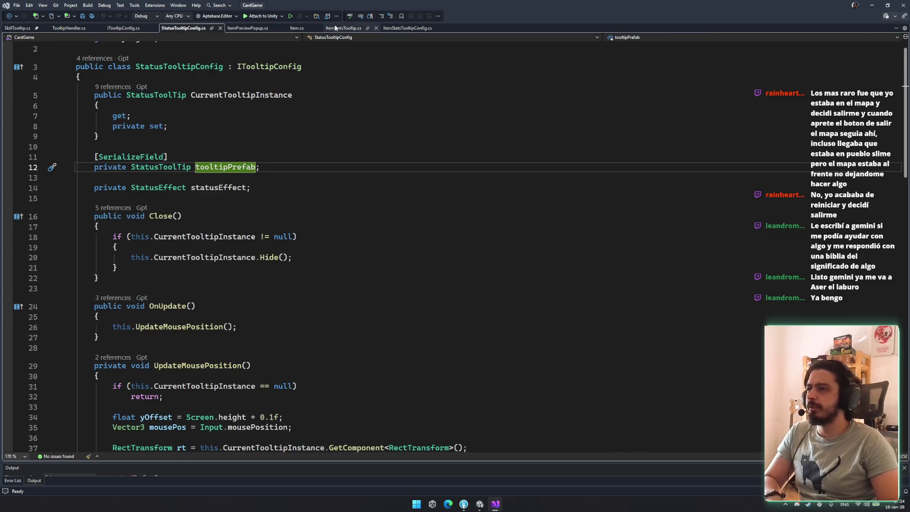
{"action": "left_click", "coordinate": [407, 28]}
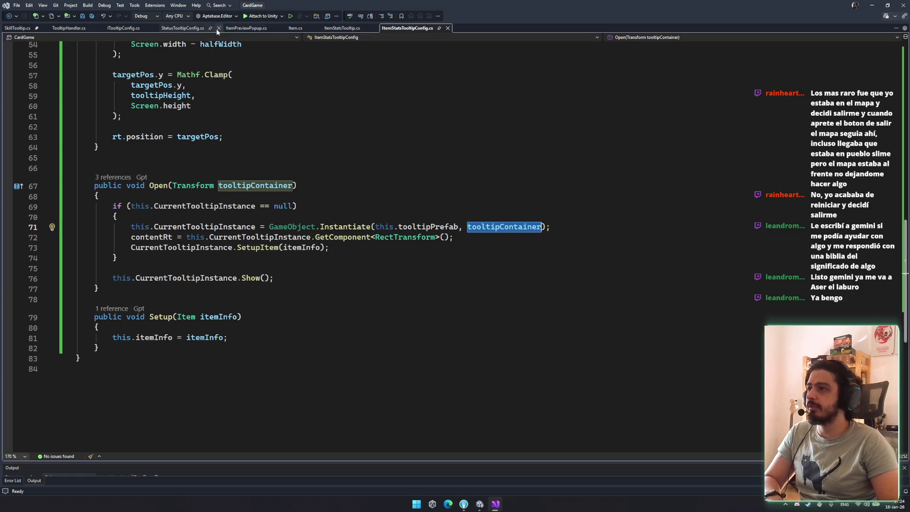
{"action": "left_click", "coordinate": [230, 28]}
{"action": "left_click", "coordinate": [17, 28]}
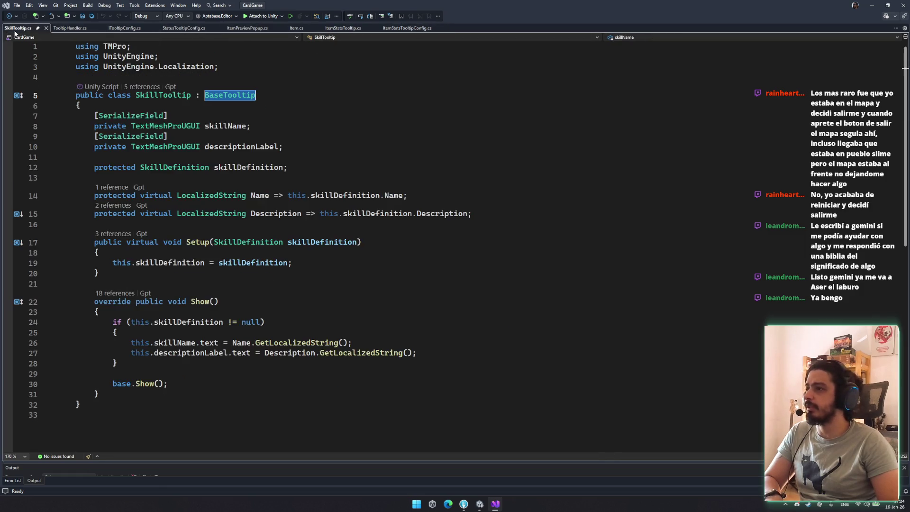
{"action": "left_click", "coordinate": [68, 28]}
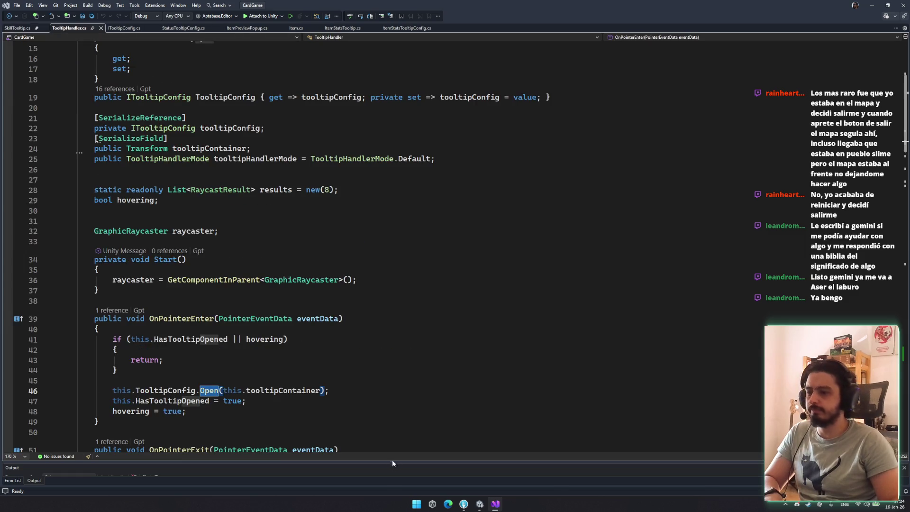
{"action": "left_click", "coordinate": [480, 505]}
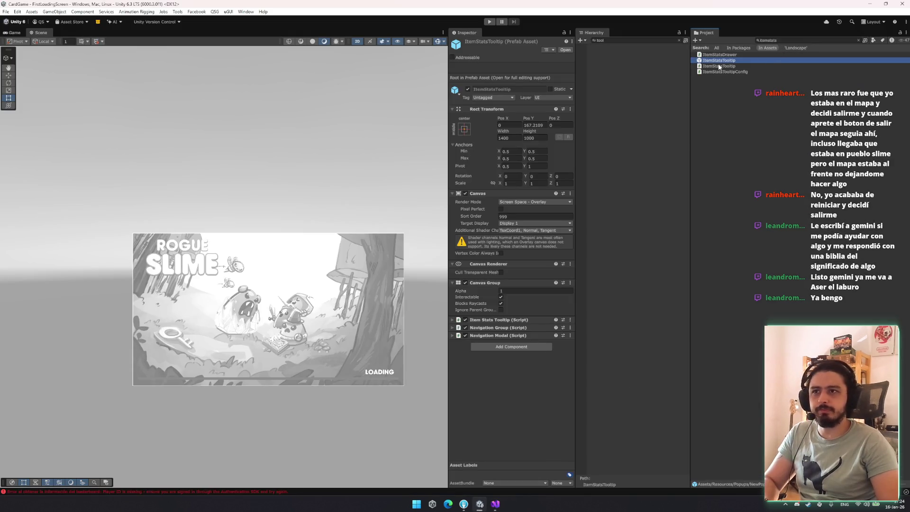
Open the ItemStatsTooltip prefab and set Base Content's Pos Y to 0.
{"action": "left_click", "coordinate": [530, 125]}
{"action": "type", "text": "0"}
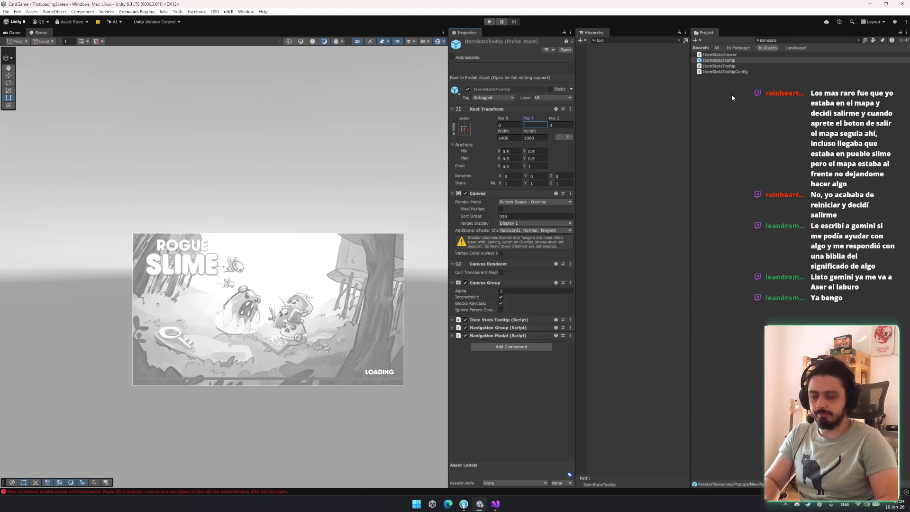
{"action": "double_click", "coordinate": [721, 61]}
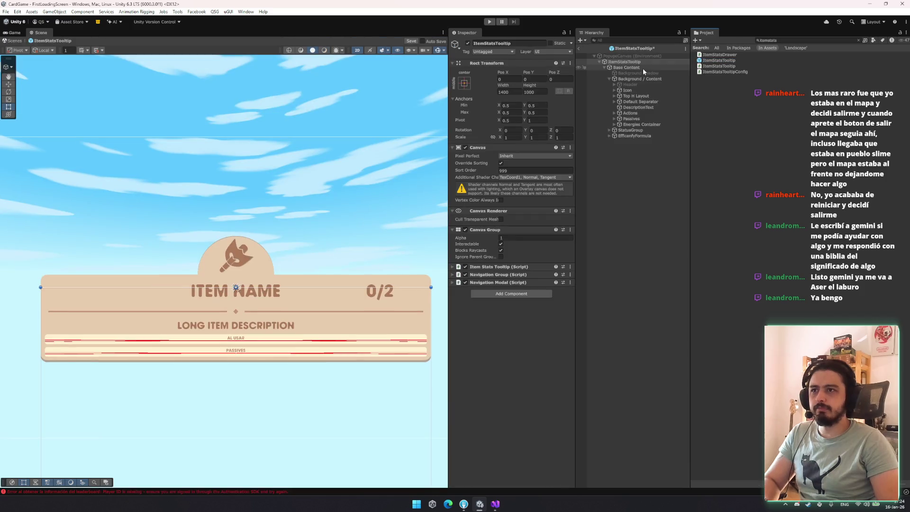
{"action": "left_click", "coordinate": [626, 68]}
{"action": "left_click", "coordinate": [536, 86]}
{"action": "type", "text": "0"}
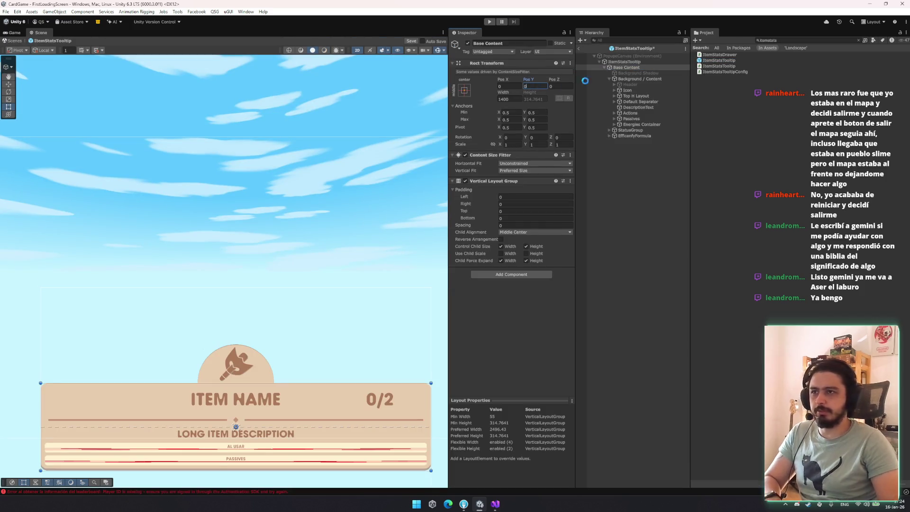
{"action": "left_click", "coordinate": [295, 287]}
{"action": "left_click", "coordinate": [626, 67]}
Give Base Content Pivot Y 1 and Pos Y 0, then drag the card up in the scene.
{"action": "left_click", "coordinate": [538, 127]}
{"action": "type", "text": "1"}
{"action": "left_click", "coordinate": [545, 87]}
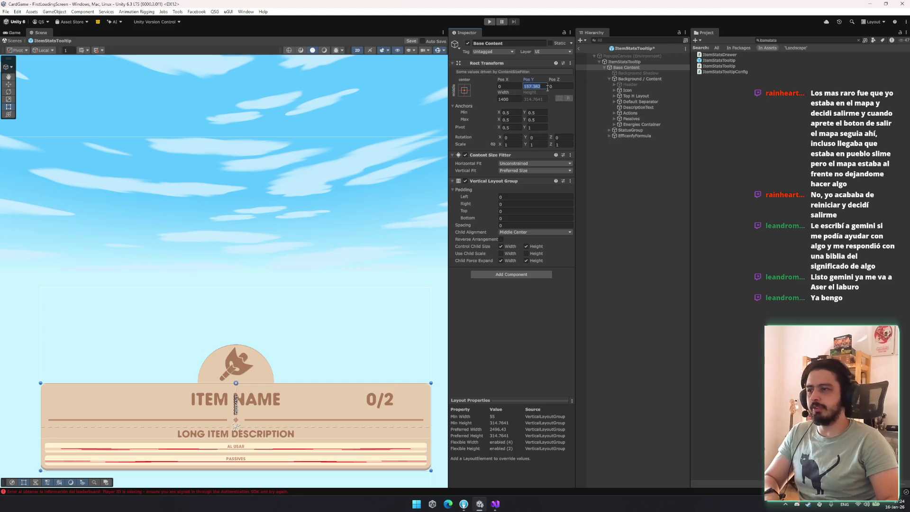
{"action": "type", "text": "0"}
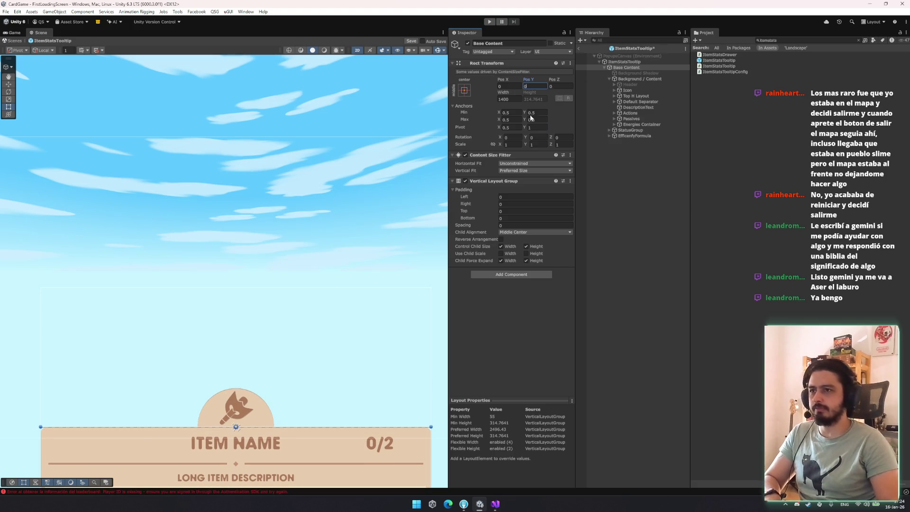
{"action": "left_click", "coordinate": [642, 73]}
{"action": "key", "text": "Up"}
{"action": "key", "text": "r"}
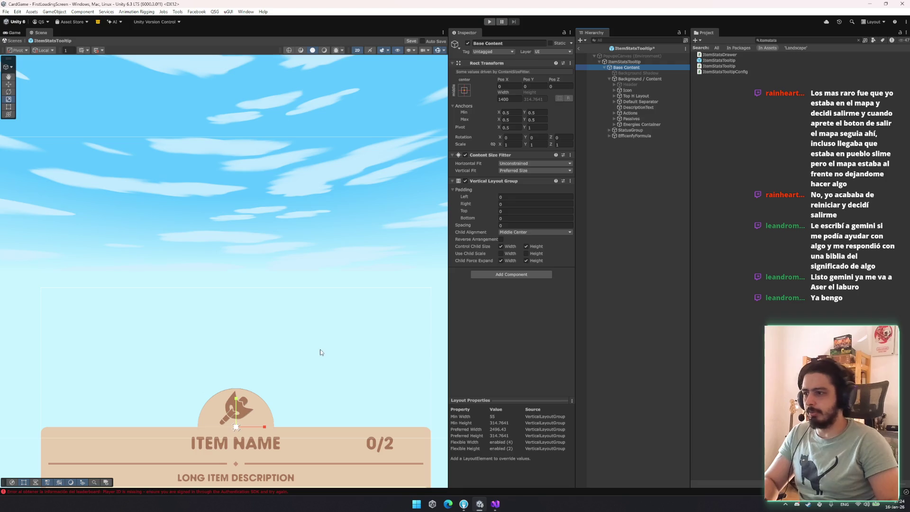
{"action": "key", "text": "t"}
{"action": "mouse_move", "coordinate": [284, 457]}
{"action": "left_mouse_down"}
{"action": "mouse_move", "coordinate": [313, 182]}
{"action": "mouse_move", "coordinate": [299, 231]}
{"action": "left_mouse_up"}
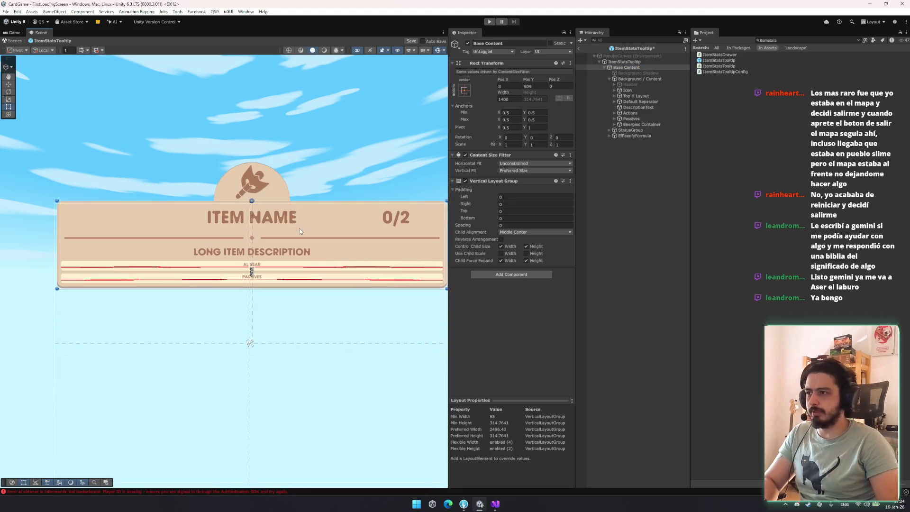
Anchor Base Content at top centre with the preset and set its Pos X to 0.
{"action": "left_click", "coordinate": [634, 63]}
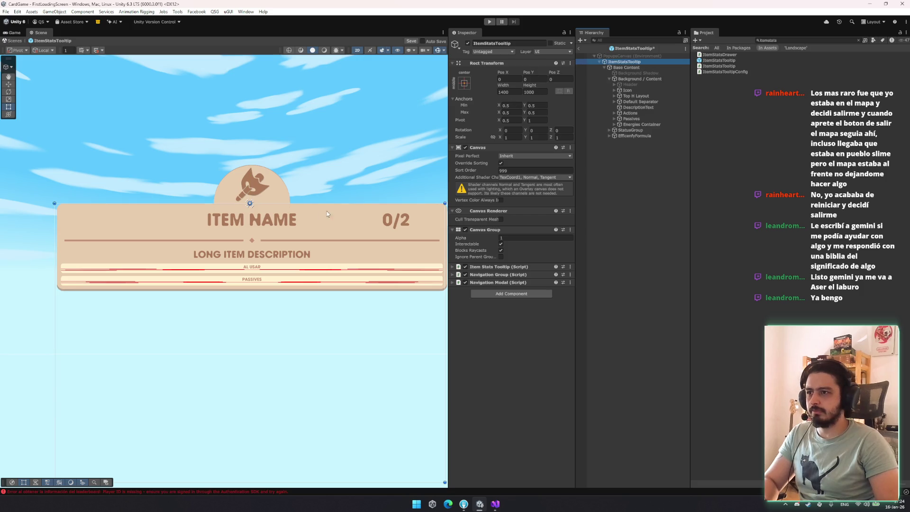
{"action": "left_click_drag", "start_coordinate": [251, 204], "coordinate": [250, 204]}
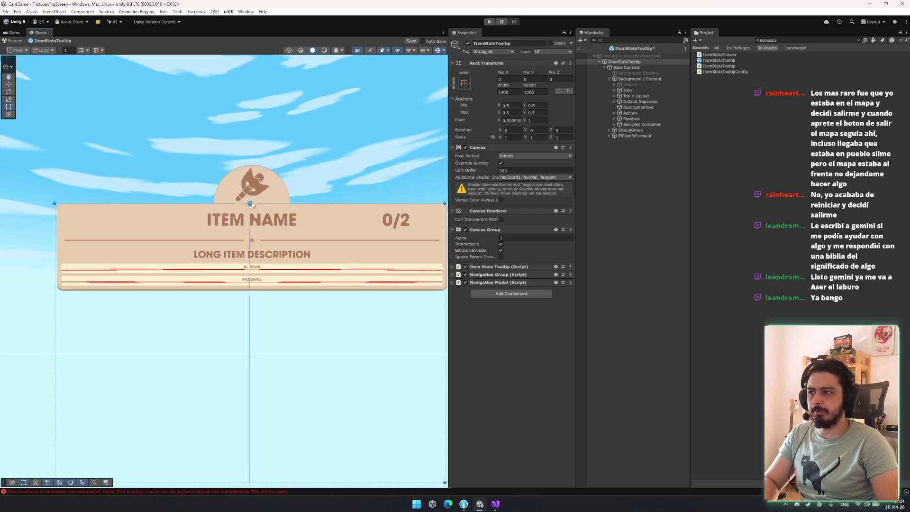
{"action": "left_click", "coordinate": [625, 68]}
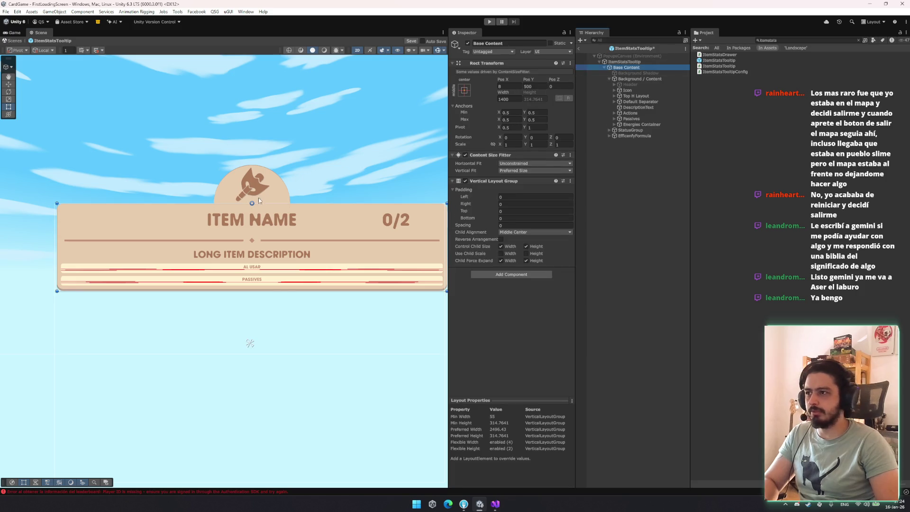
{"action": "left_click_drag", "start_coordinate": [258, 203], "coordinate": [247, 349]}
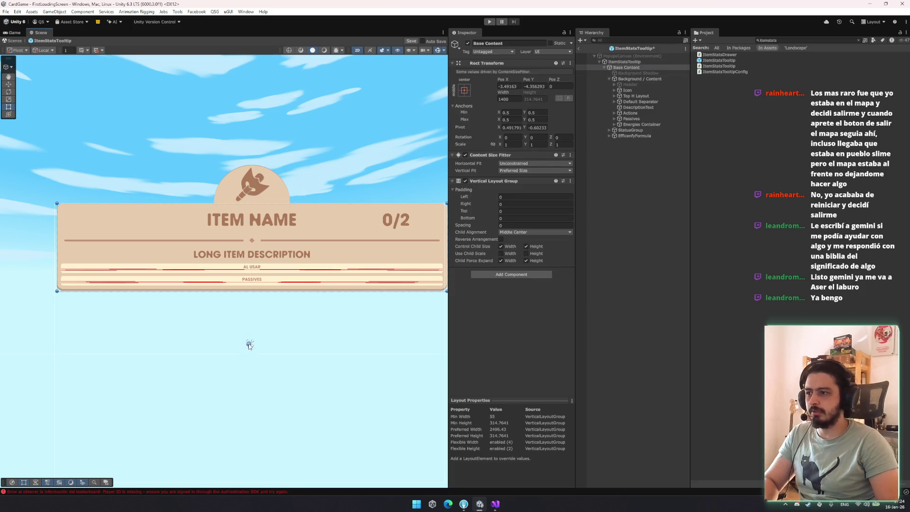
{"action": "left_click", "coordinate": [464, 90]}
{"action": "left_click", "coordinate": [504, 145], "text": "shift"}
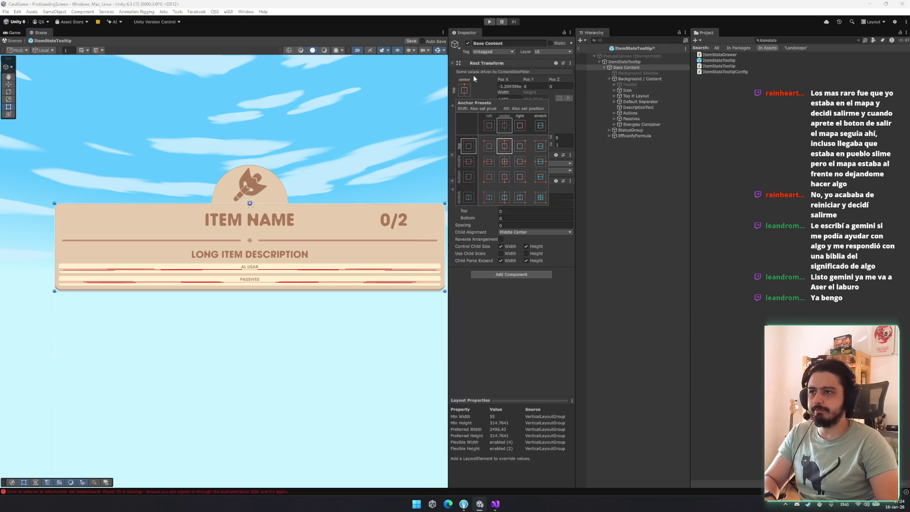
{"action": "left_click", "coordinate": [510, 86]}
{"action": "double_click", "coordinate": [510, 86]}
{"action": "type", "text": "0"}
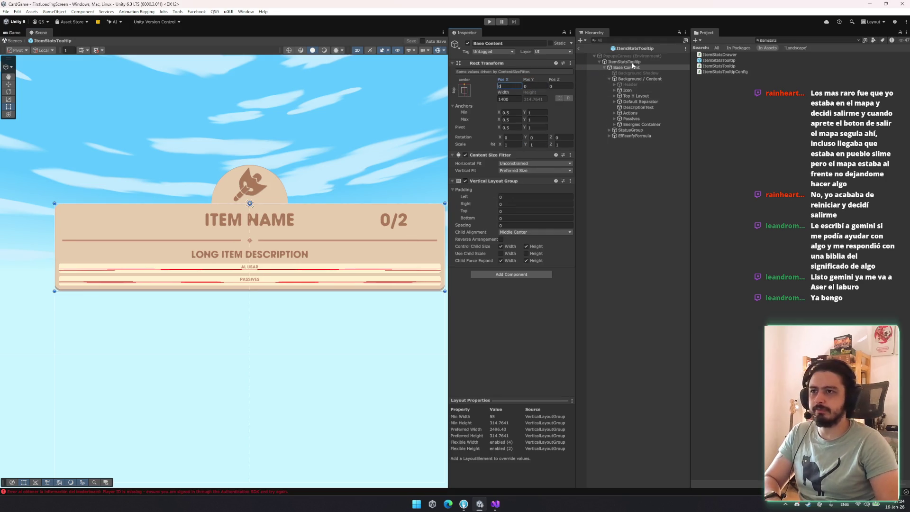
{"action": "left_click", "coordinate": [633, 67]}
{"action": "left_click", "coordinate": [704, 88]}
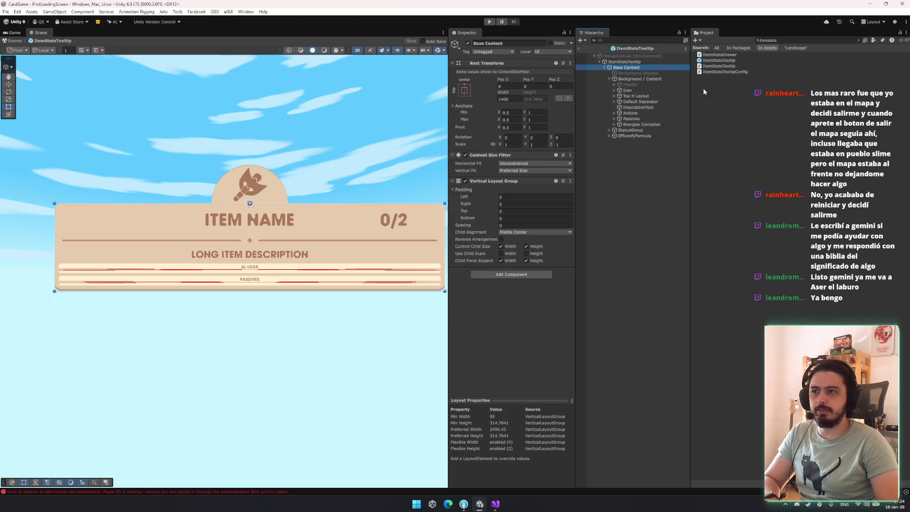
Select the ItemStatsTooltip root and expand its Item Stats Tooltip (Script) reference fields.
{"action": "left_click", "coordinate": [857, 41]}
{"action": "left_click", "coordinate": [624, 62]}
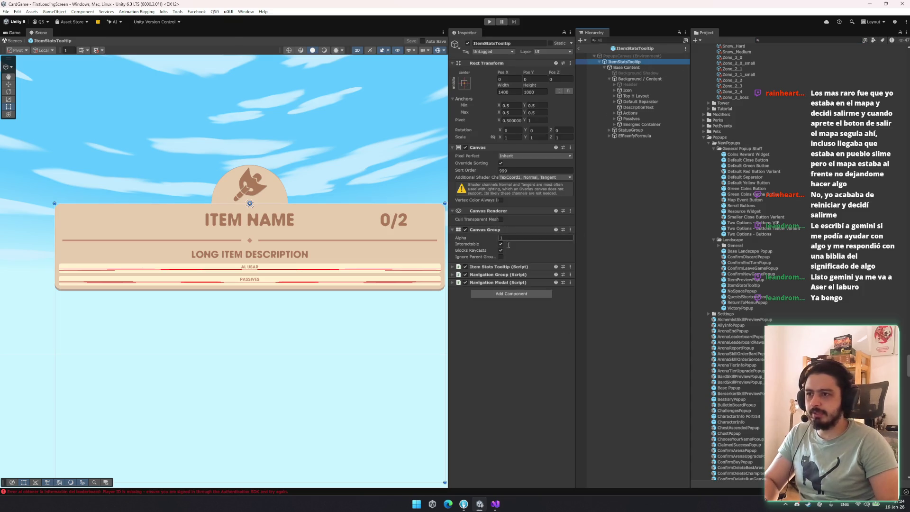
{"action": "left_click", "coordinate": [498, 267]}
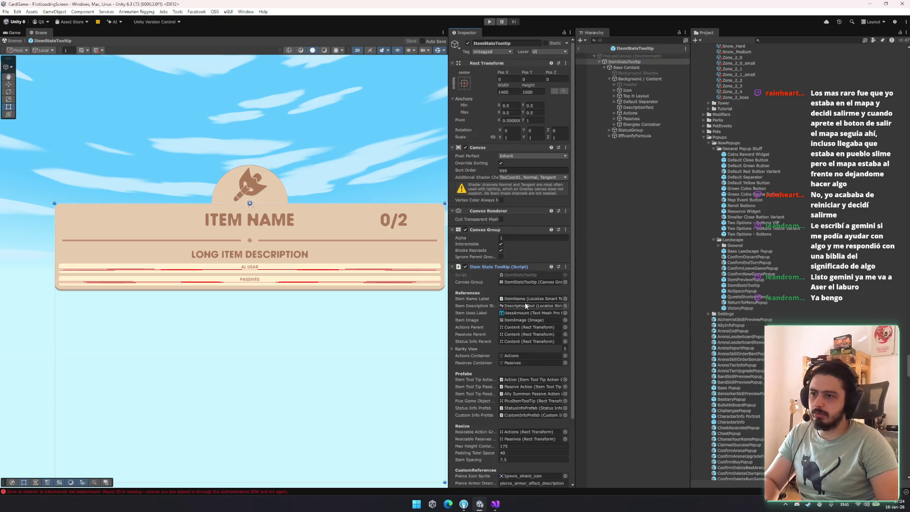
{"action": "scroll", "coordinate": [527, 278], "scroll_direction": "down", "scroll_amount": 3}
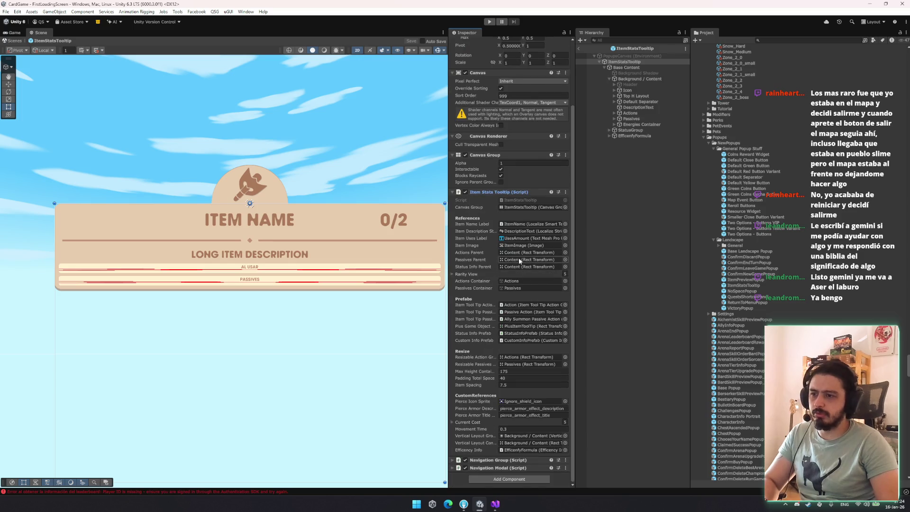
{"action": "scroll", "coordinate": [528, 275], "scroll_direction": "up", "scroll_amount": 3}
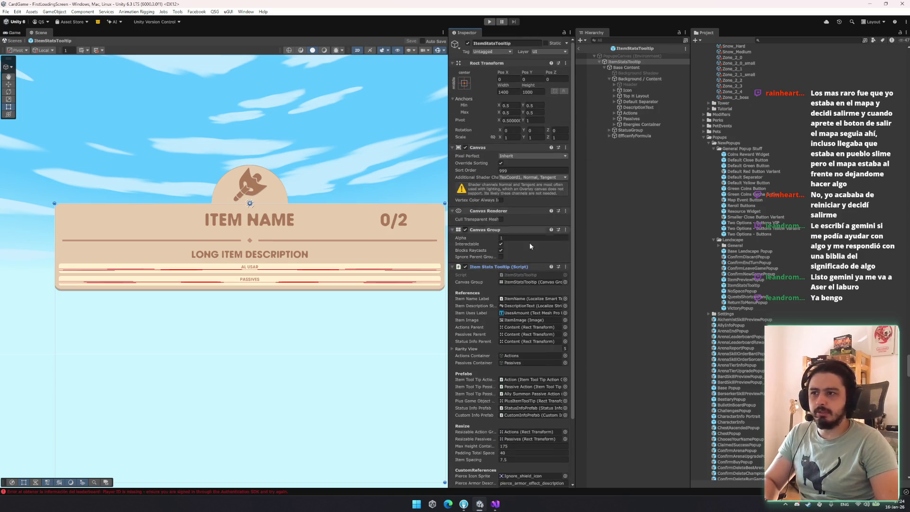
Search the Project for 'itempref' and open ItemPrefab in Prefab Mode.
{"action": "left_click", "coordinate": [781, 40]}
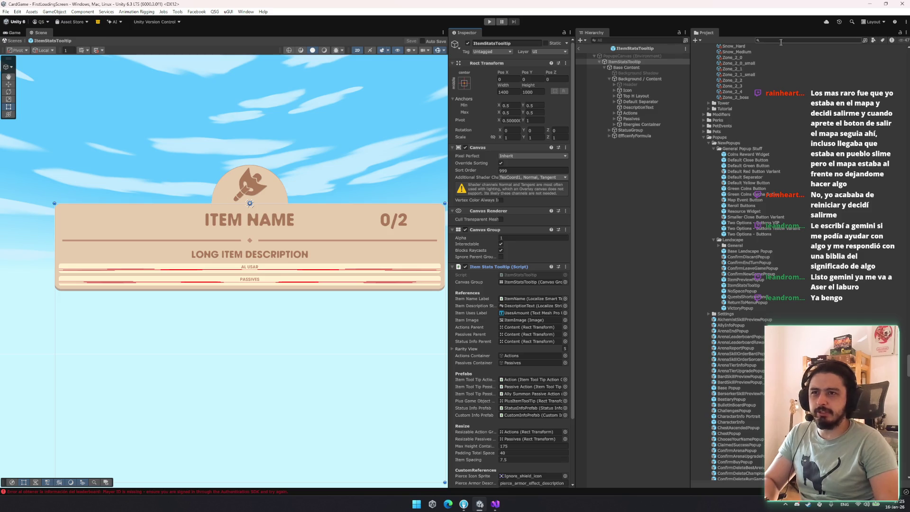
{"action": "type", "text": "itemp"}
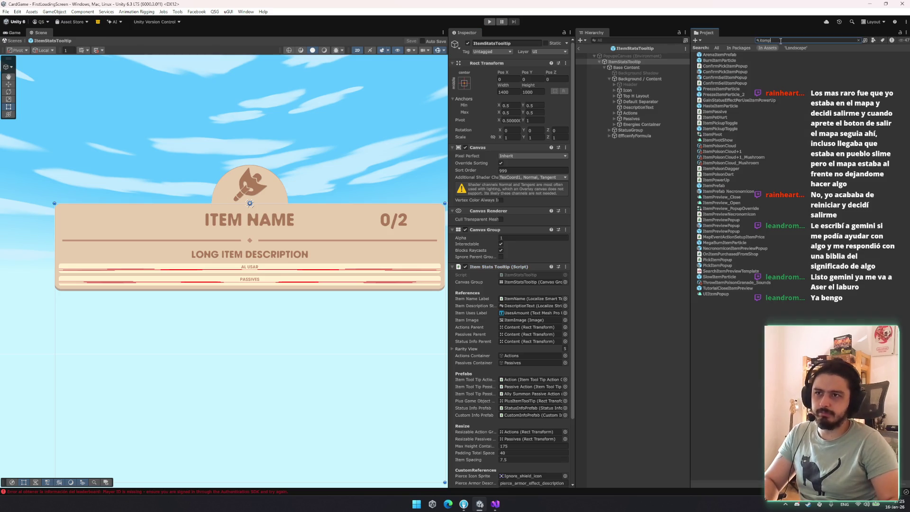
{"action": "type", "text": "ref"}
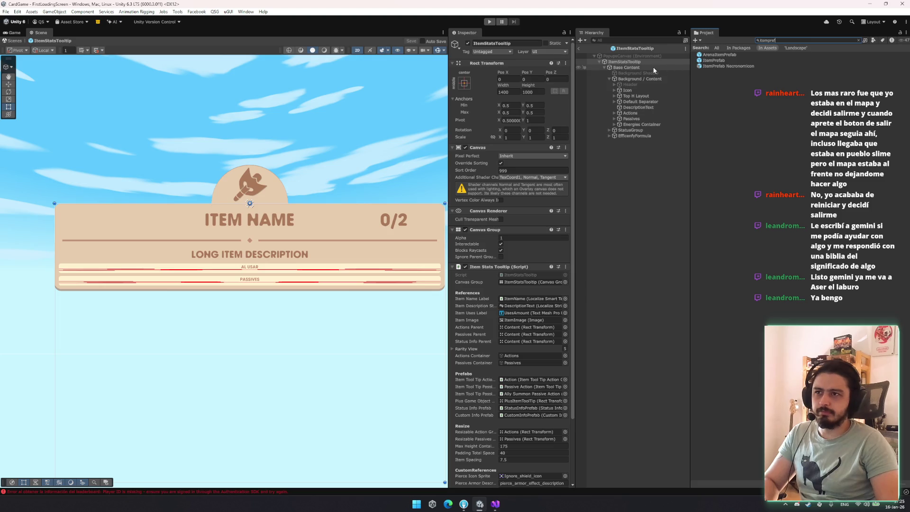
{"action": "scroll", "coordinate": [514, 233], "scroll_direction": "down", "scroll_amount": 3}
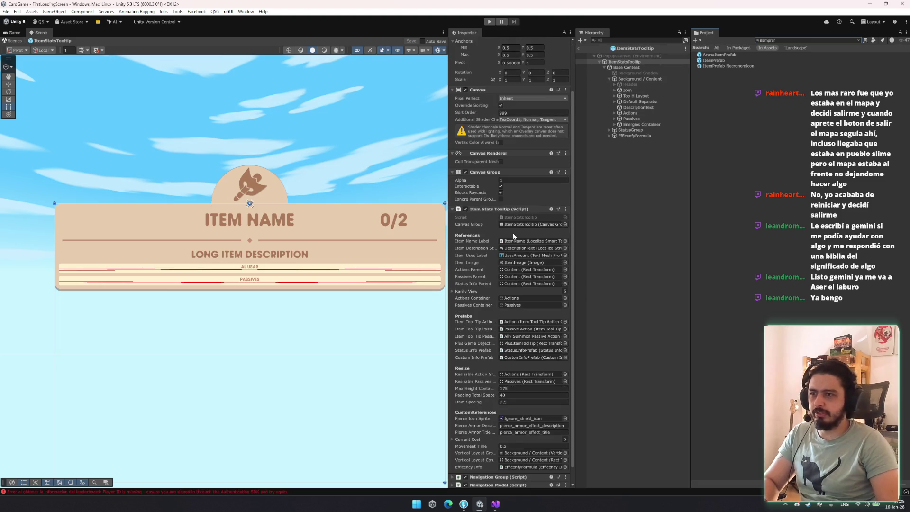
{"action": "scroll", "coordinate": [513, 232], "scroll_direction": "down", "scroll_amount": 1}
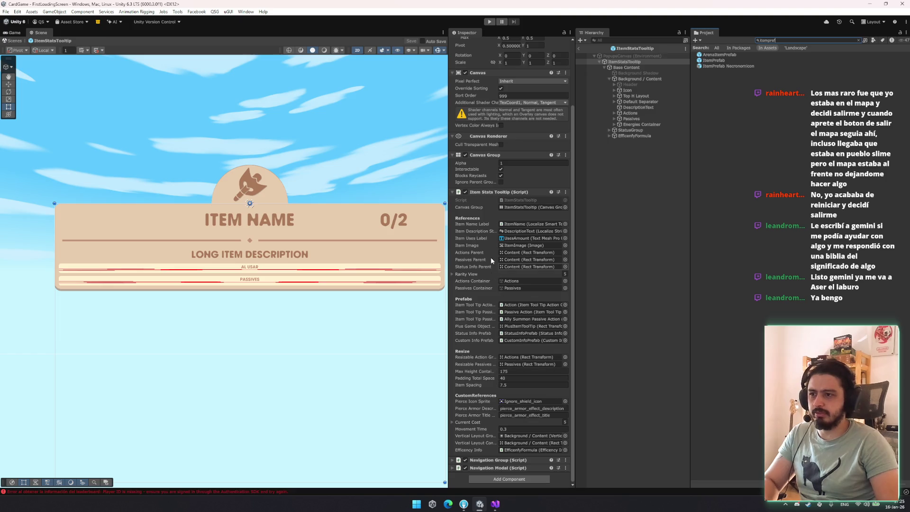
{"action": "double_click", "coordinate": [724, 61]}
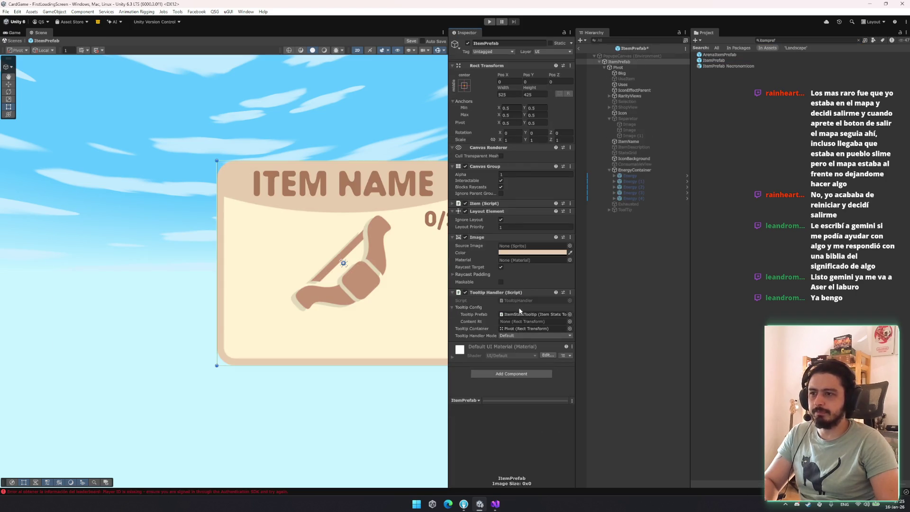
Ping ItemPrefab's ItemStatsTooltip Tooltip Prefab, expand the Item component, and open Item.cs.
{"action": "double_click", "coordinate": [522, 314]}
{"action": "left_click", "coordinate": [492, 272]}
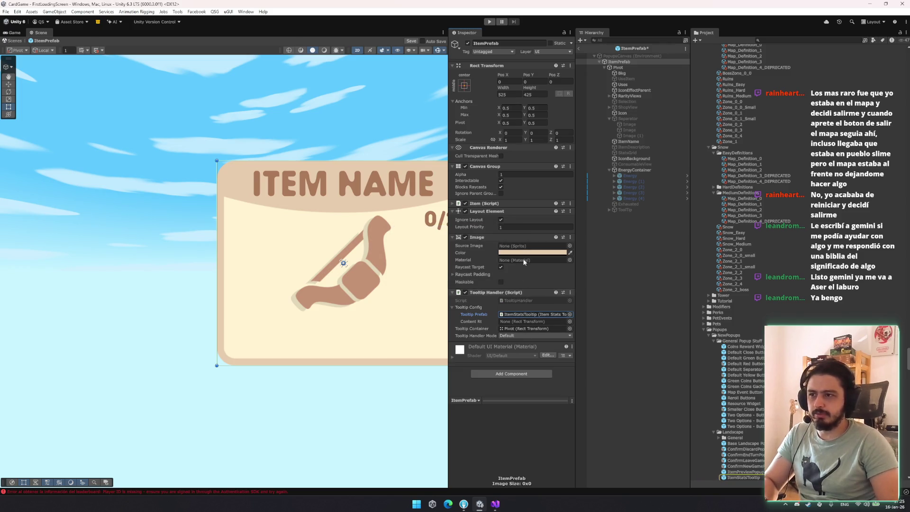
{"action": "left_click", "coordinate": [517, 203]}
{"action": "left_click", "coordinate": [525, 212]}
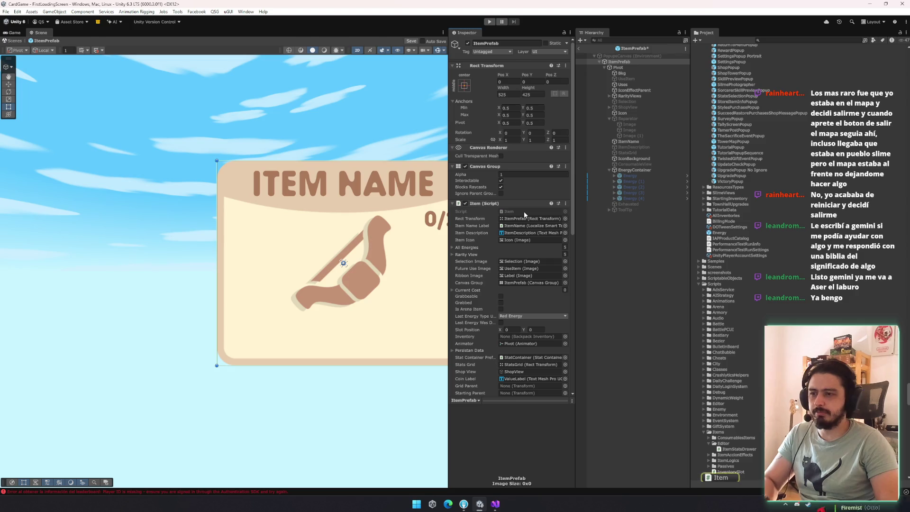
{"action": "double_click", "coordinate": [525, 212]}
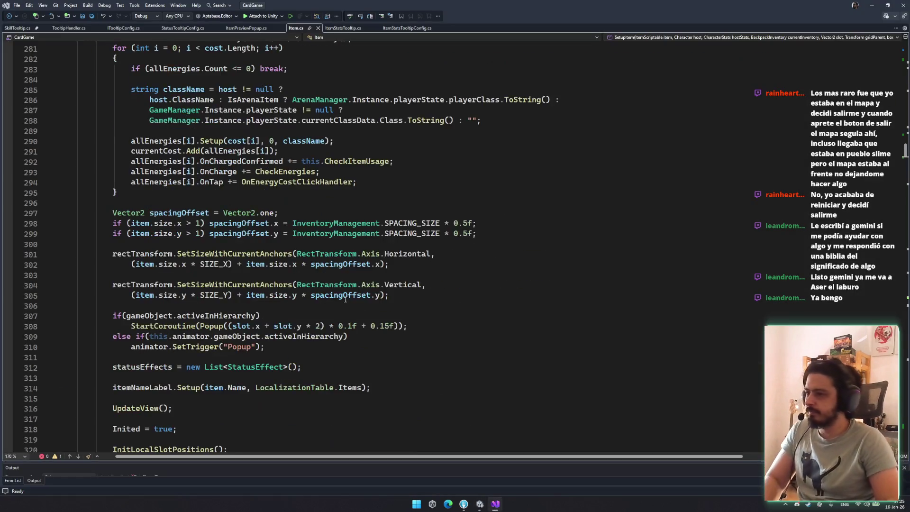
In Item.cs, follow line 322's tooltip Setup call to the ItemStatsTooltipConfig definition.
{"action": "scroll", "coordinate": [269, 354], "scroll_direction": "down", "scroll_amount": 5}
{"action": "left_click", "coordinate": [376, 319]}
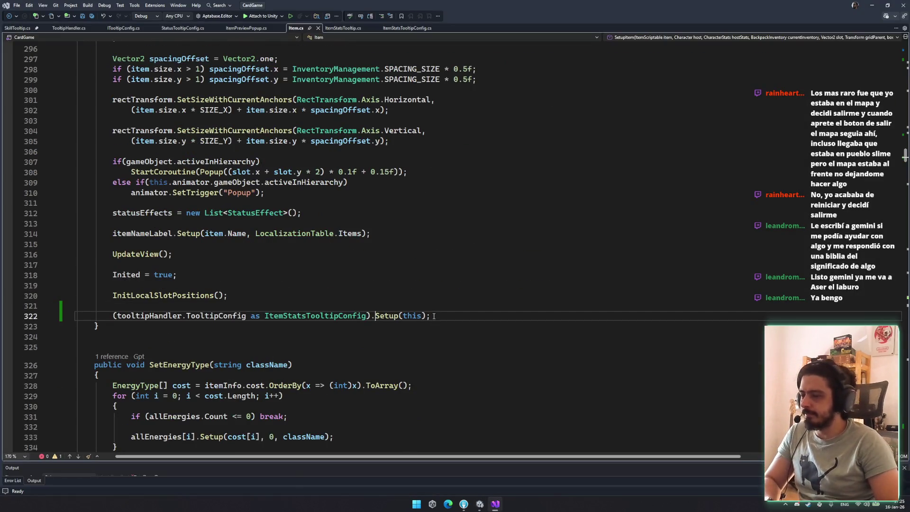
{"action": "double_click", "coordinate": [337, 315]}
{"action": "left_click", "coordinate": [326, 307]}
{"action": "double_click", "coordinate": [326, 316]}
{"action": "double_click", "coordinate": [178, 317]}
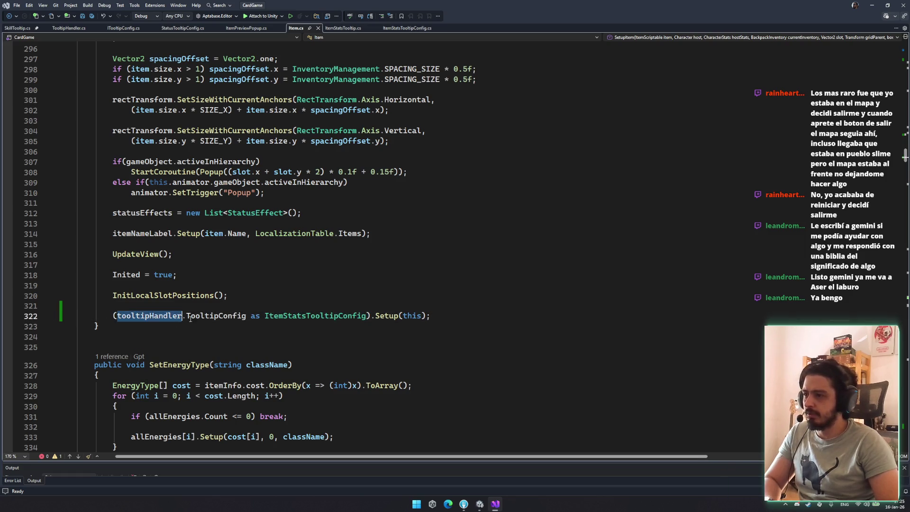
{"action": "left_click", "coordinate": [421, 315]}
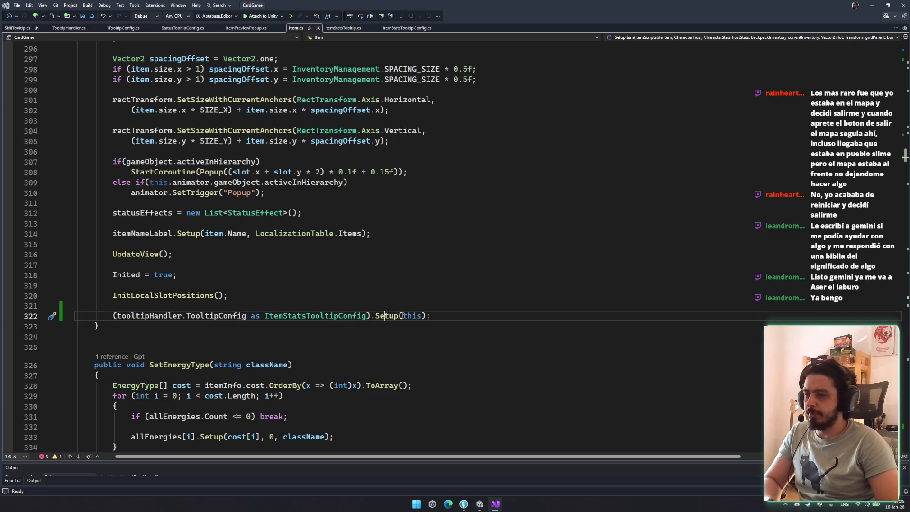
{"action": "left_click", "coordinate": [387, 317], "text": "ctrl"}
Set line 72's contentRt to transform.GetChild(0).GetComponent<RectTransform>(), save, and return to Unity.
{"action": "left_click", "coordinate": [314, 167]}
{"action": "type", "text": "get"}
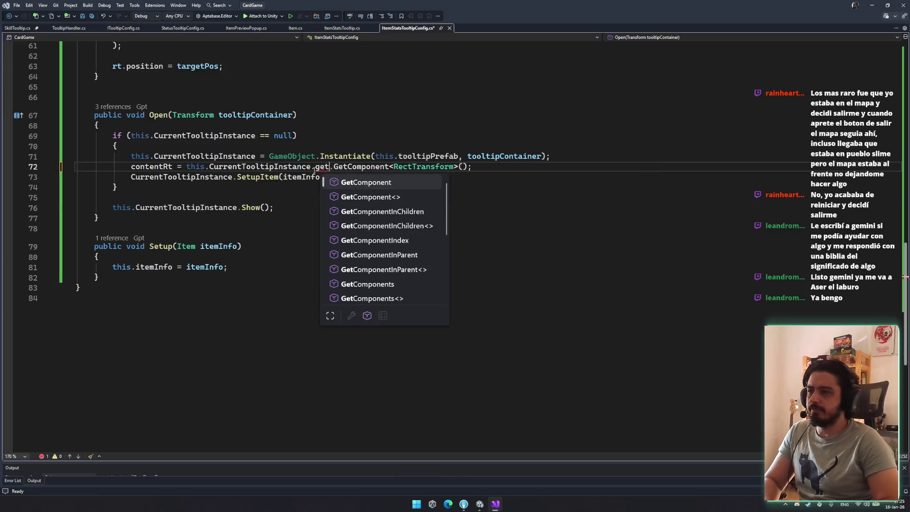
{"action": "key", "text": "BackSpace"}
{"action": "key", "text": "BackSpace"}
{"action": "key", "text": "BackSpace"}
{"action": "type", "text": "tr"}
{"action": "key", "text": "Tab"}
{"action": "type", "text": ".getch("}
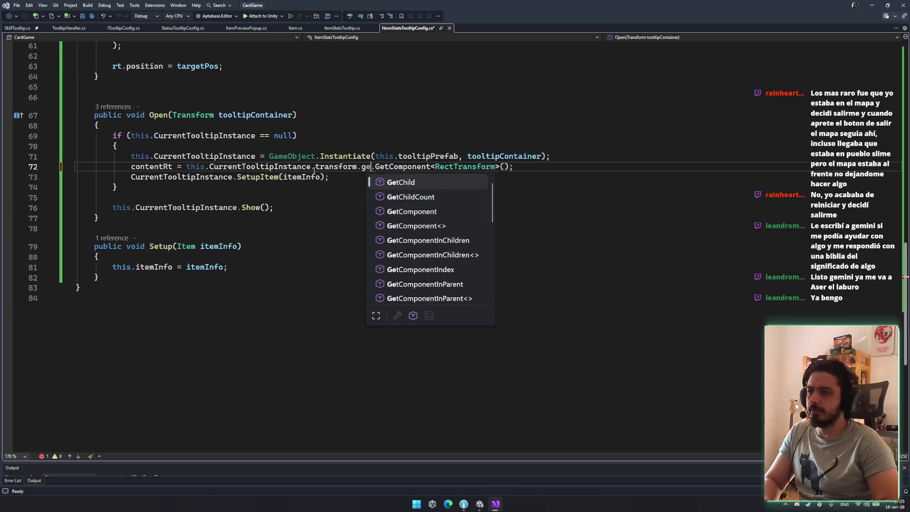
{"action": "type", "text": "0"}
{"action": "key", "text": "ctrl+s"}
{"action": "key", "text": "Up"}
{"action": "key", "text": "Up"}
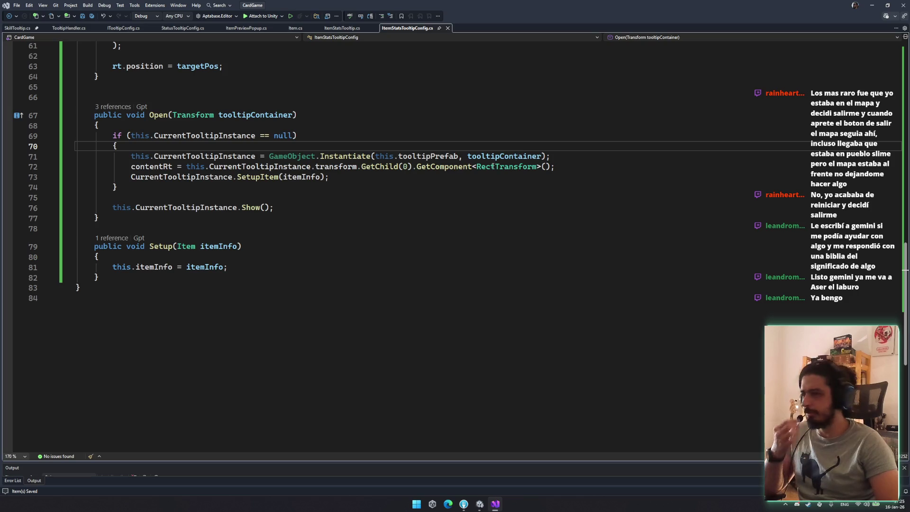
{"action": "left_click", "coordinate": [156, 176]}
{"action": "left_click", "coordinate": [404, 214]}
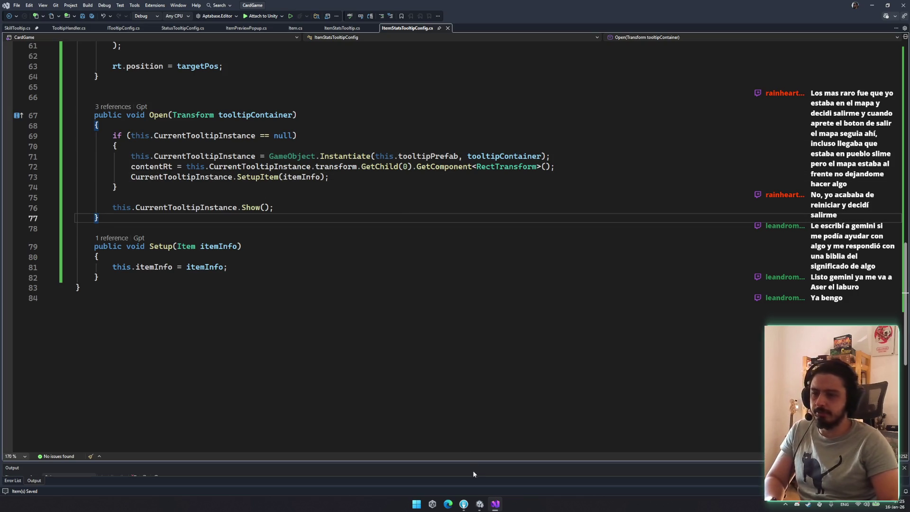
{"action": "left_click", "coordinate": [480, 504]}
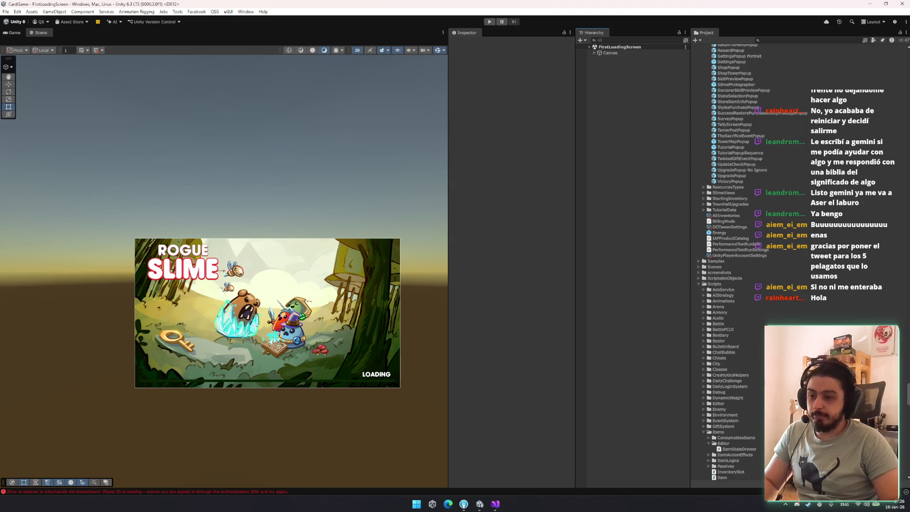
Play into the city, check the Espada Corta item card, and open the slime's stats panel.
{"action": "key", "text": "ctrl+p"}
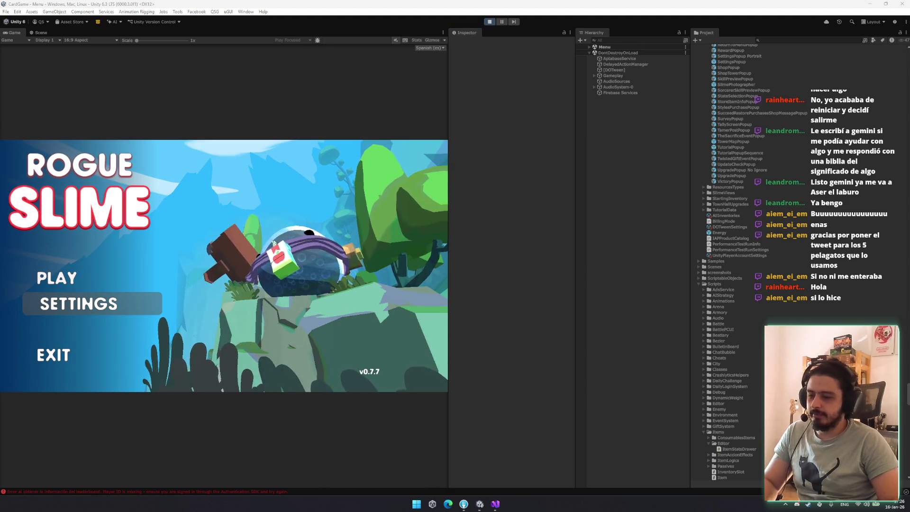
{"action": "left_click", "coordinate": [109, 285]}
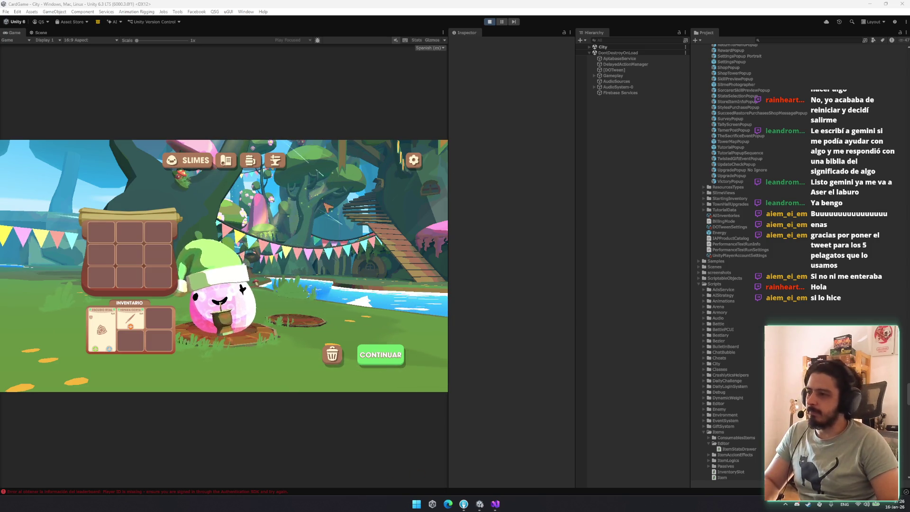
{"action": "left_click", "coordinate": [136, 325]}
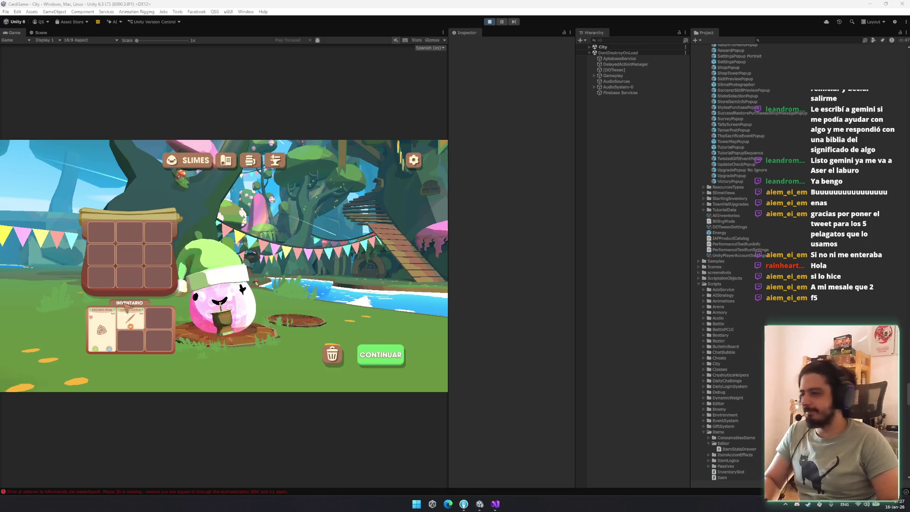
{"action": "left_click", "coordinate": [221, 313]}
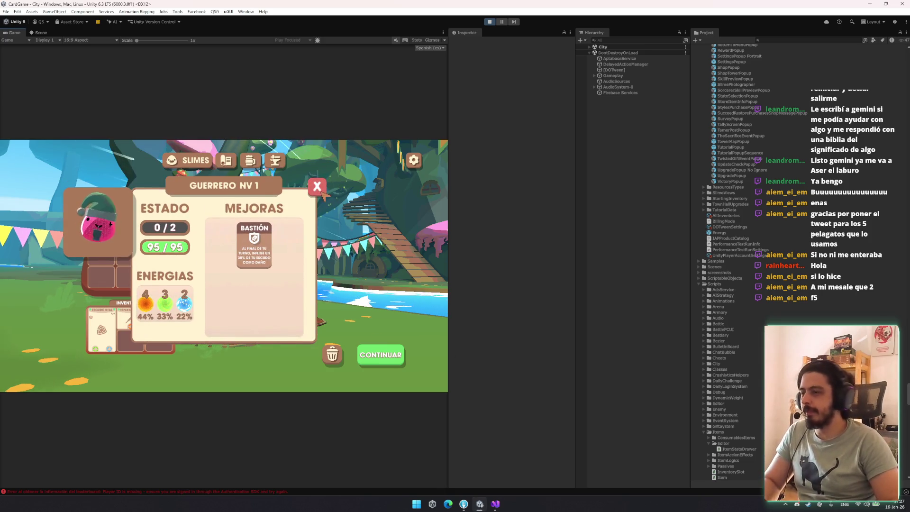
Close the slime's stats panel and maximize the Game view.
{"action": "left_click", "coordinate": [315, 185]}
{"action": "mouse_move", "coordinate": [147, 328]}
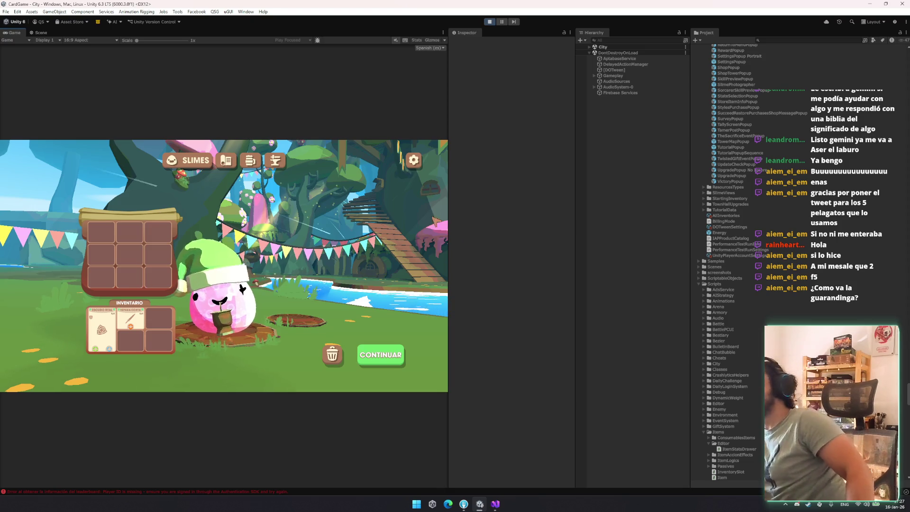
{"action": "mouse_move", "coordinate": [110, 332]}
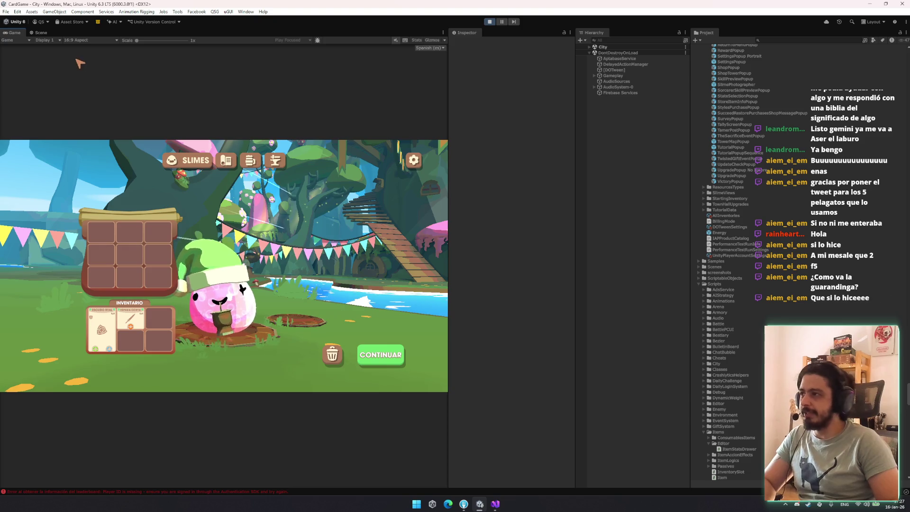
{"action": "right_click", "coordinate": [15, 35]}
{"action": "left_click", "coordinate": [29, 38]}
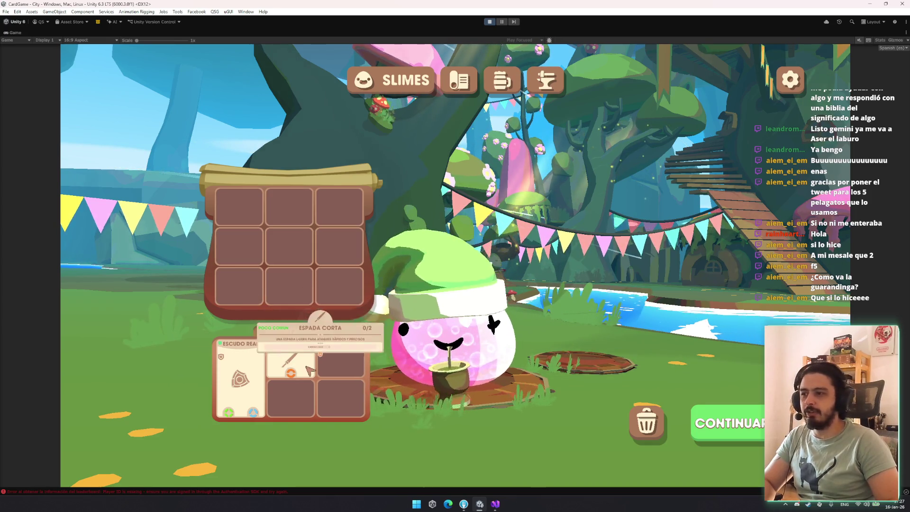
Open and close the Espada Corta detail popup twice, then continue out of the city.
{"action": "left_click", "coordinate": [306, 365]}
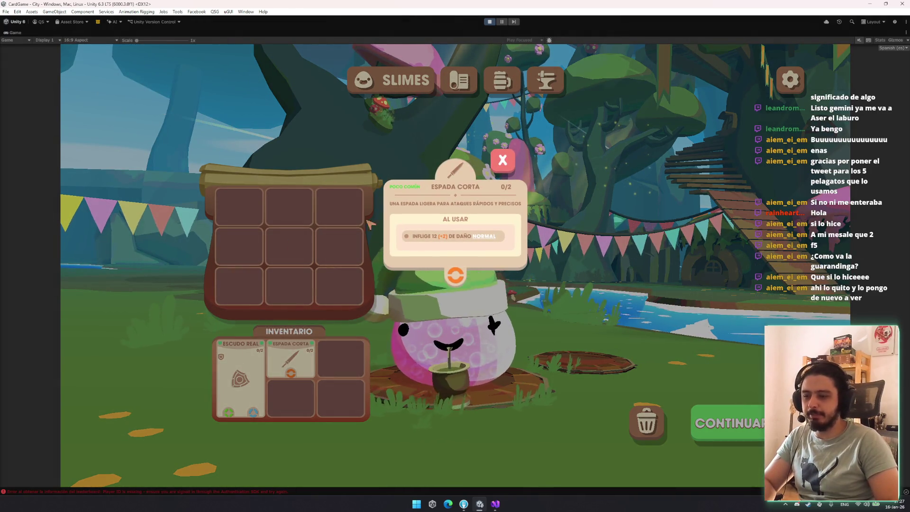
{"action": "left_click", "coordinate": [508, 160]}
{"action": "mouse_move", "coordinate": [305, 365]}
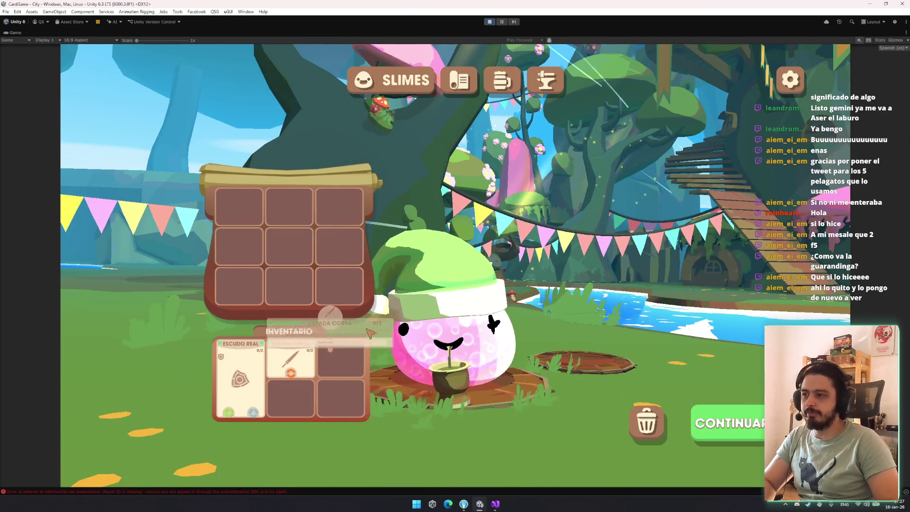
{"action": "left_click", "coordinate": [309, 364]}
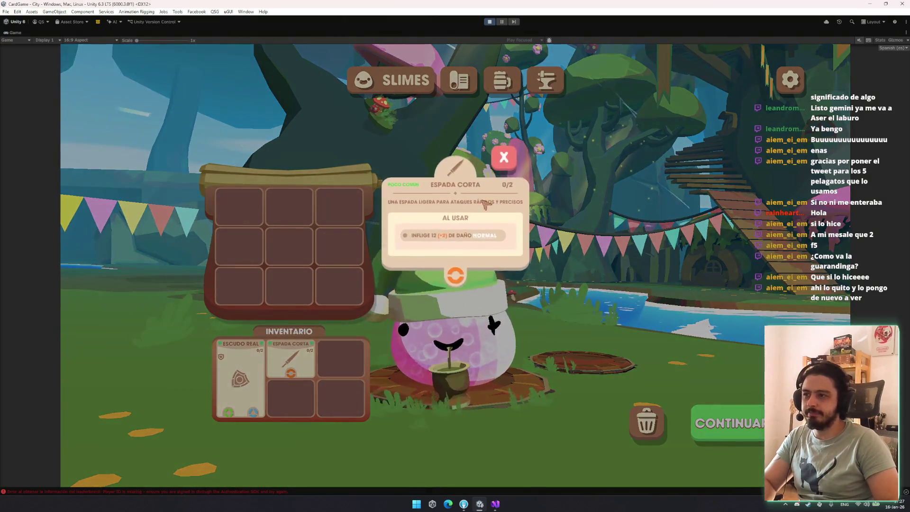
{"action": "left_click", "coordinate": [504, 160]}
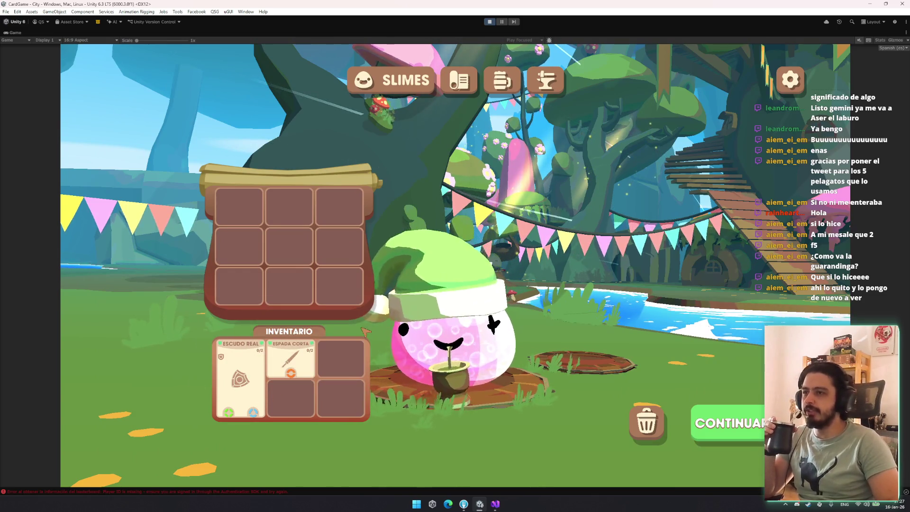
{"action": "left_click", "coordinate": [730, 419]}
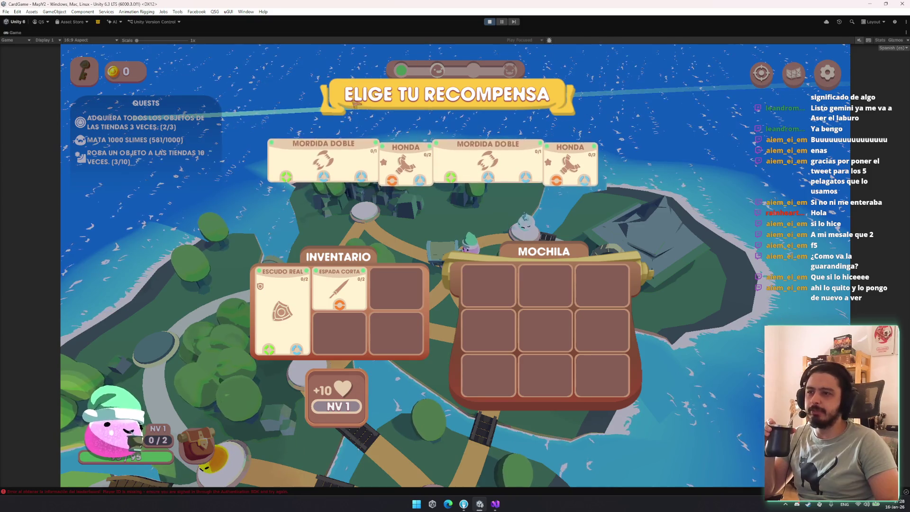
Place the Honda and Mordida Doble reward cards into the Mochila while moving across map nodes.
{"action": "left_click_drag", "start_coordinate": [501, 280], "coordinate": [548, 292]}
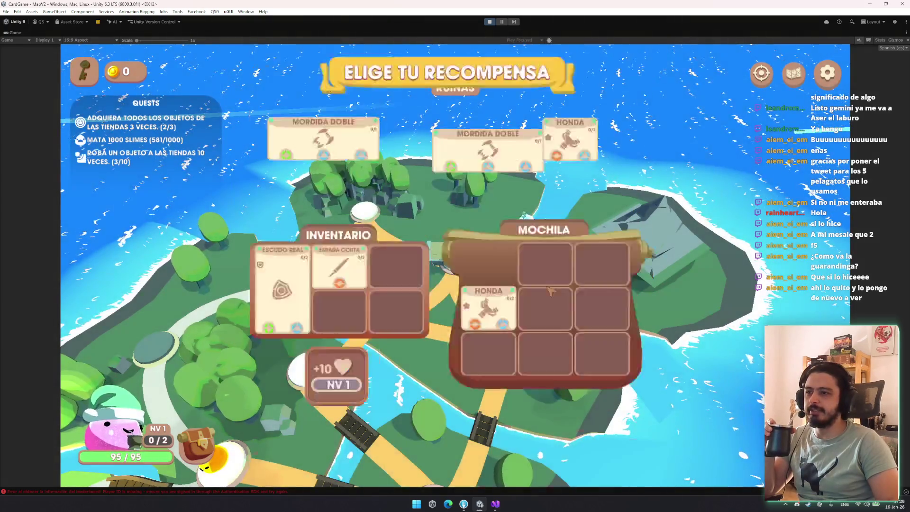
{"action": "left_click", "coordinate": [375, 216]}
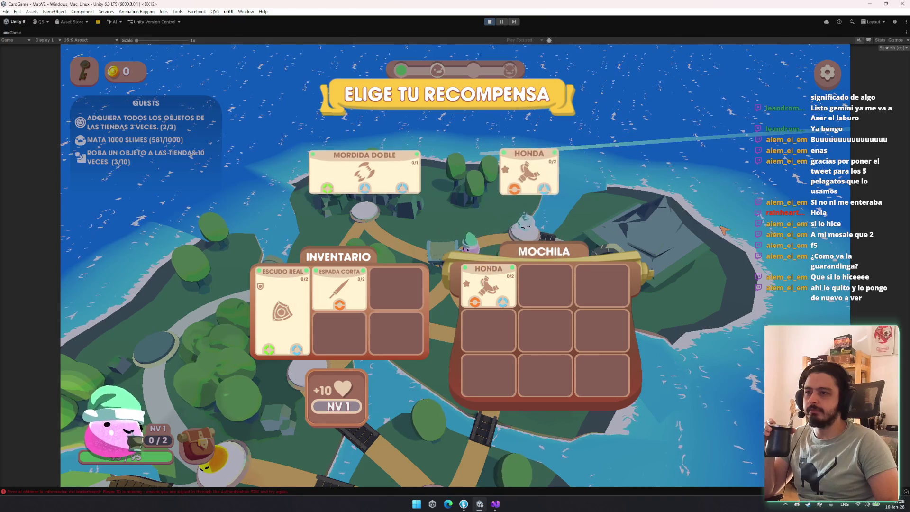
{"action": "left_click_drag", "start_coordinate": [453, 269], "coordinate": [470, 278]}
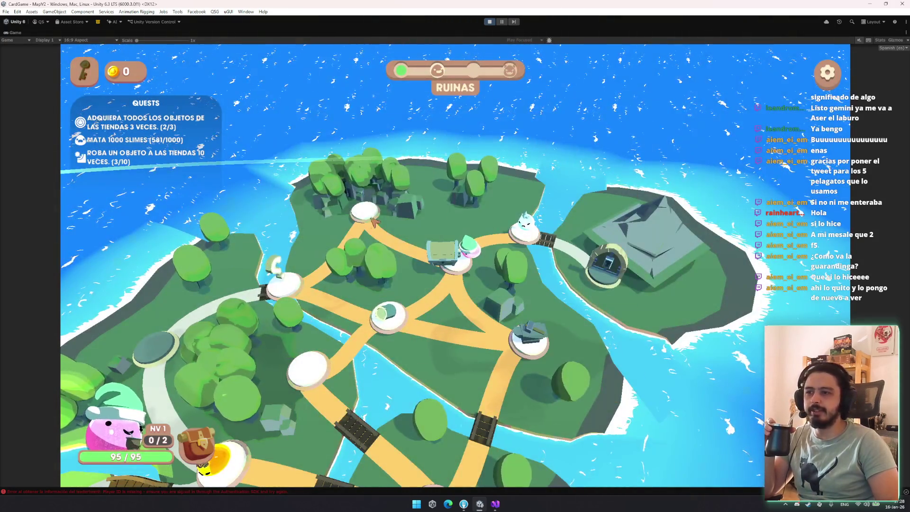
{"action": "left_click", "coordinate": [370, 215]}
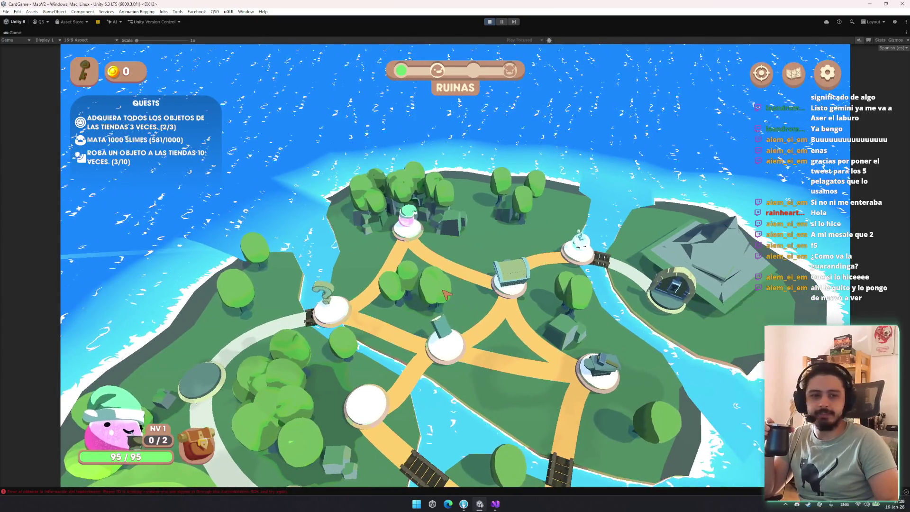
{"action": "left_click", "coordinate": [460, 324]}
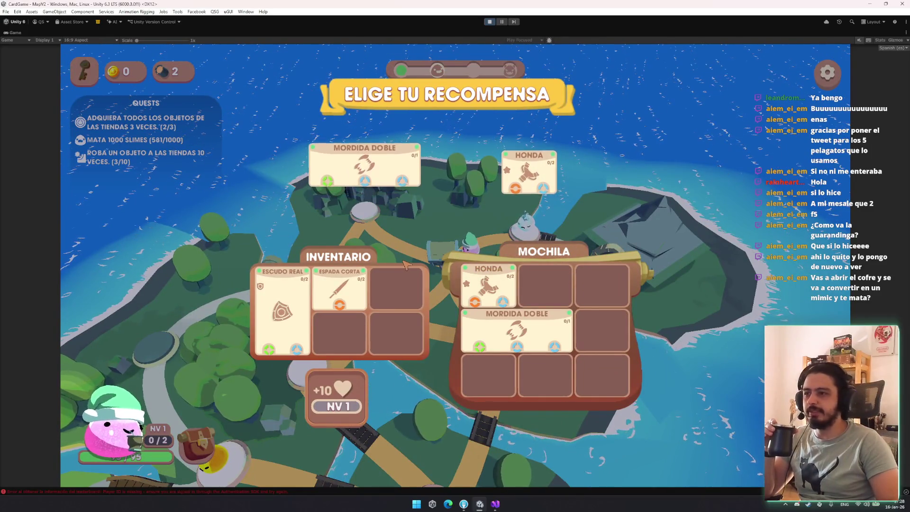
{"action": "mouse_move", "coordinate": [489, 284]}
{"action": "left_mouse_down"}
{"action": "mouse_move", "coordinate": [502, 268]}
{"action": "mouse_move", "coordinate": [512, 341]}
{"action": "mouse_move", "coordinate": [554, 355]}
{"action": "mouse_move", "coordinate": [516, 283]}
{"action": "mouse_move", "coordinate": [488, 284]}
{"action": "left_mouse_up"}
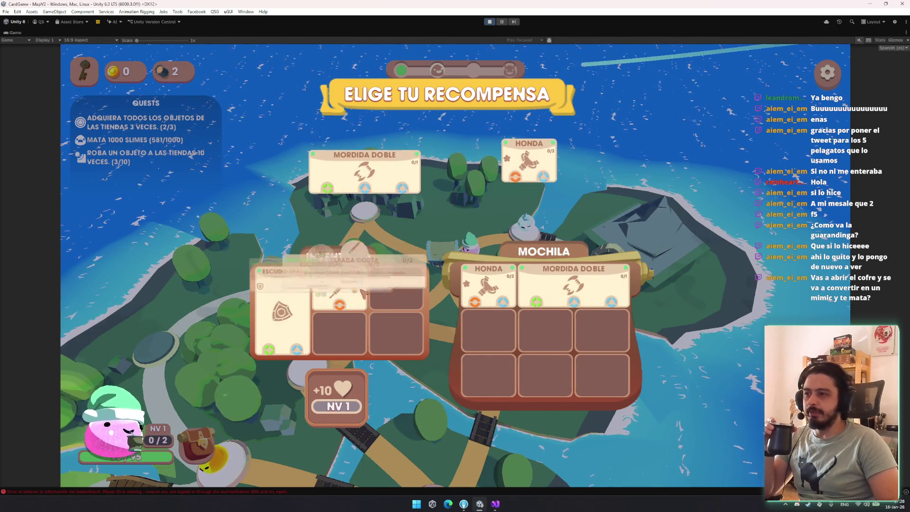
{"action": "left_click_drag", "start_coordinate": [541, 159], "coordinate": [541, 298]}
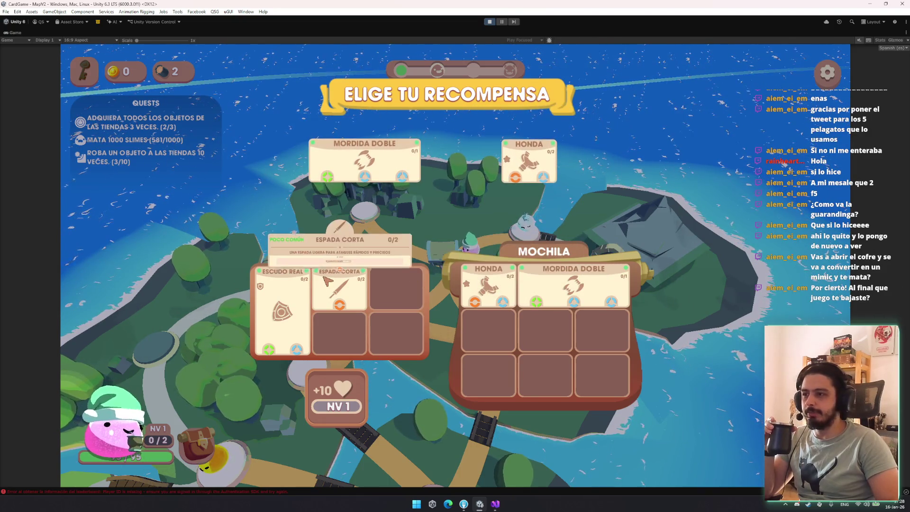
Preview the Mordida Doble and Espada Corta detail popups, then switch to the browser.
{"action": "right_click", "coordinate": [365, 171]}
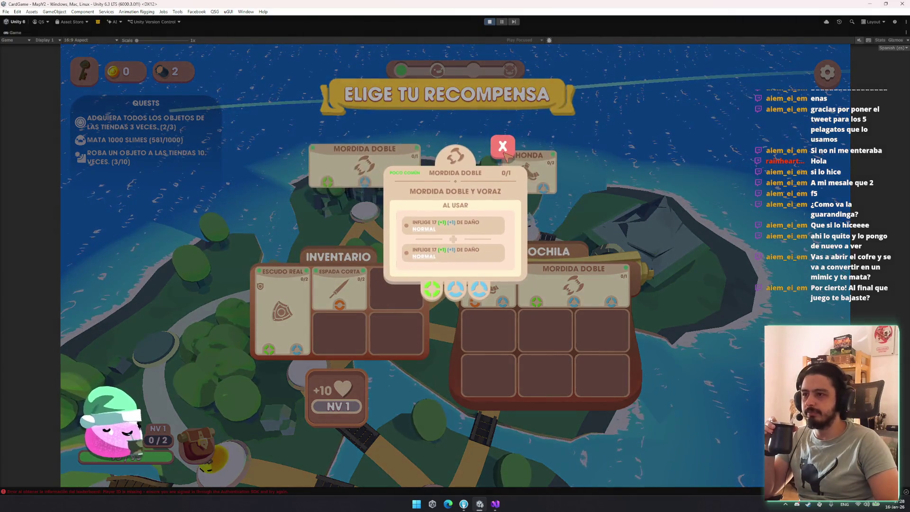
{"action": "left_click", "coordinate": [503, 150]}
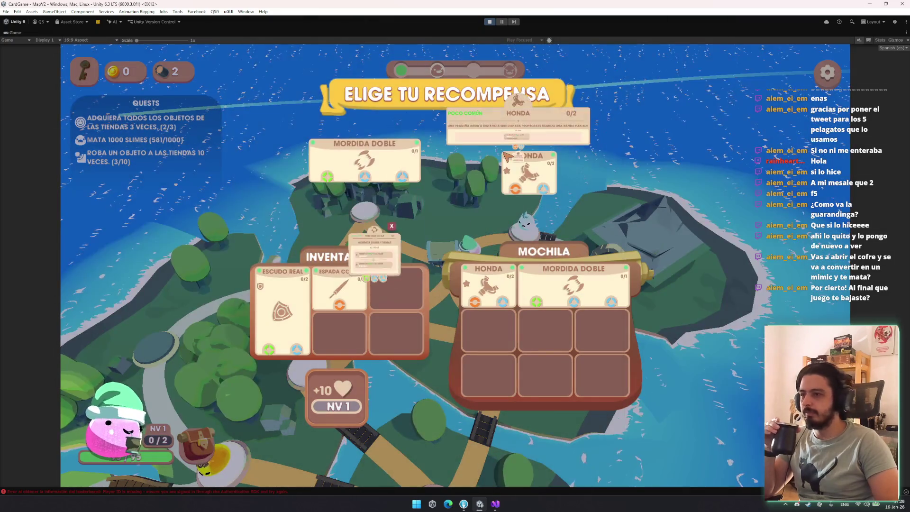
{"action": "right_click", "coordinate": [355, 295]}
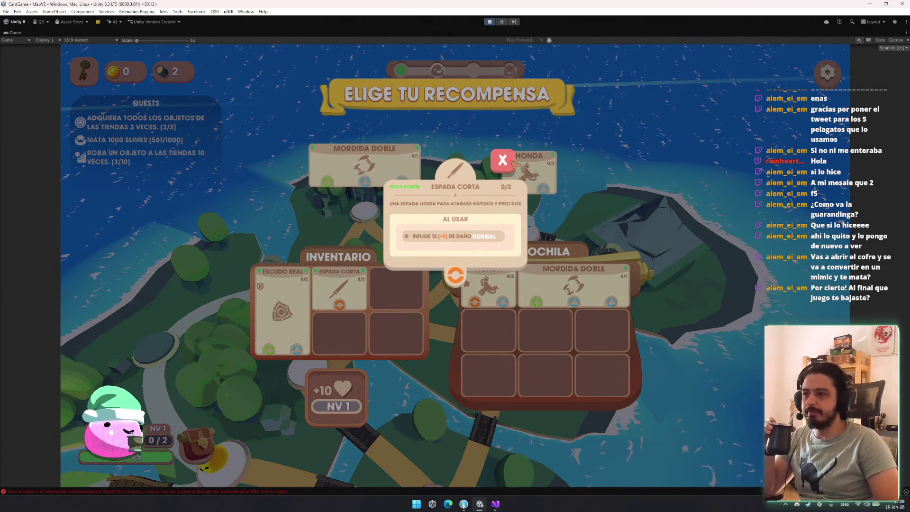
{"action": "left_click", "coordinate": [494, 219]}
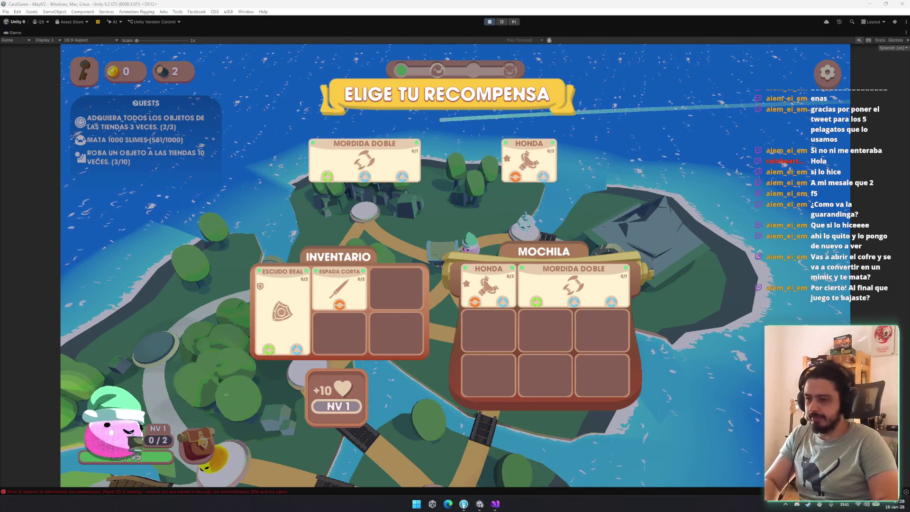
{"action": "key", "text": "alt+Tab"}
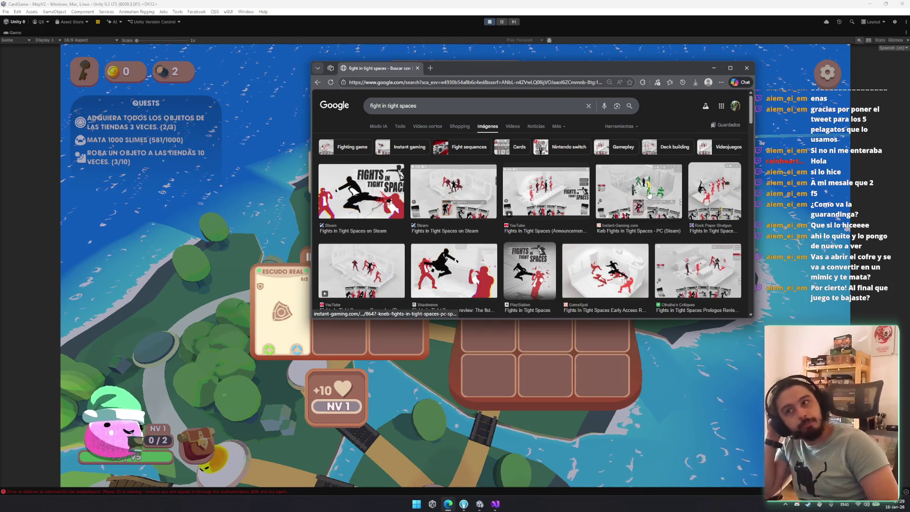
Maximize Chrome, view the Instant-Gaming, Rock Paper Shotgun and Steam images, then return to Unity.
{"action": "left_click", "coordinate": [620, 233]}
{"action": "double_click", "coordinate": [633, 73]}
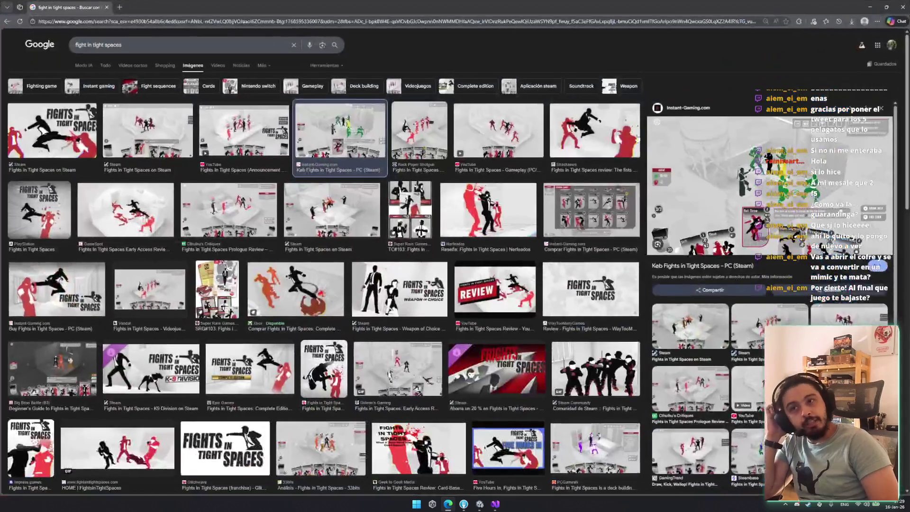
{"action": "left_click", "coordinate": [594, 217]}
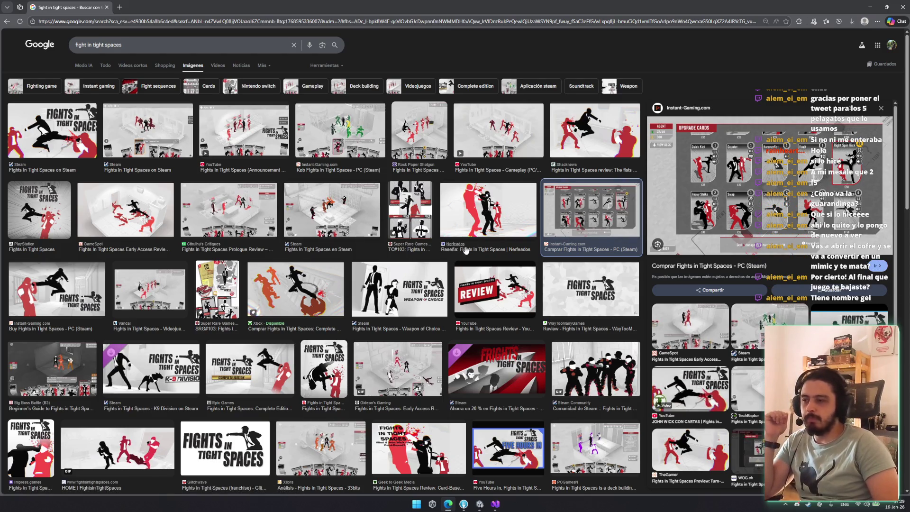
{"action": "left_click", "coordinate": [416, 149]}
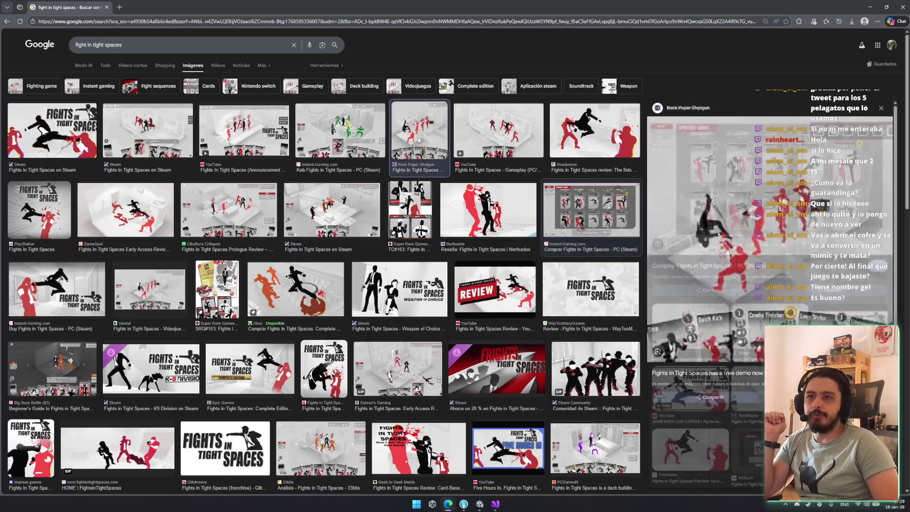
{"action": "left_click", "coordinate": [351, 229]}
{"action": "left_click", "coordinate": [341, 145]}
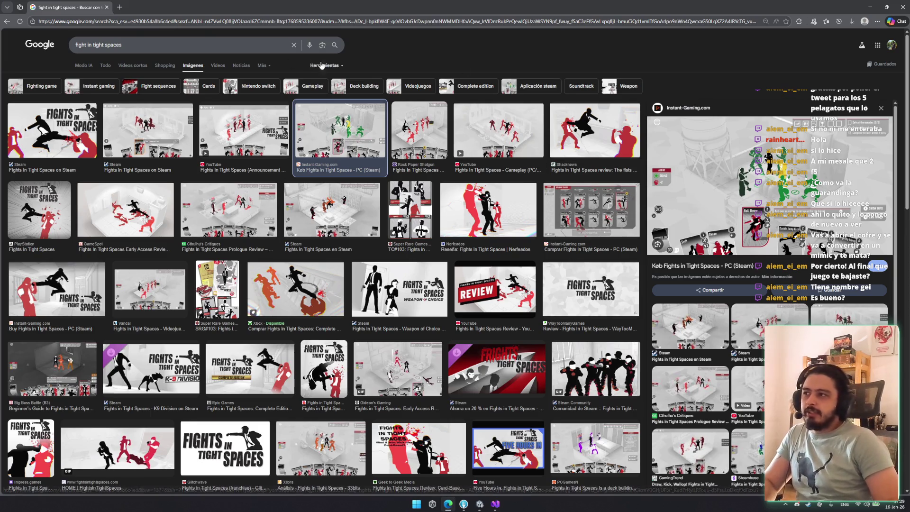
{"action": "key", "text": "alt+Tab"}
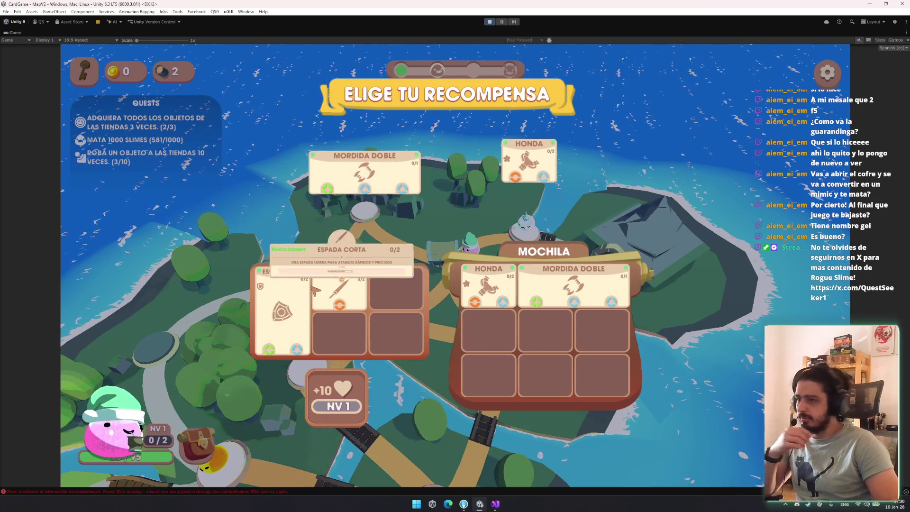
Open the Espada Corta popup, restore editor panels, and find ItemPreviewPopup(Clone) in the Hierarchy.
{"action": "left_click", "coordinate": [360, 292]}
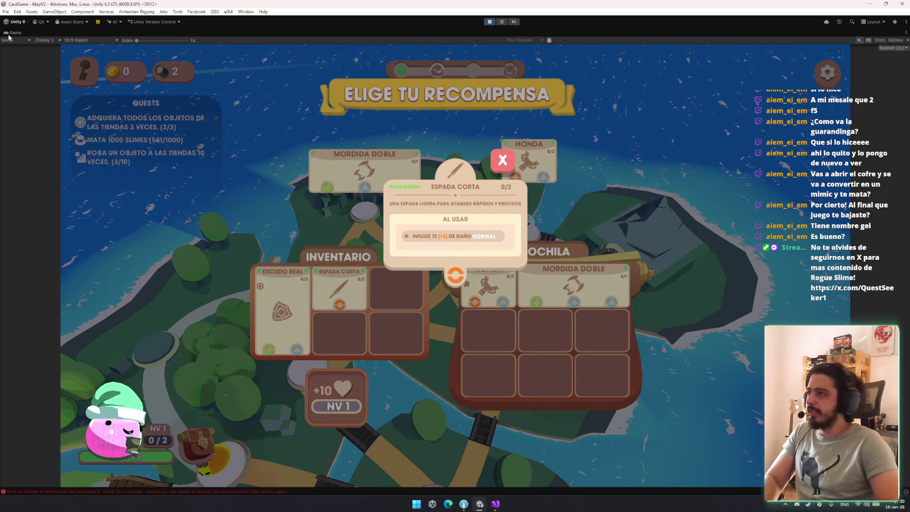
{"action": "right_click", "coordinate": [18, 33]}
{"action": "left_click", "coordinate": [49, 56]}
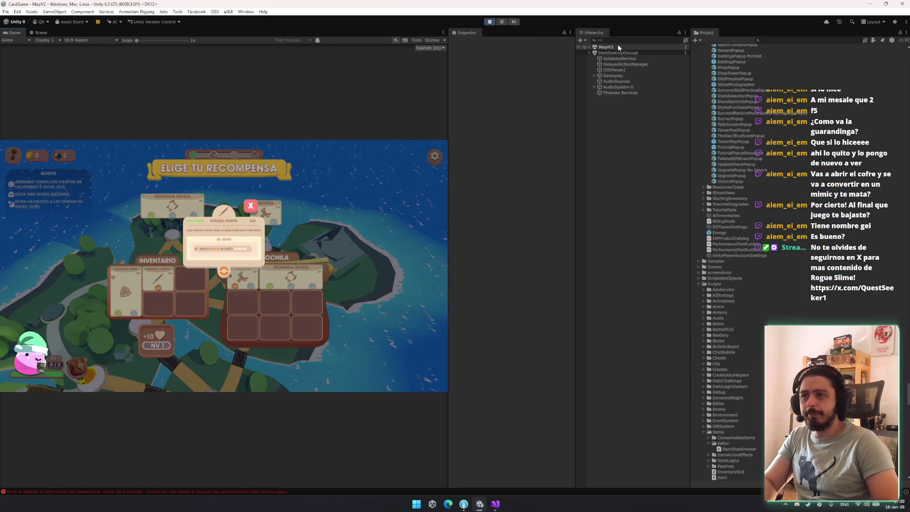
{"action": "left_click", "coordinate": [622, 70]}
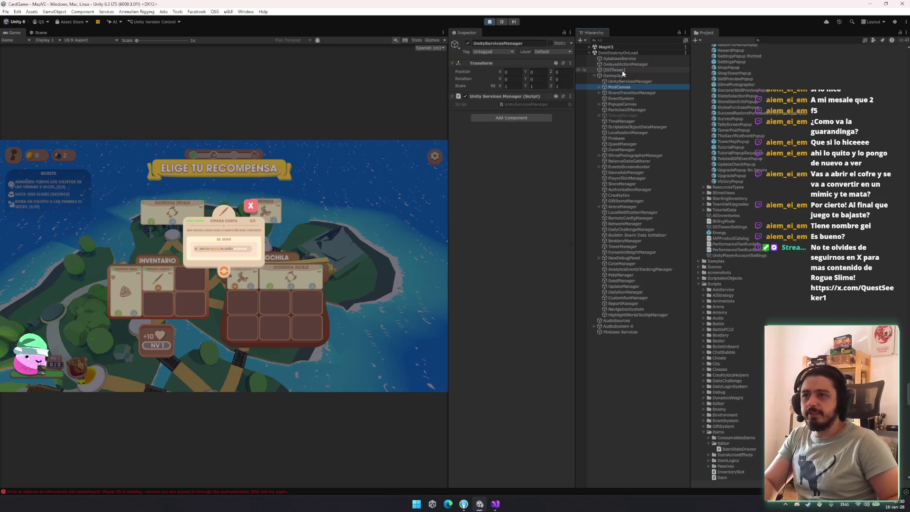
{"action": "key", "text": "Down"}
{"action": "left_click", "coordinate": [631, 41]}
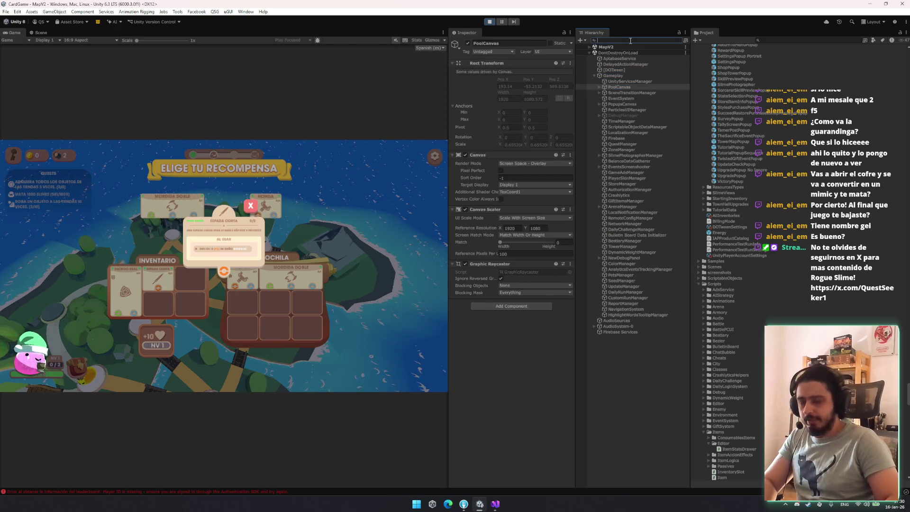
{"action": "type", "text": "iewpop"}
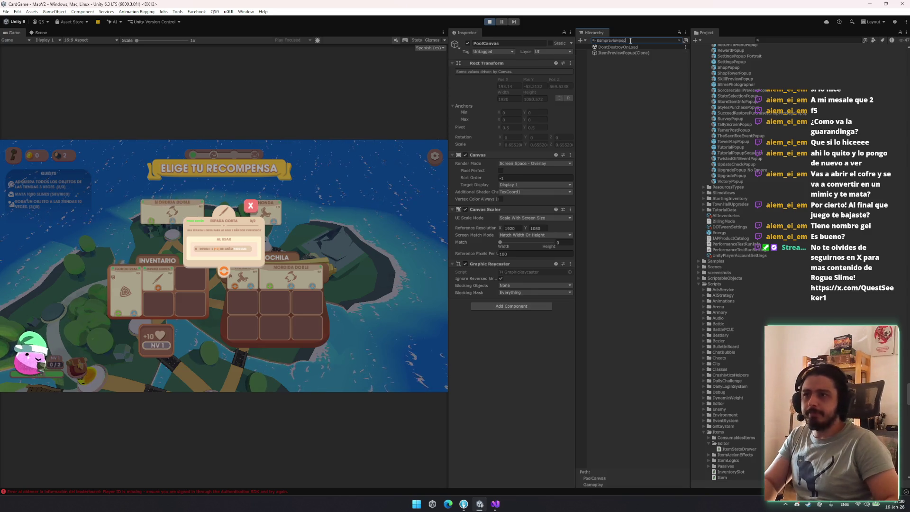
{"action": "left_click", "coordinate": [635, 52]}
Browse ItemPreviewPopup(Clone)'s children (Popup Container, Overlay, Animation, Background), collapse it, and close the popup.
{"action": "key", "text": "Escape"}
{"action": "key", "text": "Right"}
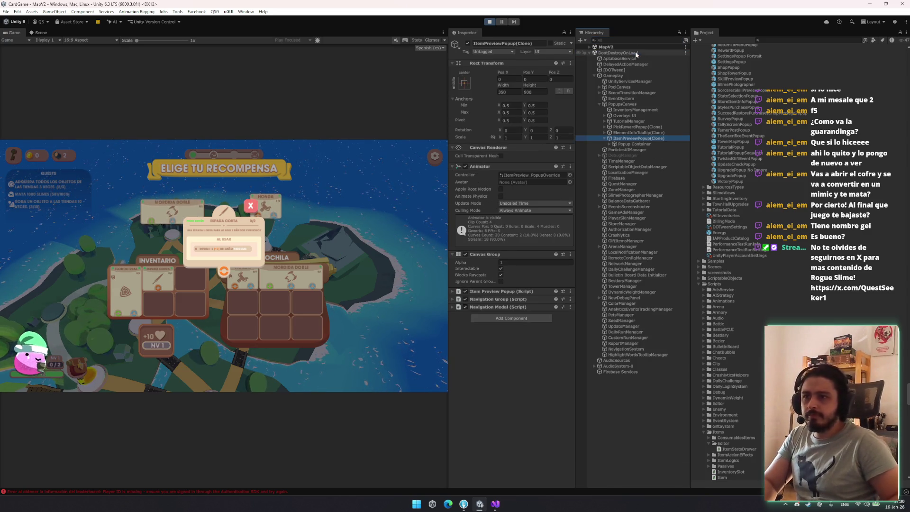
{"action": "key", "text": "Down"}
{"action": "key", "text": "Right"}
{"action": "key", "text": "Down"}
{"action": "key", "text": "Down"}
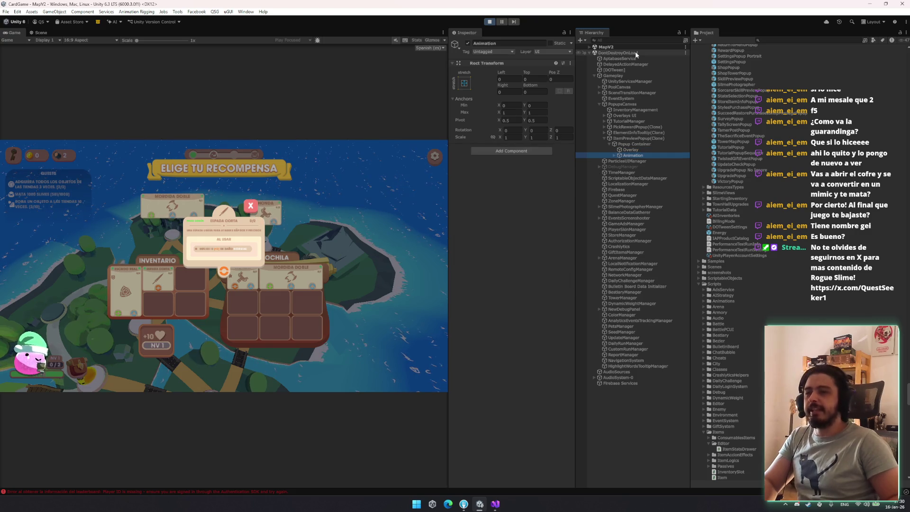
{"action": "key", "text": "Right"}
{"action": "key", "text": "Down"}
{"action": "key", "text": "Right"}
{"action": "key", "text": "Down"}
{"action": "key", "text": "Down"}
{"action": "key", "text": "Down"}
{"action": "key", "text": "Down"}
{"action": "key", "text": "Up"}
{"action": "key", "text": "Up"}
{"action": "key", "text": "Up"}
{"action": "key", "text": "Up"}
{"action": "key", "text": "Up"}
{"action": "key", "text": "Up"}
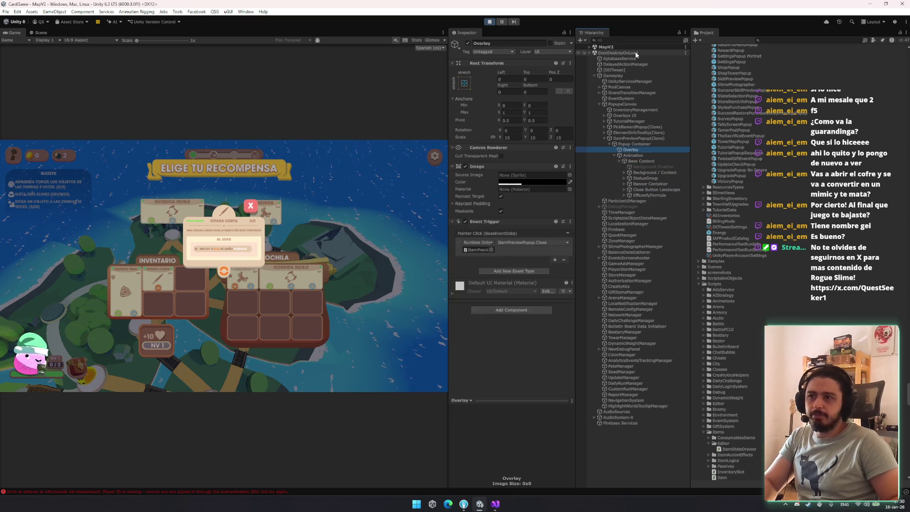
{"action": "key", "text": "Up"}
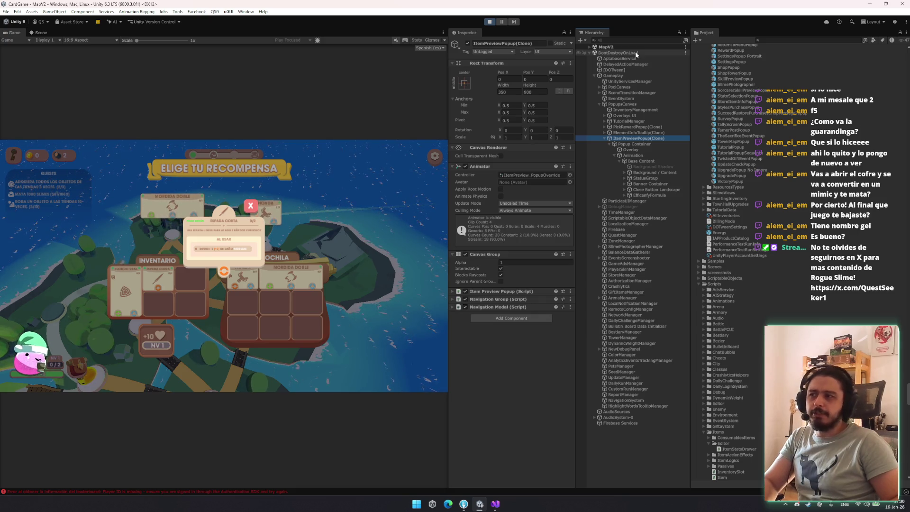
{"action": "key", "text": "Left"}
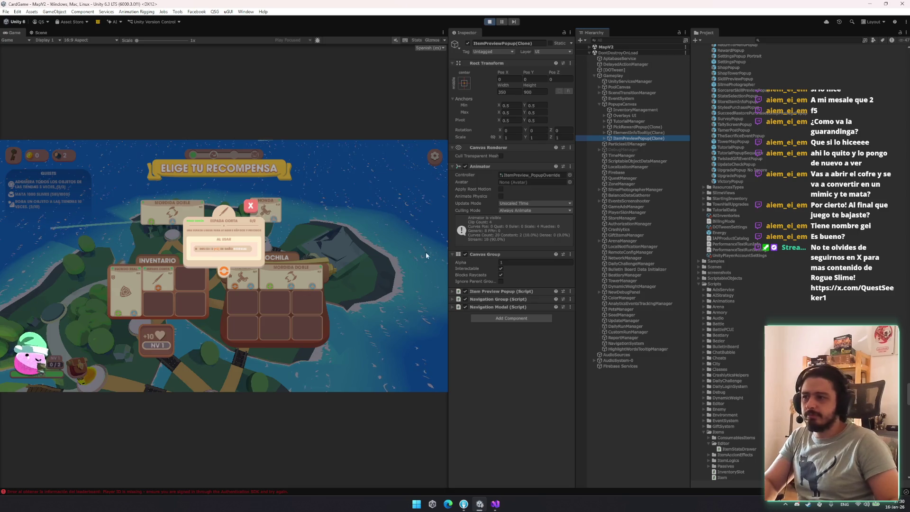
{"action": "left_click", "coordinate": [446, 226]}
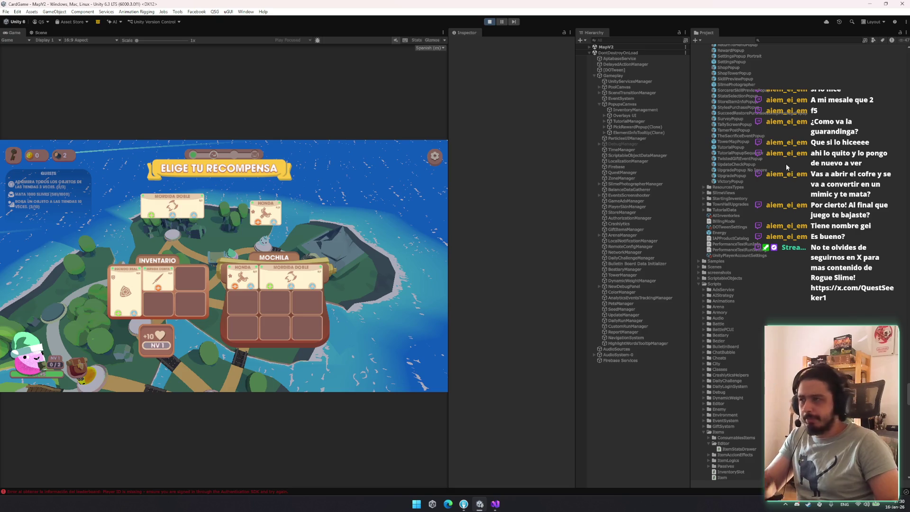
Stop play mode and select the ItemPreviewPopup prefab found by searching 'itempre'.
{"action": "key", "text": "ctrl+p"}
{"action": "type", "text": "itempre"}
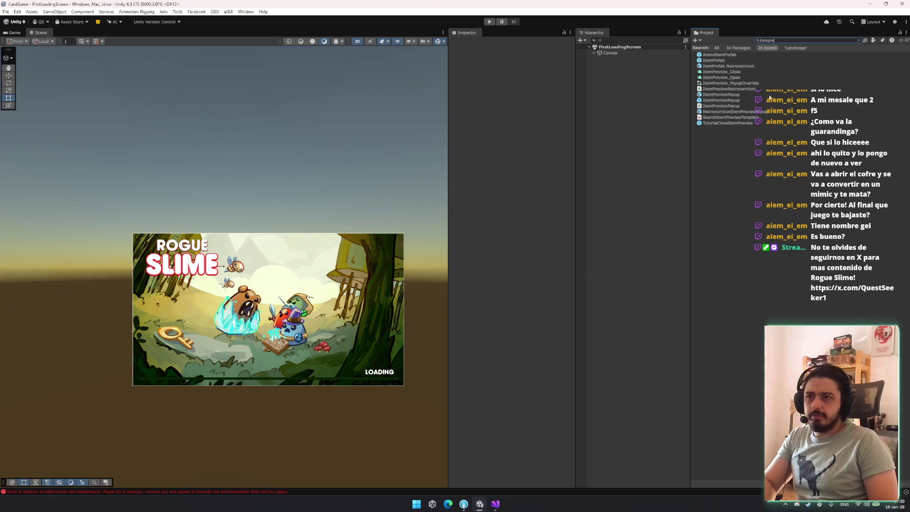
{"action": "left_click", "coordinate": [739, 96]}
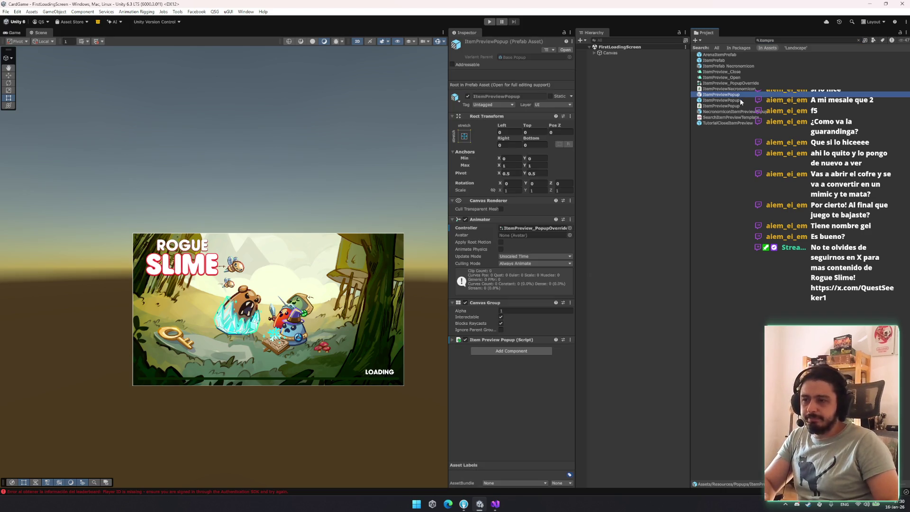
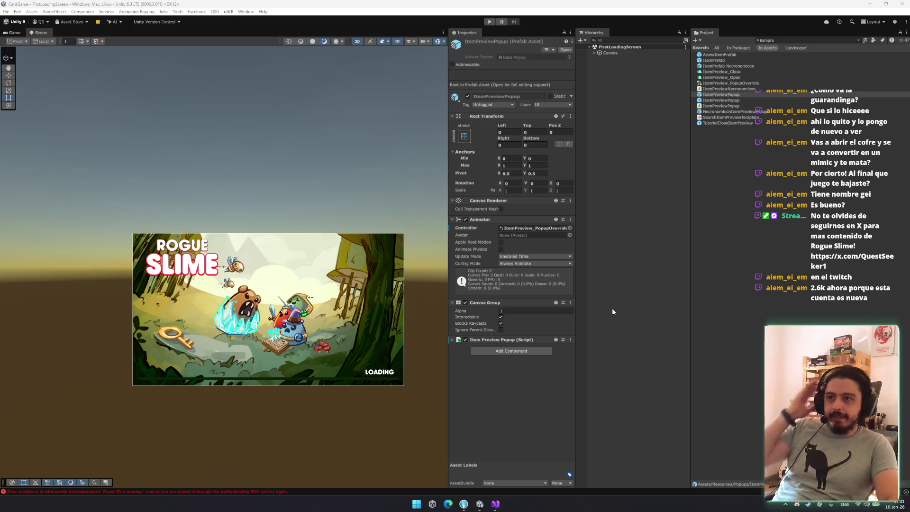
Open the ItemPreviewPopup prefab in Prefab Mode and expand its full hierarchy.
{"action": "left_click", "coordinate": [733, 101]}
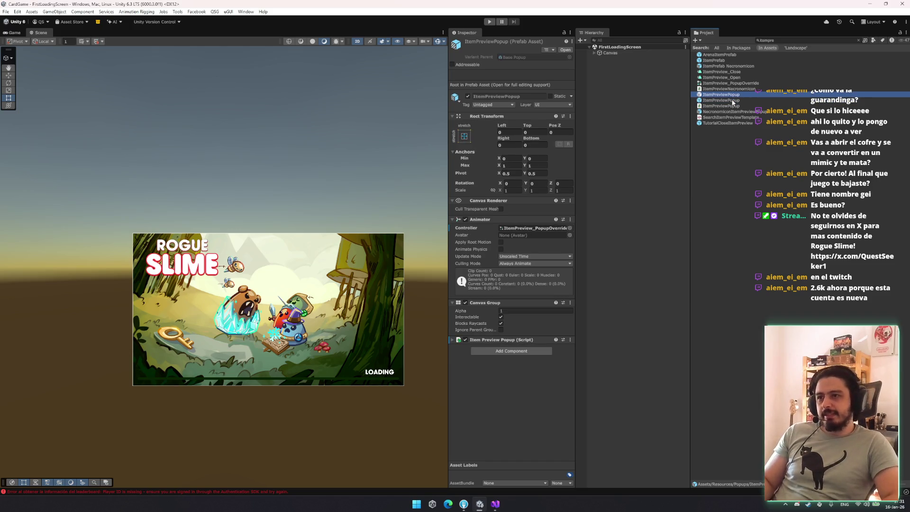
{"action": "double_click", "coordinate": [733, 100]}
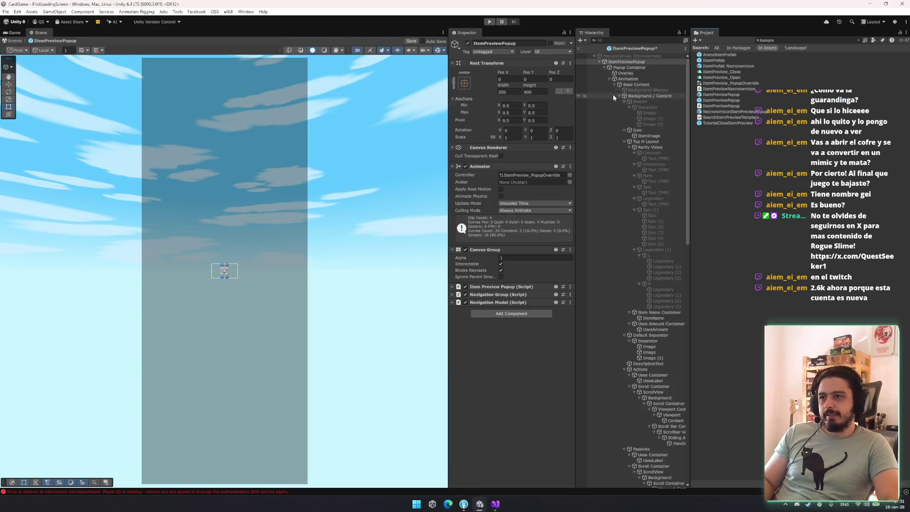
{"action": "left_click", "coordinate": [599, 62]}
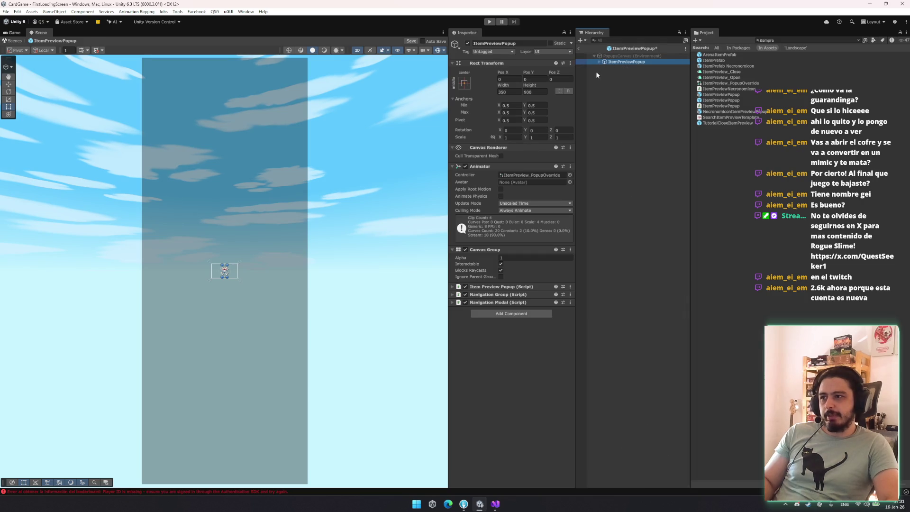
{"action": "left_click", "coordinate": [290, 235]}
{"action": "left_click", "coordinate": [625, 63]}
{"action": "key", "text": "alt+Right"}
Browse Animation and Popup Container, then inspect the root's Item Preview Popup script fields.
{"action": "key", "text": "Down"}
{"action": "key", "text": "Down"}
{"action": "key", "text": "Down"}
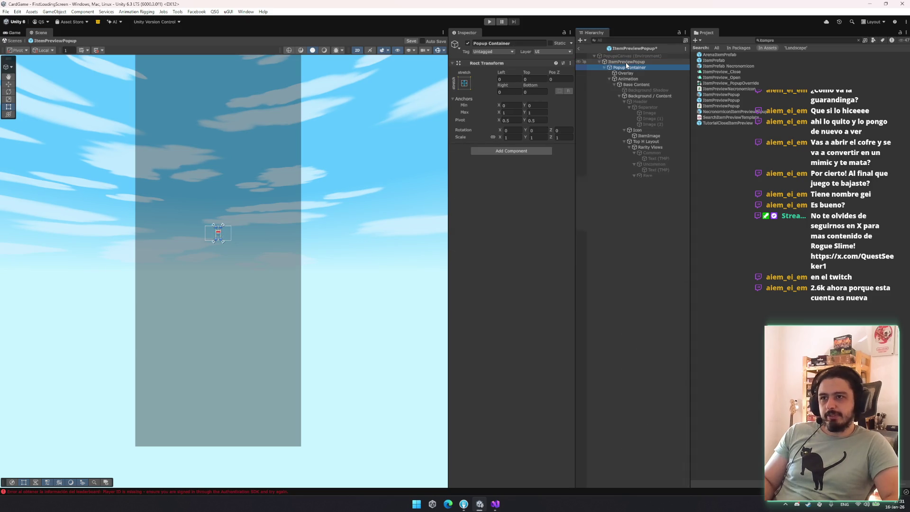
{"action": "key", "text": "Left"}
{"action": "key", "text": "Left"}
{"action": "key", "text": "Up"}
{"action": "key", "text": "Down"}
{"action": "key", "text": "Up"}
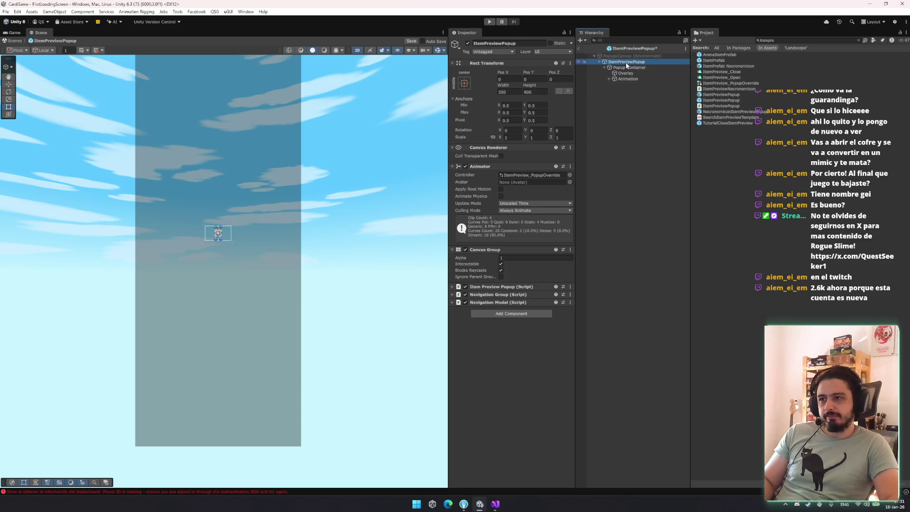
{"action": "left_click", "coordinate": [520, 286]}
{"action": "scroll", "coordinate": [542, 304], "scroll_direction": "down", "scroll_amount": 2}
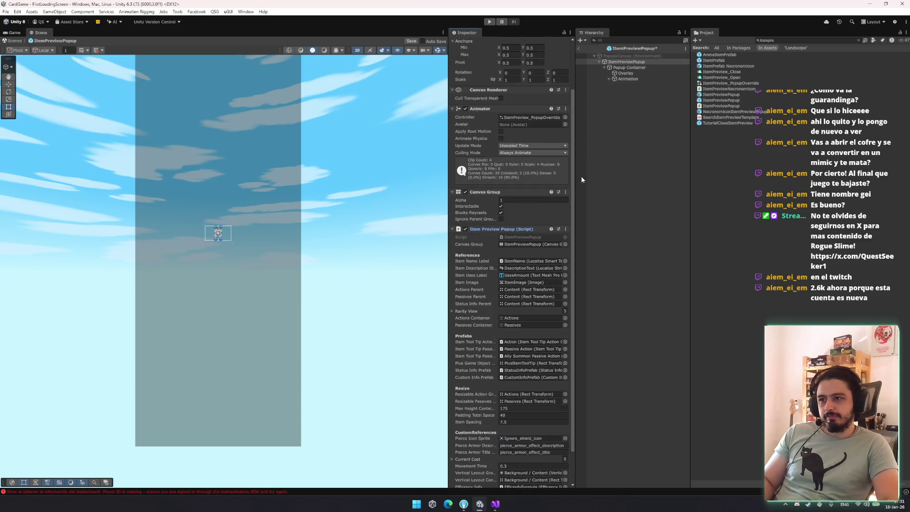
Drag an ItemPreviewPopup prefab instance into the prefab's root.
{"action": "left_click", "coordinate": [639, 69]}
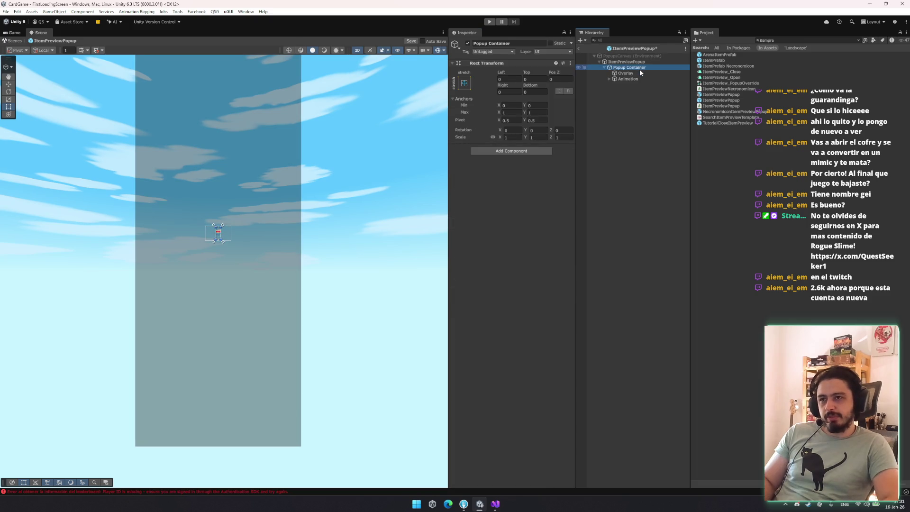
{"action": "left_click", "coordinate": [740, 105]}
{"action": "left_click", "coordinate": [739, 100]}
{"action": "left_click", "coordinate": [737, 94]}
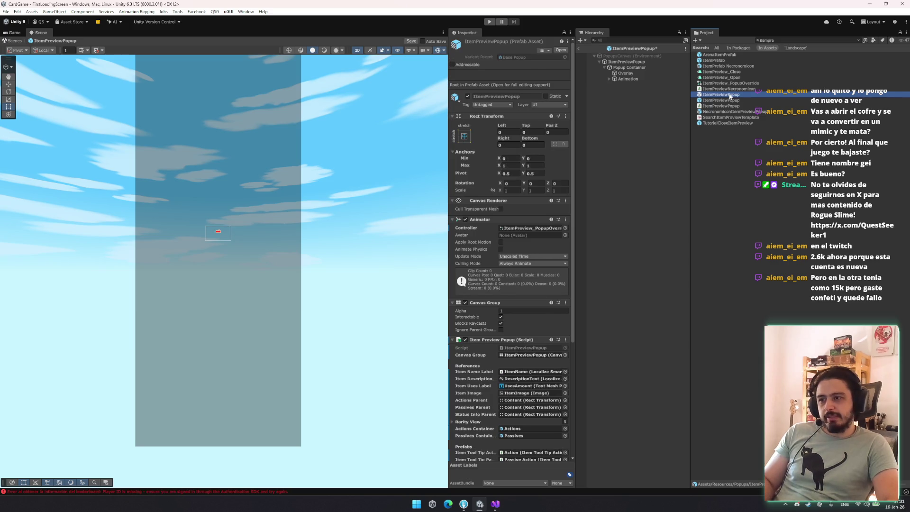
{"action": "left_click_drag", "start_coordinate": [728, 97], "coordinate": [613, 87]}
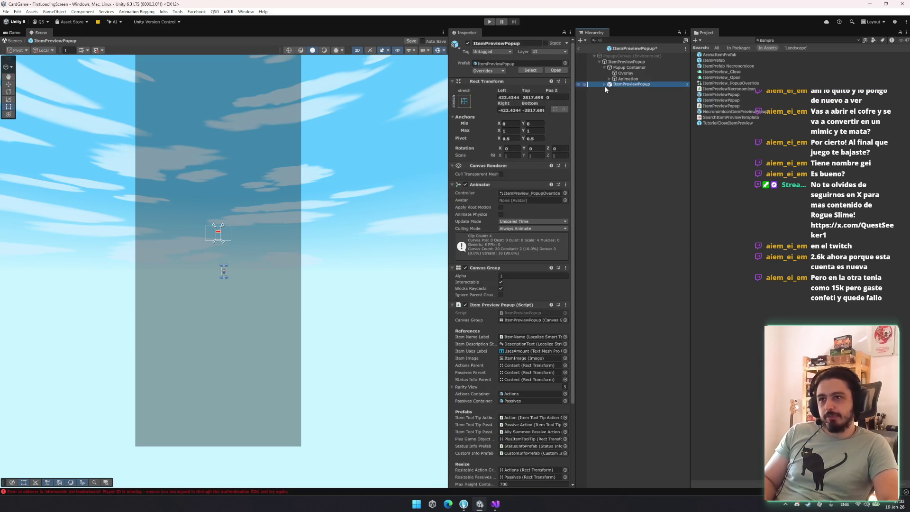
Delete the original Popup Container and move a duplicate of the nested one under the root.
{"action": "left_click", "coordinate": [626, 67]}
{"action": "key", "text": "Delete"}
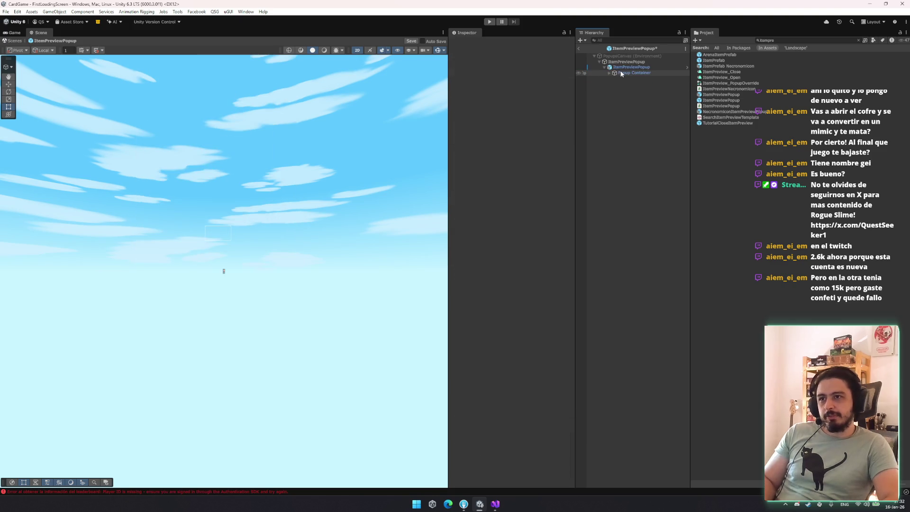
{"action": "left_click", "coordinate": [622, 73]}
{"action": "key", "text": "ctrl+d"}
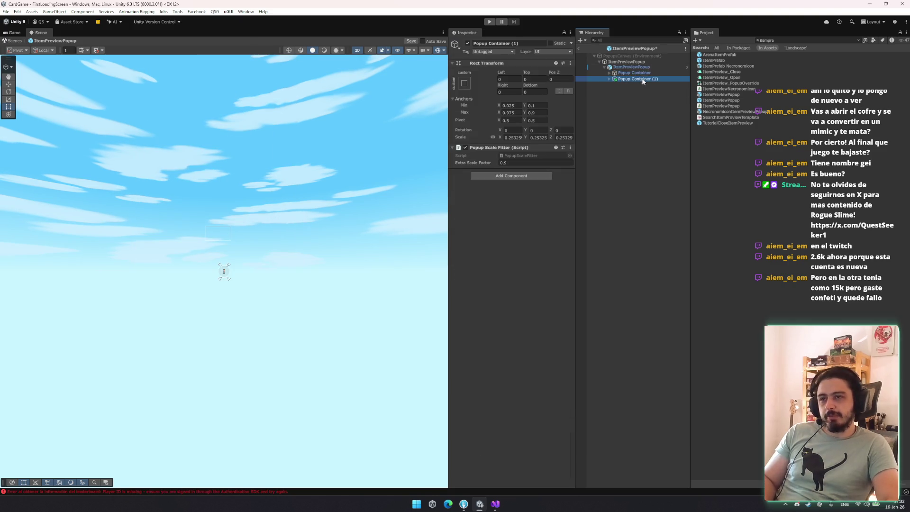
{"action": "left_click_drag", "start_coordinate": [648, 65], "coordinate": [617, 71]}
Expand Popup Container (1) and inspect Base Content's layout settings.
{"action": "left_click", "coordinate": [604, 67]}
{"action": "key", "text": "Right"}
{"action": "left_click", "coordinate": [626, 73]}
{"action": "left_click", "coordinate": [627, 78], "text": "shift"}
{"action": "left_click", "coordinate": [627, 78]}
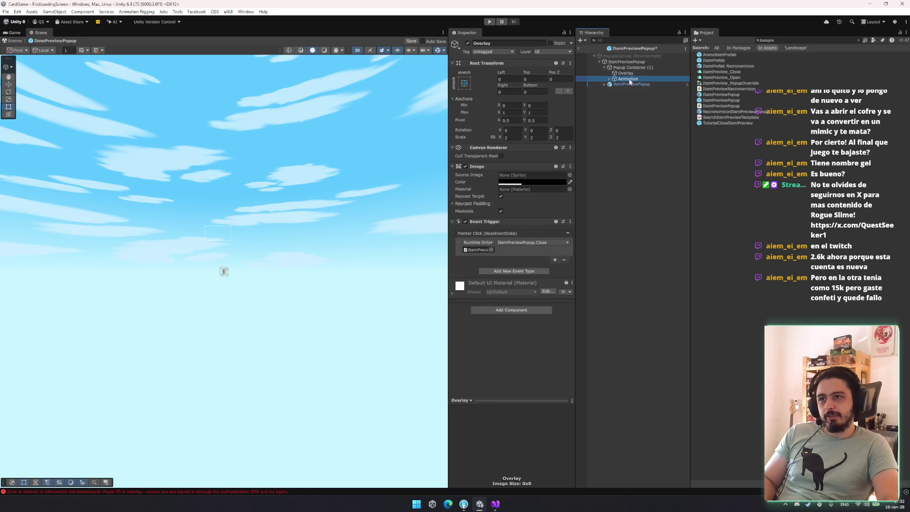
{"action": "key", "text": "Right"}
{"action": "left_click", "coordinate": [630, 85]}
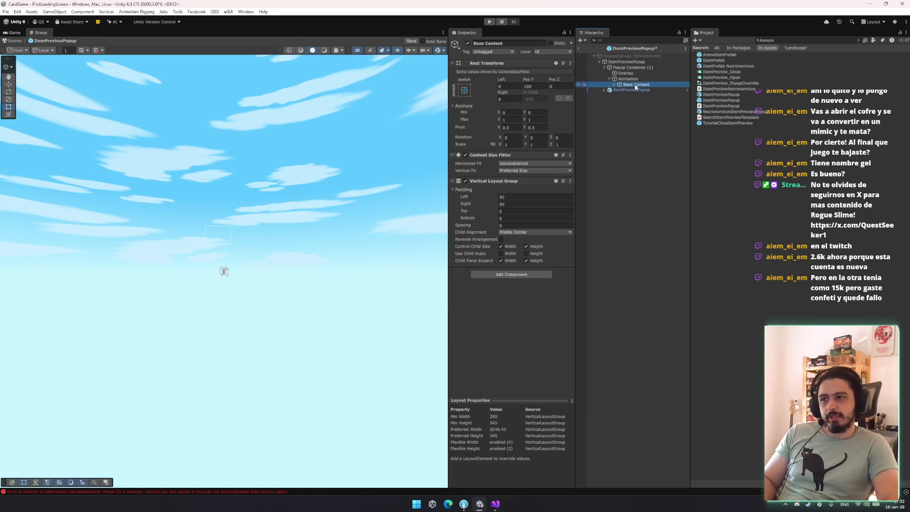
Inspect the Overlay, Animation and Popup Container (1) objects.
{"action": "left_click", "coordinate": [636, 78]}
{"action": "key", "text": "Up"}
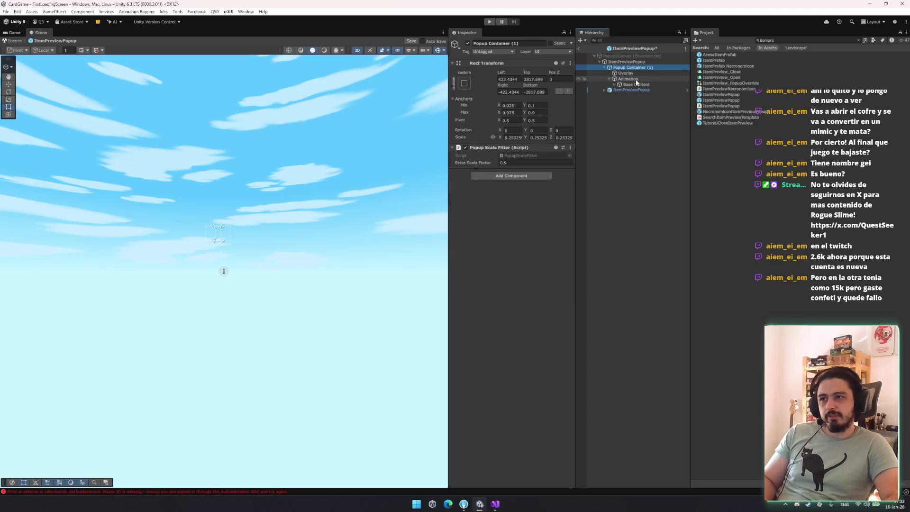
{"action": "key", "text": "Up"}
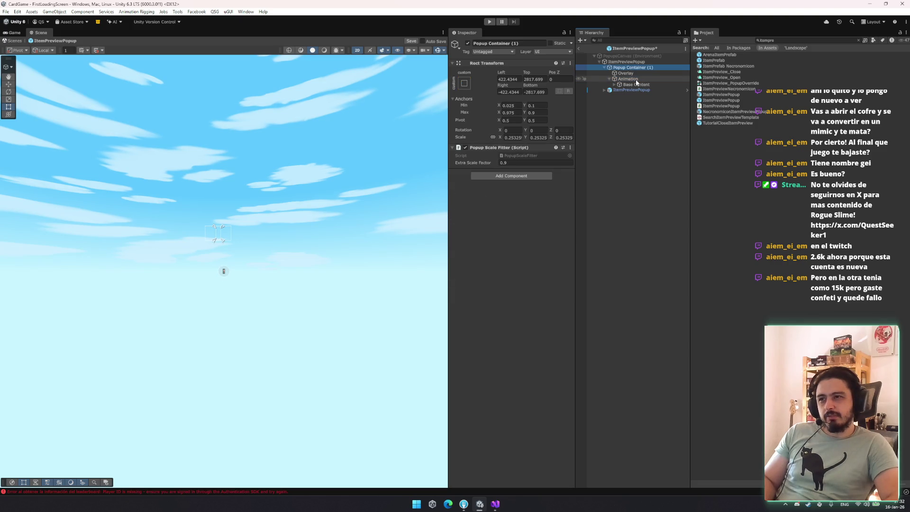
{"action": "left_click", "coordinate": [636, 78]}
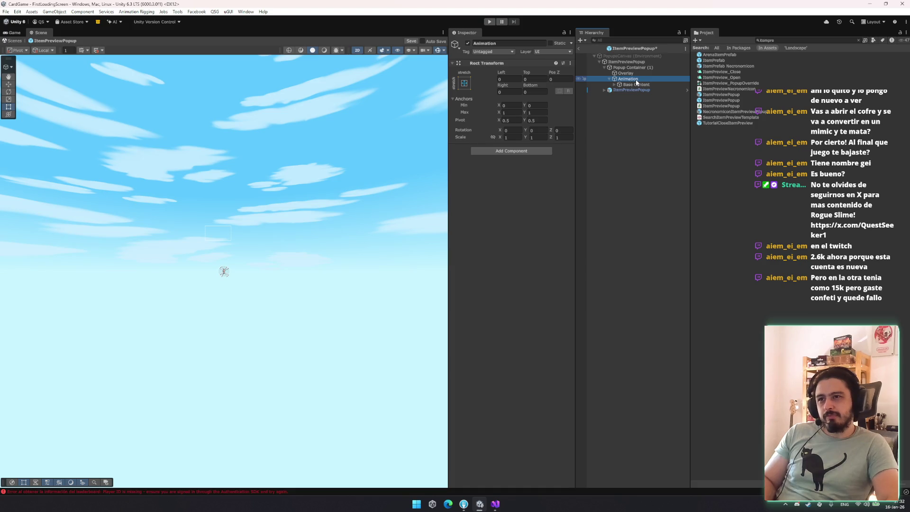
{"action": "left_click", "coordinate": [642, 72]}
{"action": "left_click", "coordinate": [641, 67]}
Remove the Popup Scale Fitter component and set Popup Container (1)'s scale to 1.
{"action": "right_click", "coordinate": [495, 148]}
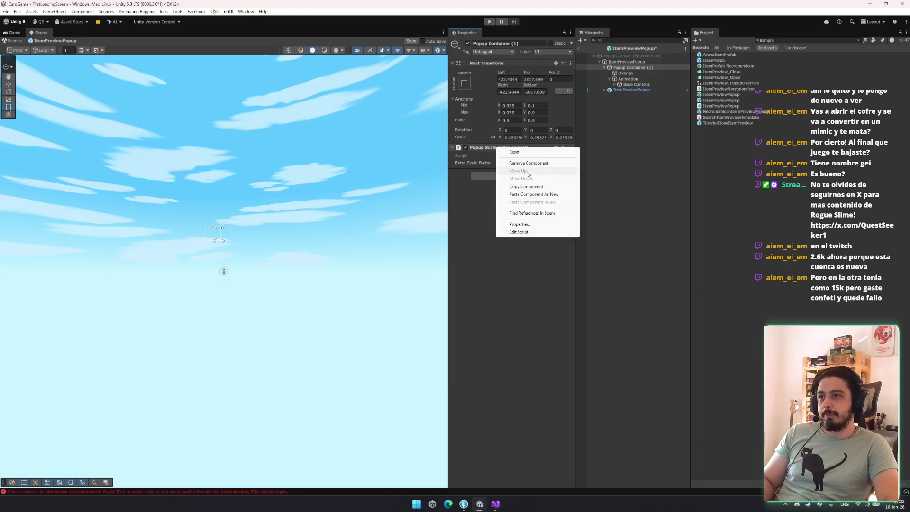
{"action": "left_click", "coordinate": [532, 164]}
{"action": "left_click", "coordinate": [512, 137]}
{"action": "type", "text": "1"}
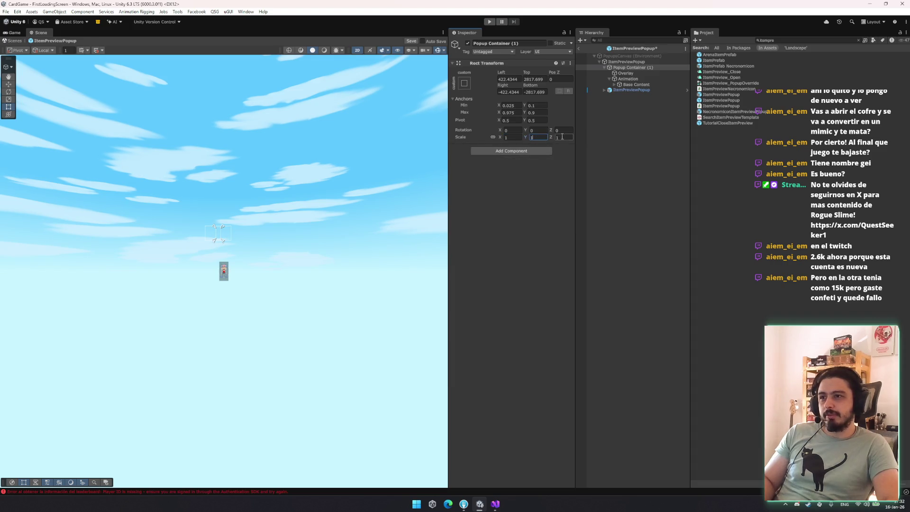
Move Base Content directly under ItemPreviewPopup and delete Popup Container (1).
{"action": "left_click_drag", "start_coordinate": [630, 80], "coordinate": [641, 67]}
{"action": "left_click", "coordinate": [641, 74]}
{"action": "key", "text": "Delete"}
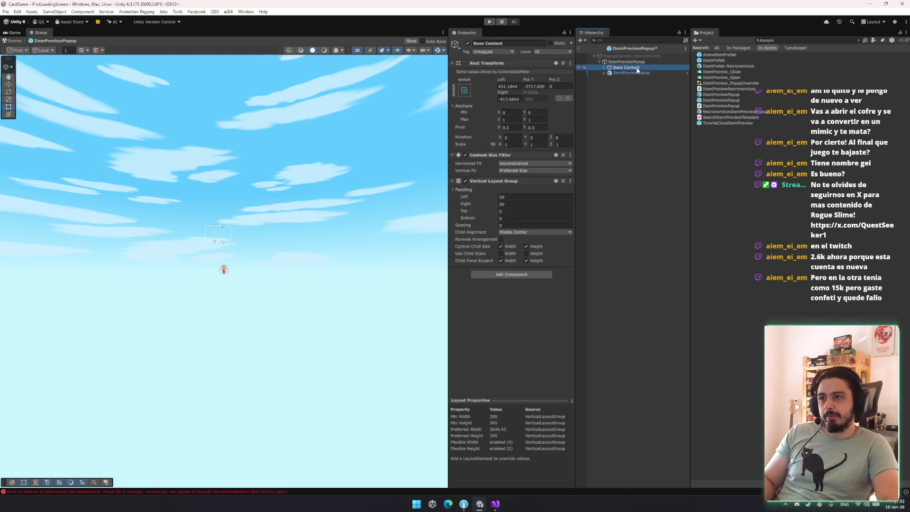
{"action": "left_click_drag", "start_coordinate": [642, 73], "coordinate": [639, 64]}
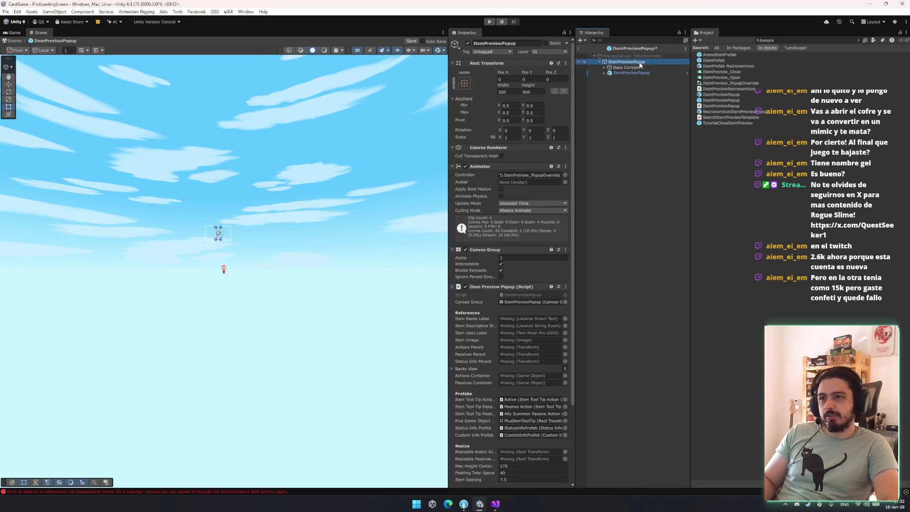
{"action": "left_click", "coordinate": [639, 64]}
{"action": "scroll", "coordinate": [505, 281], "scroll_direction": "down", "scroll_amount": 5}
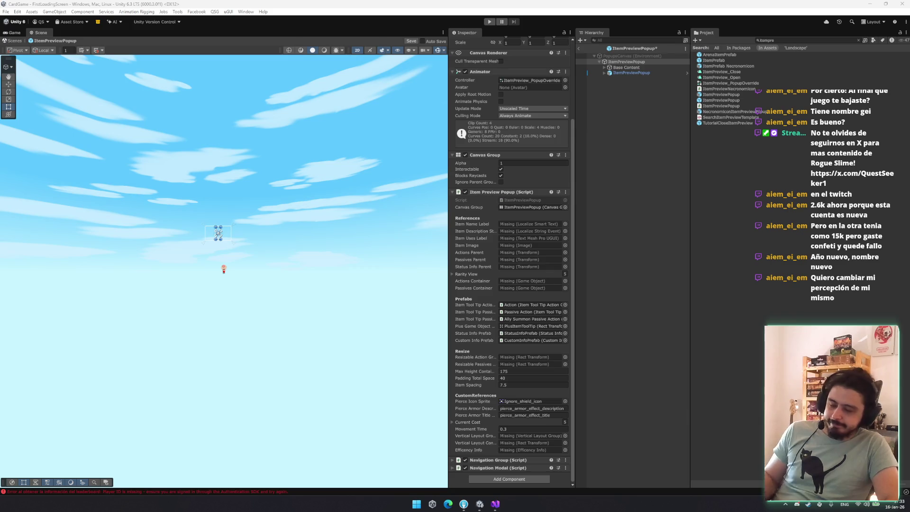
Copy the nested popup's Item Name Label reference onto the parent ItemPreviewPopup.
{"action": "left_click", "coordinate": [616, 73]}
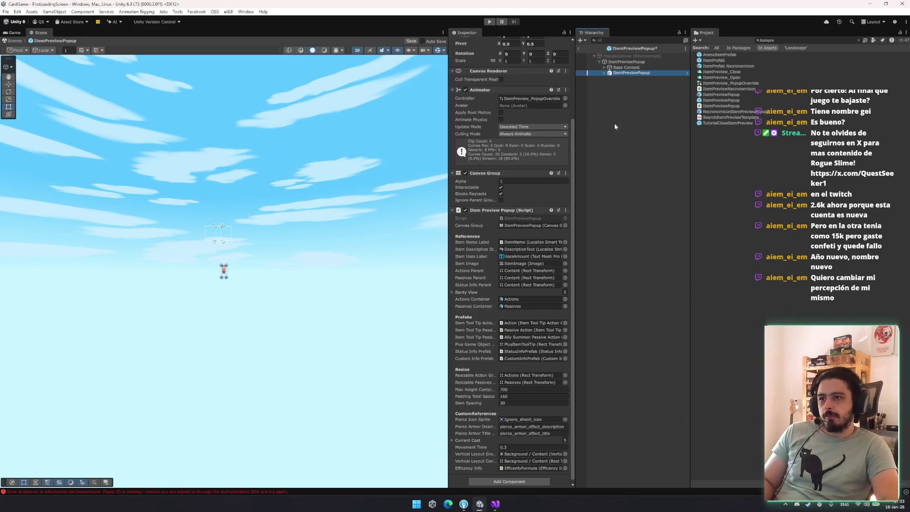
{"action": "right_click", "coordinate": [530, 244]}
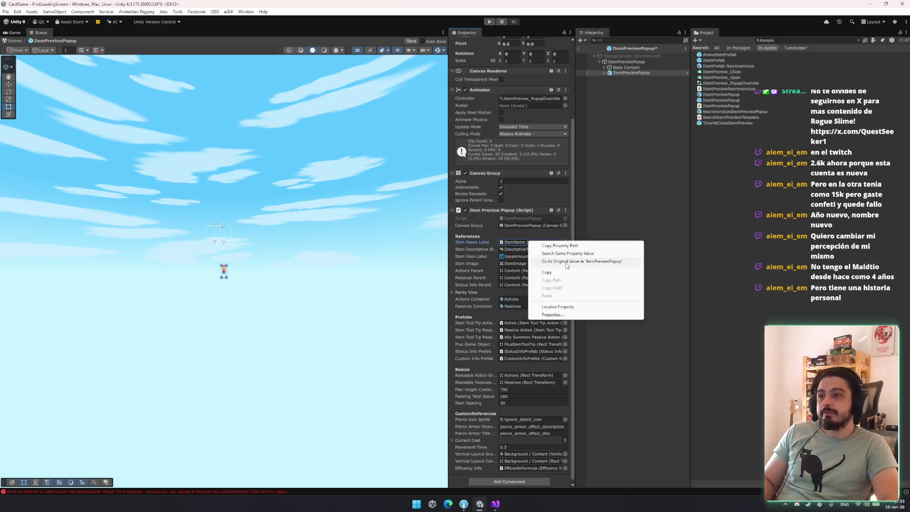
{"action": "left_click", "coordinate": [616, 246]}
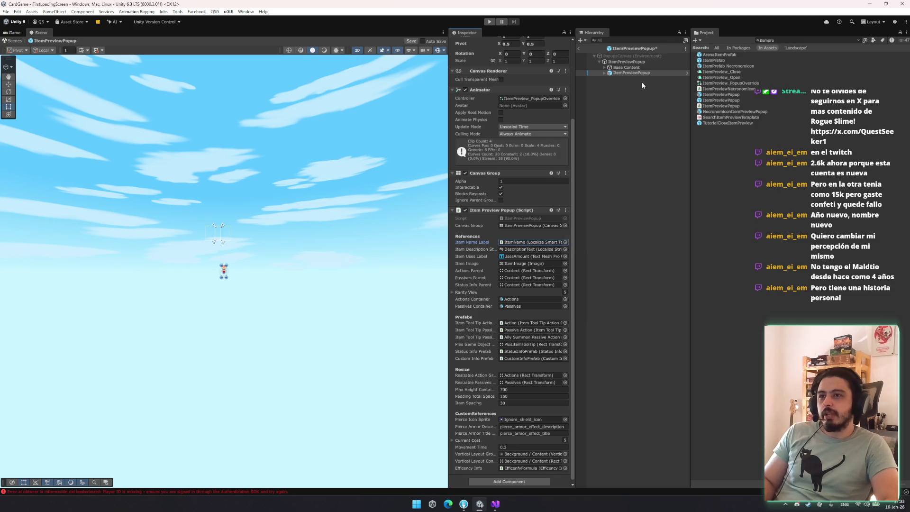
{"action": "right_click", "coordinate": [520, 243]}
{"action": "left_click", "coordinate": [535, 273]}
{"action": "left_click", "coordinate": [627, 63]}
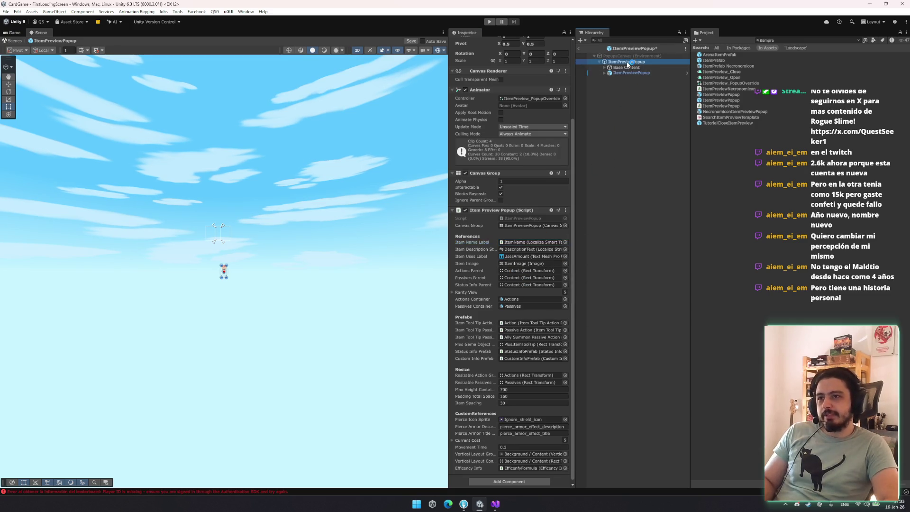
{"action": "right_click", "coordinate": [525, 226]}
{"action": "left_click", "coordinate": [559, 268]}
Move the nested ItemPreviewPopup above Base Content and copy its Item Preview Popup component.
{"action": "left_click", "coordinate": [626, 68]}
{"action": "mouse_move", "coordinate": [626, 73]}
{"action": "left_mouse_down"}
{"action": "mouse_move", "coordinate": [527, 229]}
{"action": "mouse_move", "coordinate": [596, 213]}
{"action": "mouse_move", "coordinate": [617, 73]}
{"action": "mouse_move", "coordinate": [636, 66]}
{"action": "left_mouse_up"}
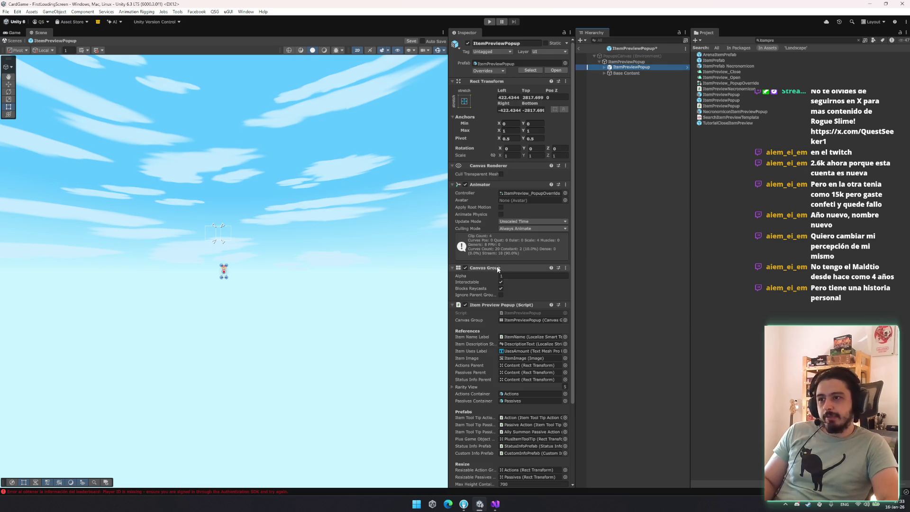
{"action": "right_click", "coordinate": [487, 305]}
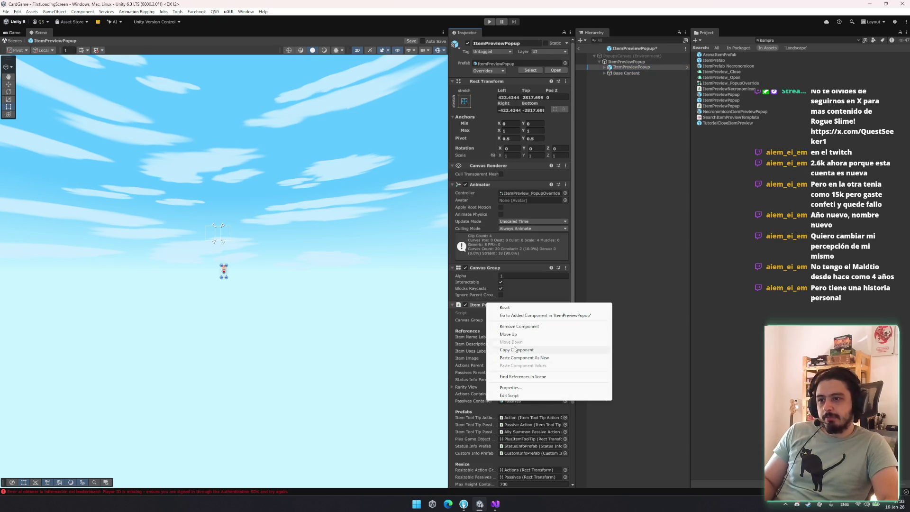
{"action": "left_click", "coordinate": [524, 350]}
Delete the nested copy and paste its Item Preview Popup values onto the root.
{"action": "left_click", "coordinate": [645, 68]}
{"action": "key", "text": "Delete"}
{"action": "left_click", "coordinate": [641, 62]}
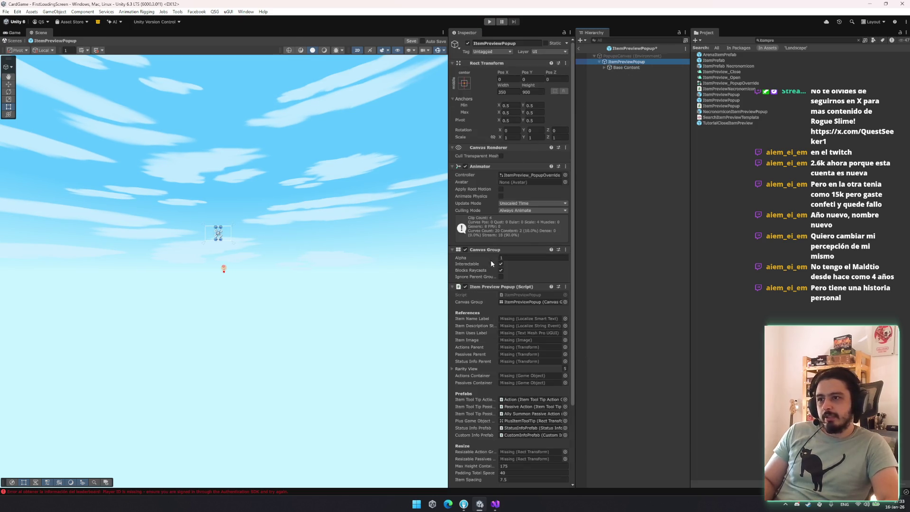
{"action": "right_click", "coordinate": [502, 287]}
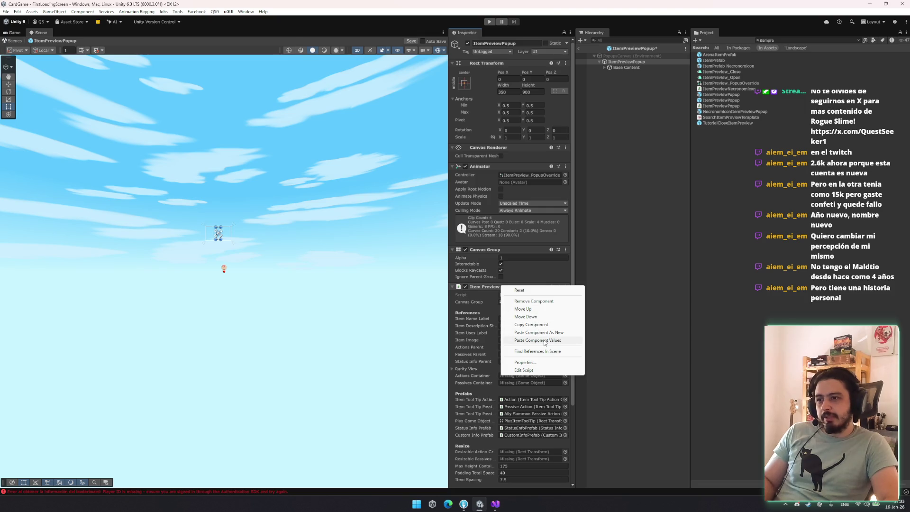
{"action": "left_click", "coordinate": [544, 341]}
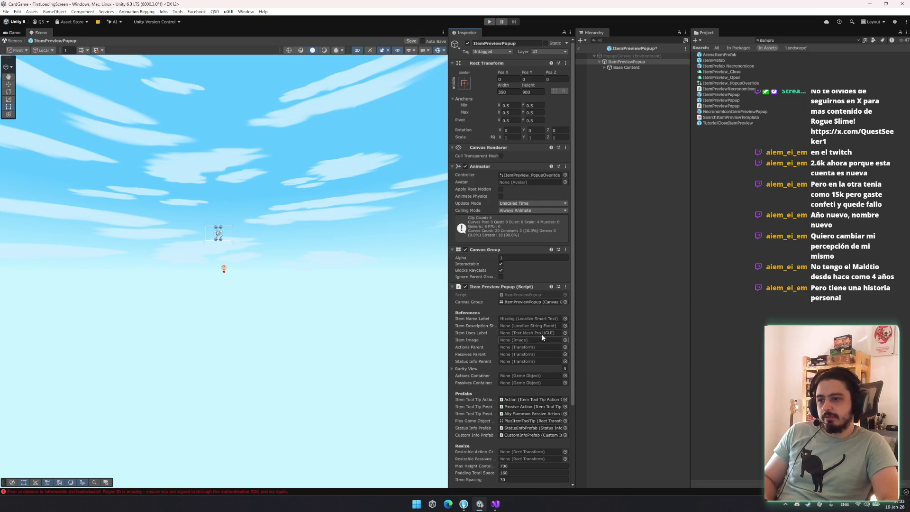
{"action": "right_click", "coordinate": [506, 288]}
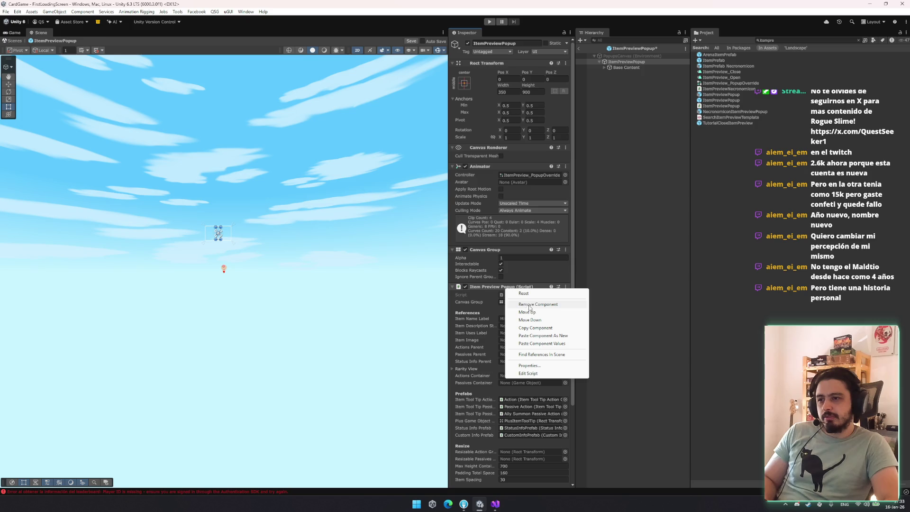
{"action": "left_click", "coordinate": [543, 336]}
{"action": "scroll", "coordinate": [497, 308], "scroll_direction": "down", "scroll_amount": 5}
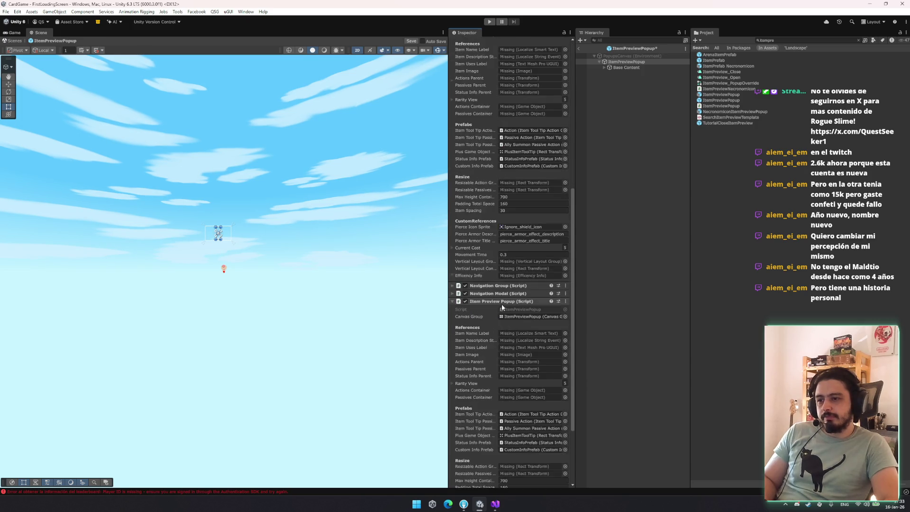
{"action": "scroll", "coordinate": [503, 306], "scroll_direction": "down", "scroll_amount": 5}
Undo three edits to restore the child ItemPreviewPopup, then exit Prefab Mode.
{"action": "key", "text": "ctrl+z"}
{"action": "key", "text": "ctrl+z"}
{"action": "key", "text": "ctrl+z"}
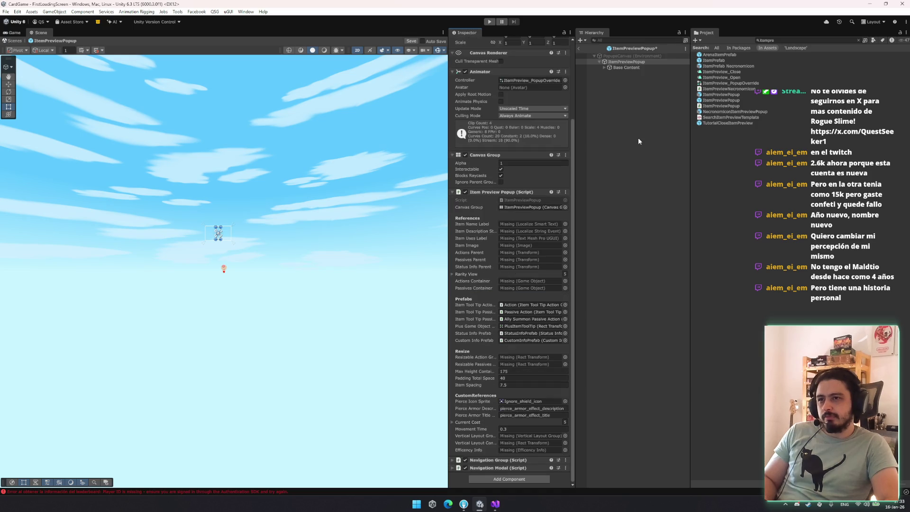
{"action": "key", "text": "ctrl+z"}
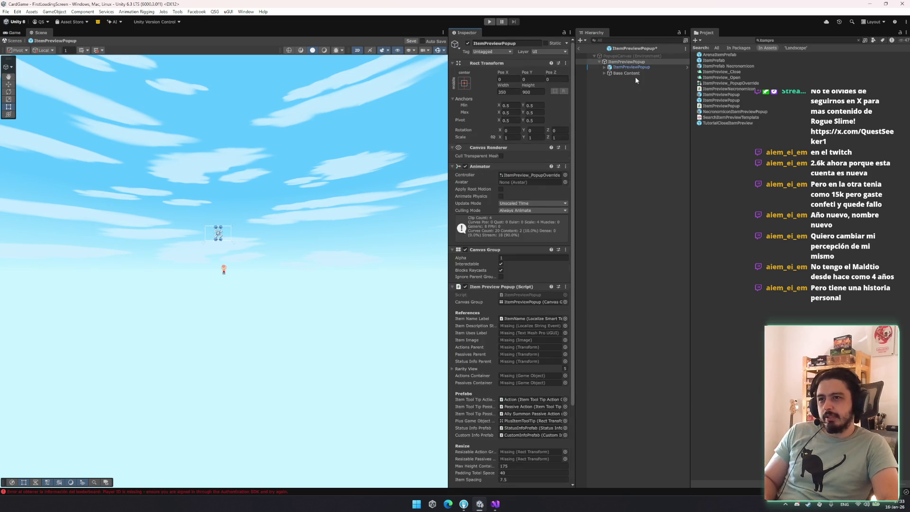
{"action": "key", "text": "ctrl+z"}
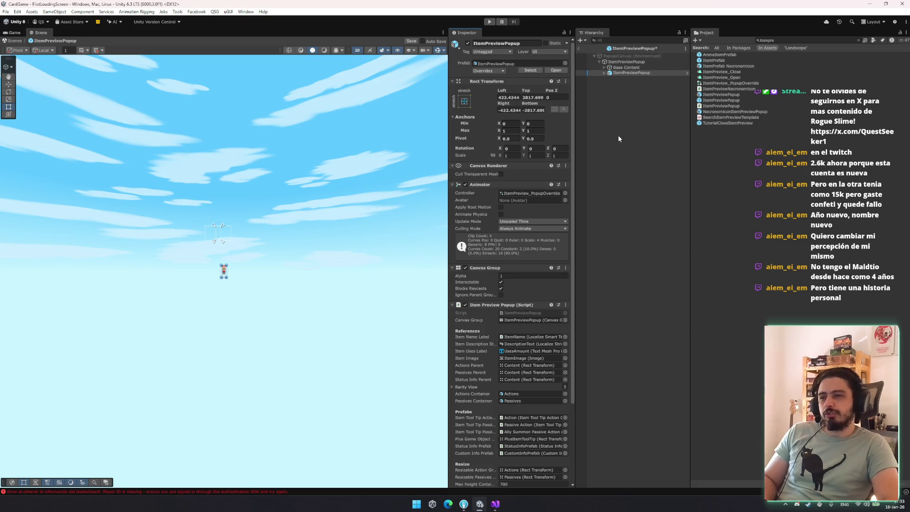
{"action": "left_click", "coordinate": [623, 73]}
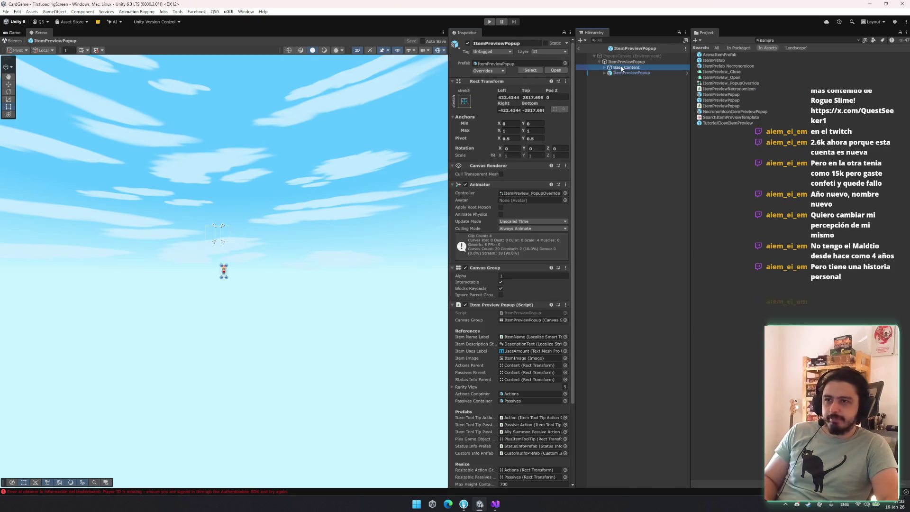
{"action": "left_click", "coordinate": [640, 122]}
{"action": "left_click", "coordinate": [579, 48]}
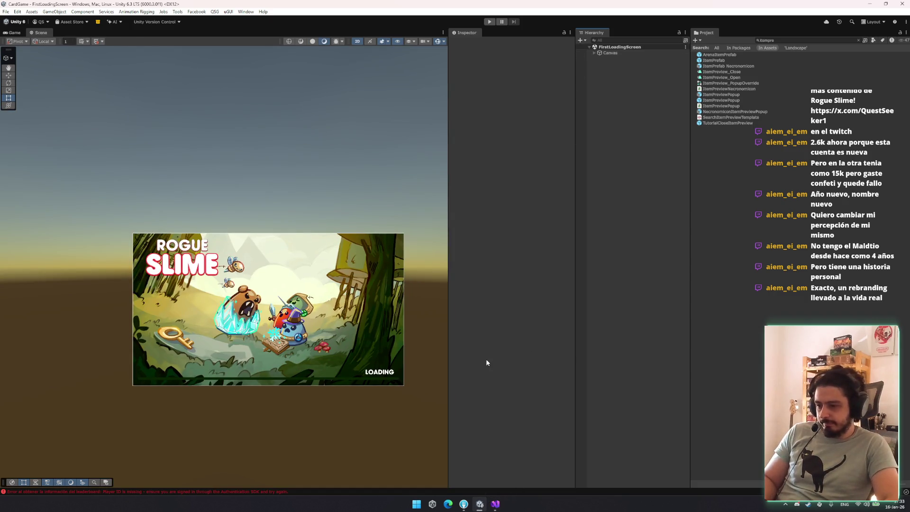
{"action": "key", "text": "super"}
Launch Fork and review diffs of ItemStatsTooltip, ItemPrefab, Item.cs and PickRewardPopup.
{"action": "type", "text": "fork"}
{"action": "key", "text": "Return"}
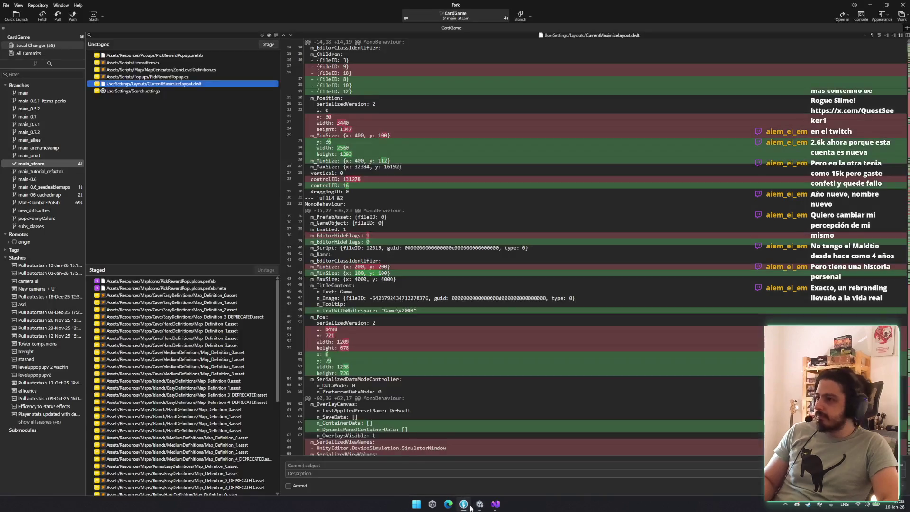
{"action": "scroll", "coordinate": [186, 143], "scroll_direction": "down", "scroll_amount": 4}
{"action": "left_click", "coordinate": [186, 175]}
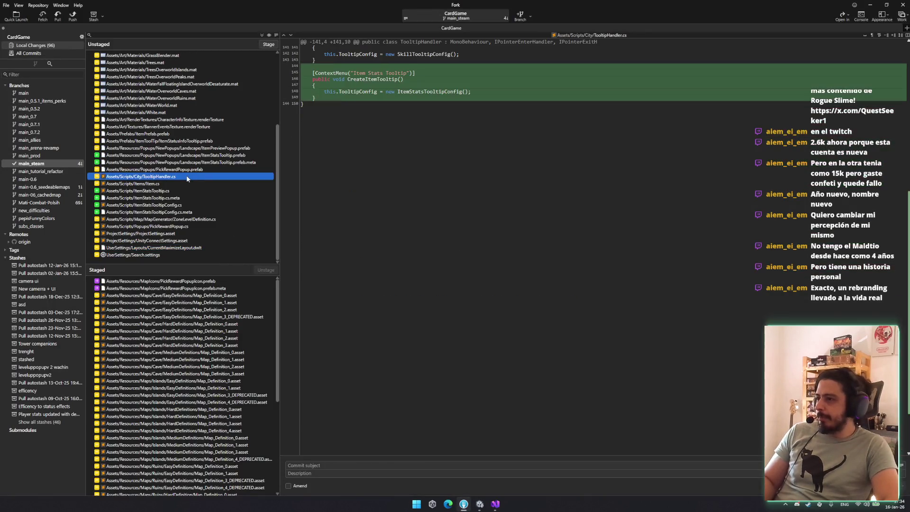
{"action": "scroll", "coordinate": [194, 172], "scroll_direction": "down", "scroll_amount": 1}
{"action": "key", "text": "Up"}
{"action": "key", "text": "Up"}
{"action": "key", "text": "Up"}
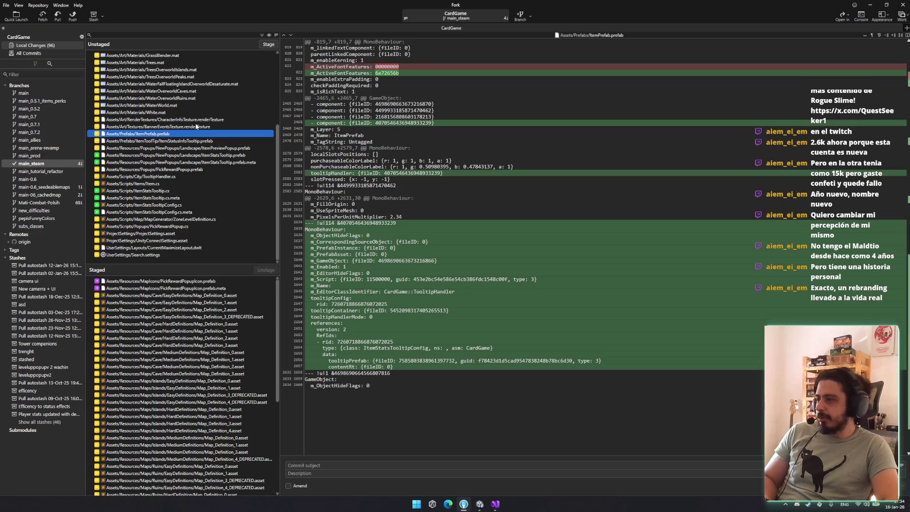
{"action": "key", "text": "Down"}
{"action": "key", "text": "Down"}
{"action": "key", "text": "Down"}
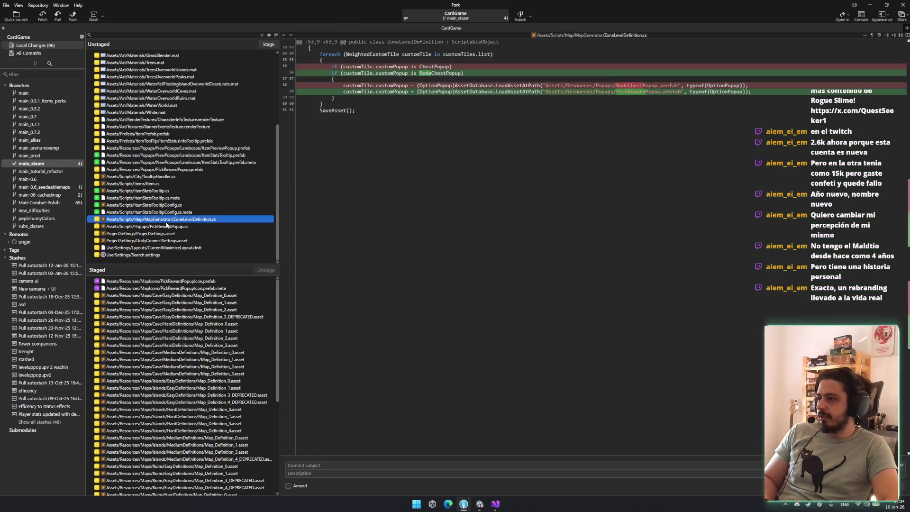
{"action": "key", "text": "Up"}
{"action": "key", "text": "Up"}
{"action": "key", "text": "Up"}
{"action": "left_click", "coordinate": [180, 172]}
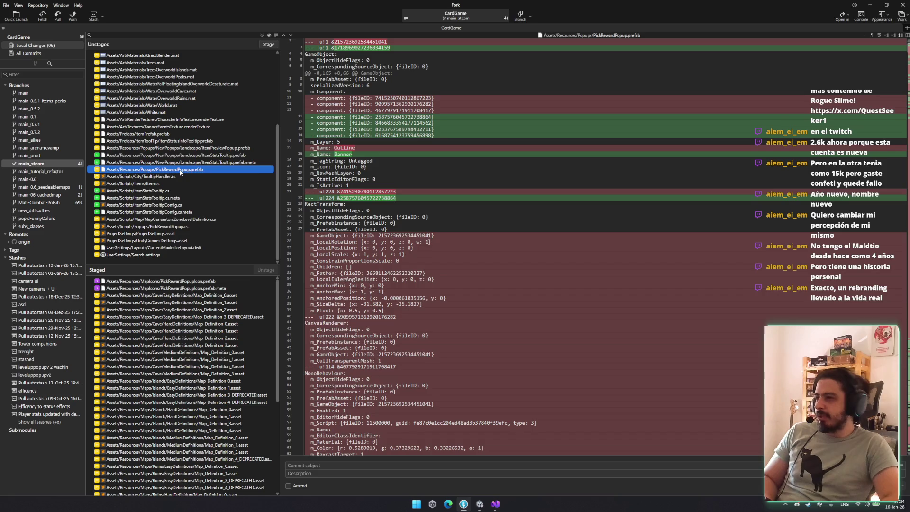
Discard the ItemPreviewPopup.prefab changes and return to Unity.
{"action": "key", "text": "Up"}
{"action": "key", "text": "Up"}
{"action": "key", "text": "Up"}
{"action": "key", "text": "Delete"}
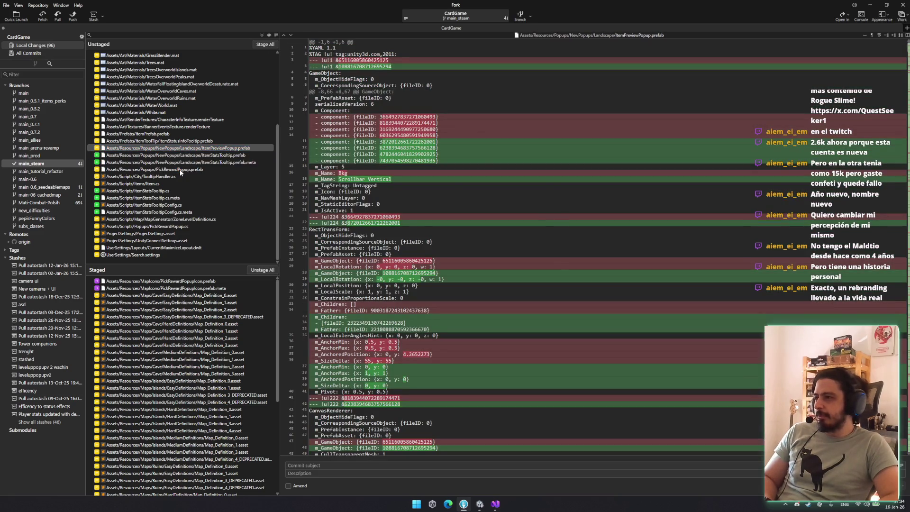
{"action": "key", "text": "Return"}
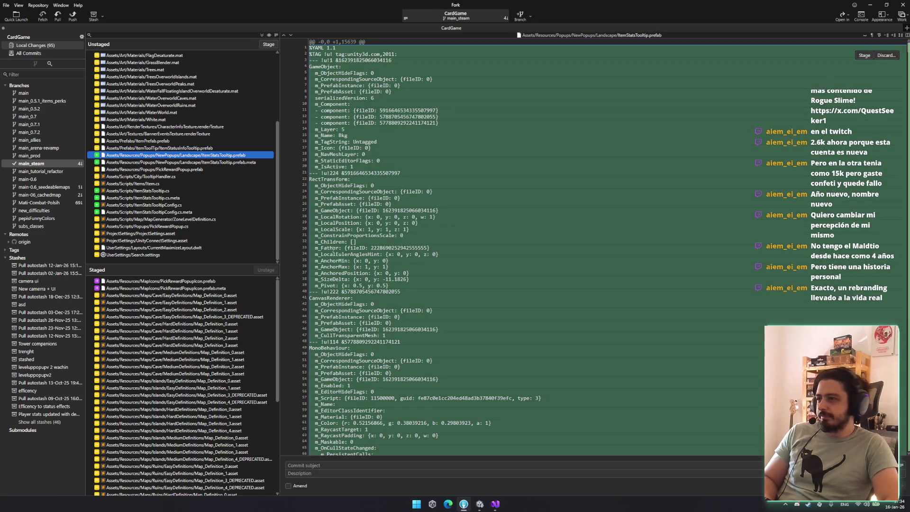
{"action": "left_click", "coordinate": [481, 505]}
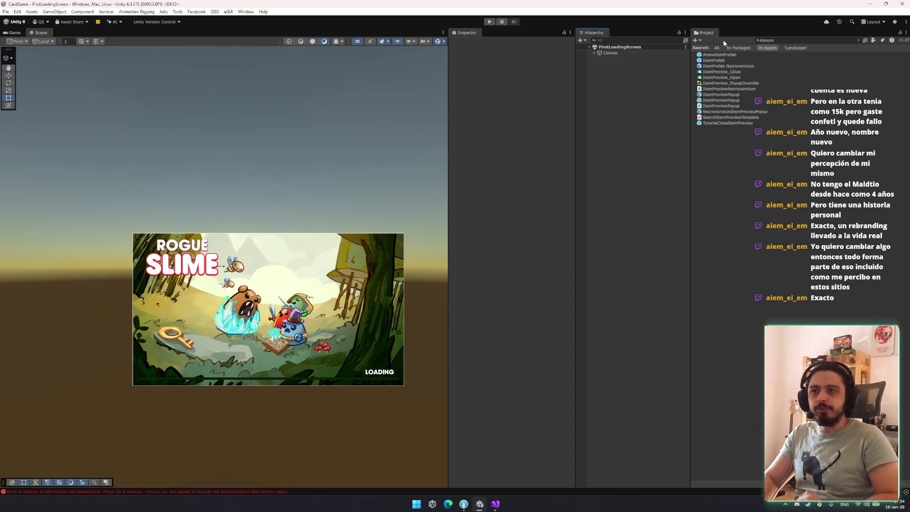
Open the ItemStatsTooltip prefab from a Project search and delete its Base Content.
{"action": "left_click", "coordinate": [730, 61]}
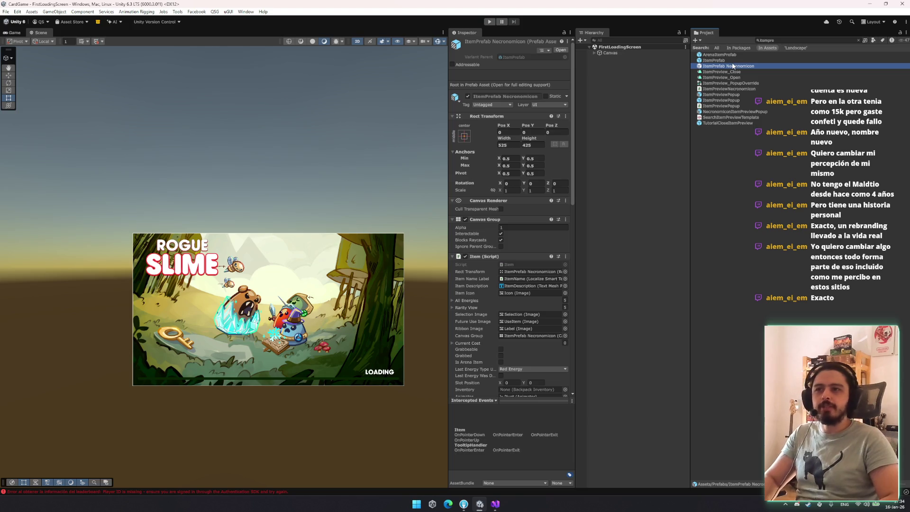
{"action": "left_click", "coordinate": [799, 39]}
{"action": "type", "text": "s"}
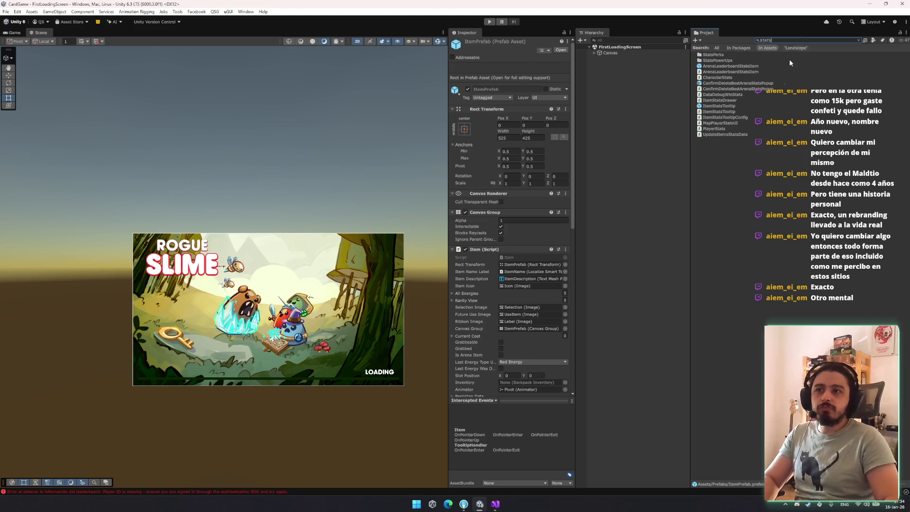
{"action": "double_click", "coordinate": [719, 106]}
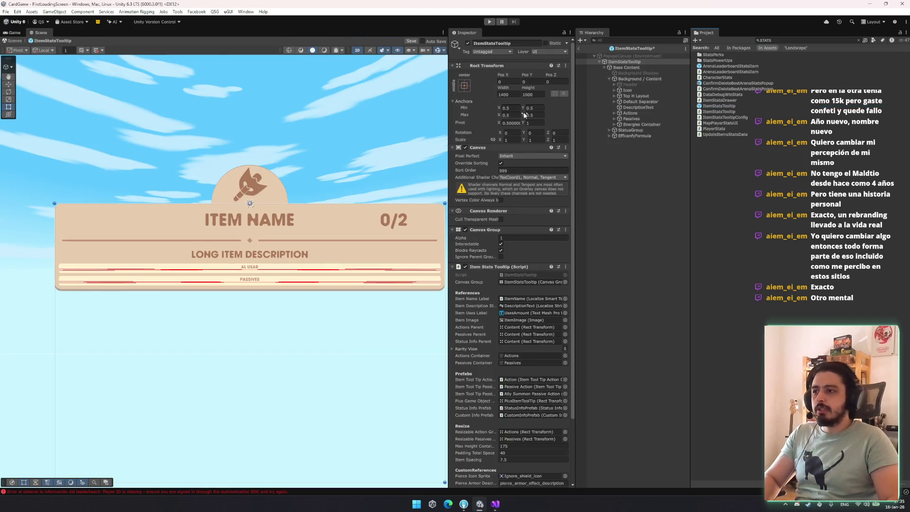
{"action": "left_click", "coordinate": [664, 68]}
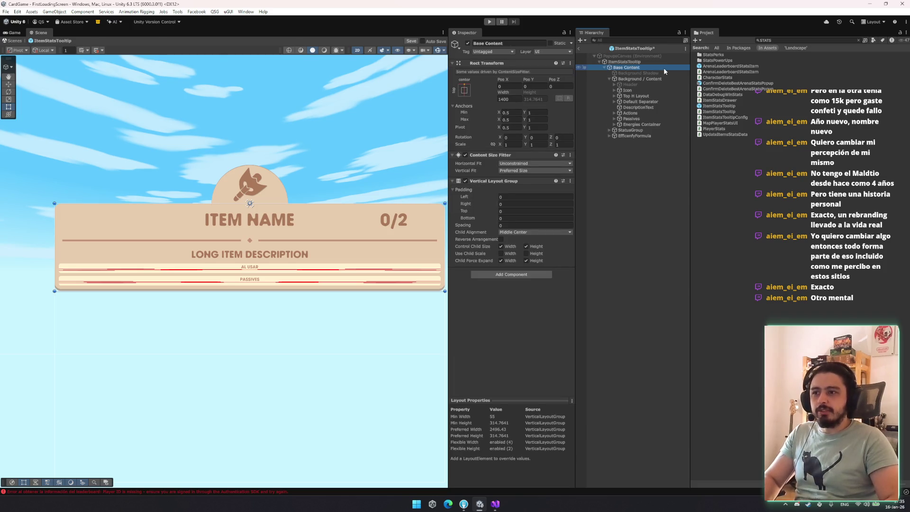
{"action": "key", "text": "Delete"}
Search 'itemprevie' and add the ItemPreviewPopup prefab under ItemStatsTooltip, replacing a first attempt.
{"action": "left_click", "coordinate": [785, 40]}
{"action": "type", "text": "itemprevie"}
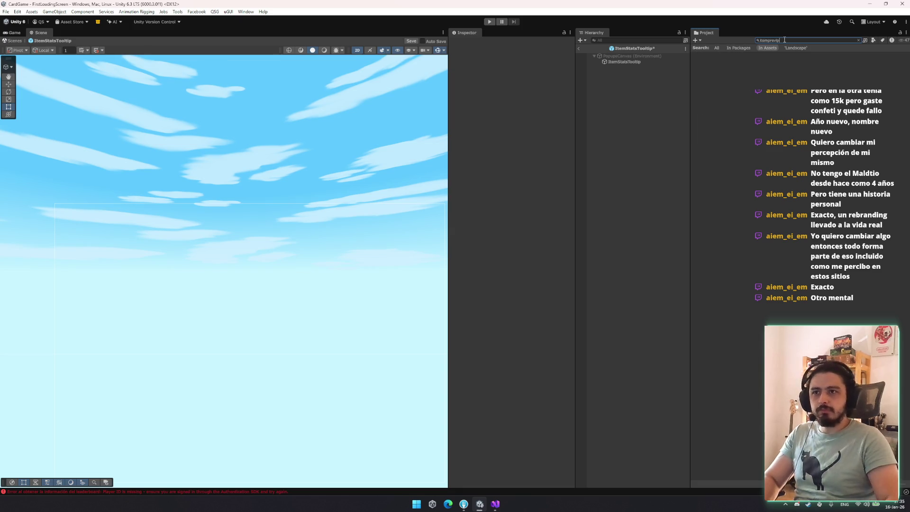
{"action": "left_click_drag", "start_coordinate": [739, 78], "coordinate": [621, 65]}
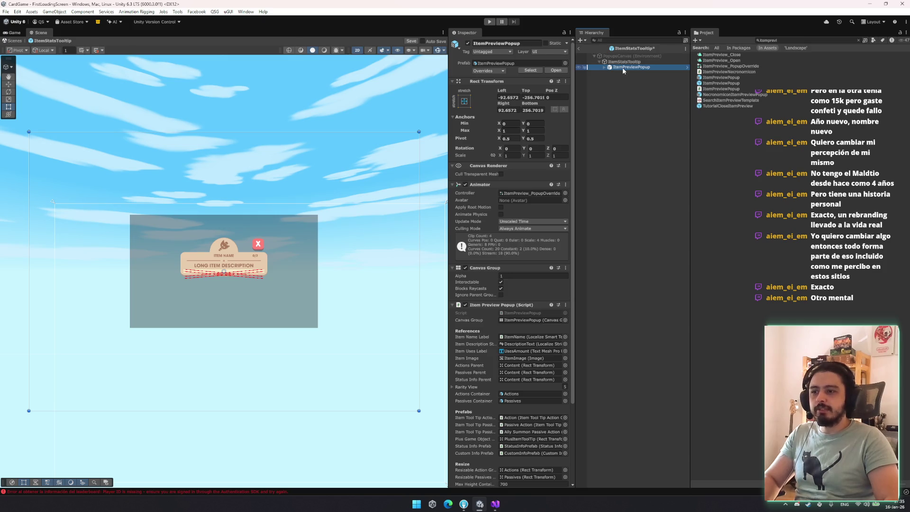
{"action": "scroll", "coordinate": [511, 182], "scroll_direction": "down", "scroll_amount": 3}
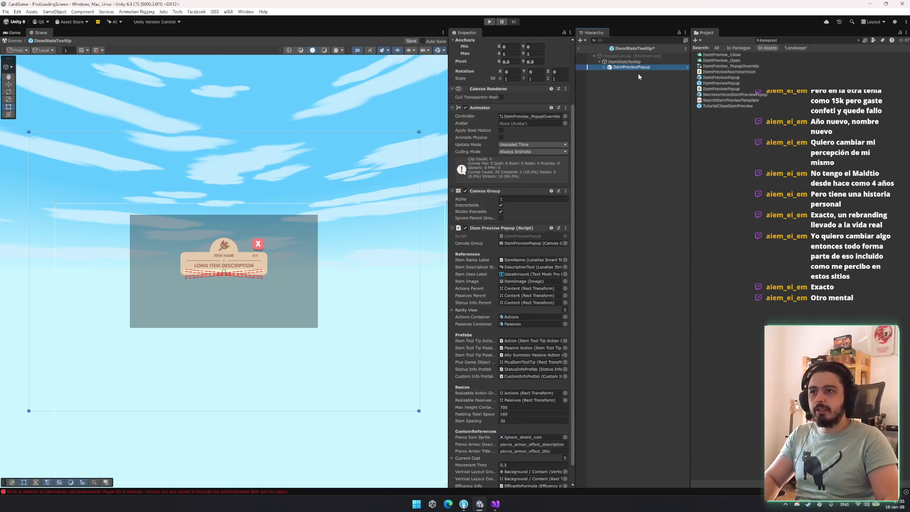
{"action": "scroll", "coordinate": [531, 150], "scroll_direction": "up", "scroll_amount": 2}
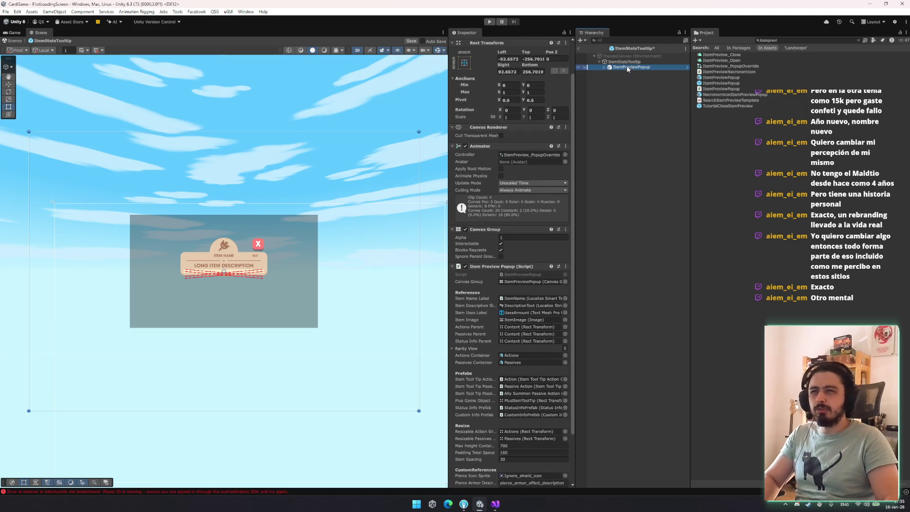
{"action": "key", "text": "Delete"}
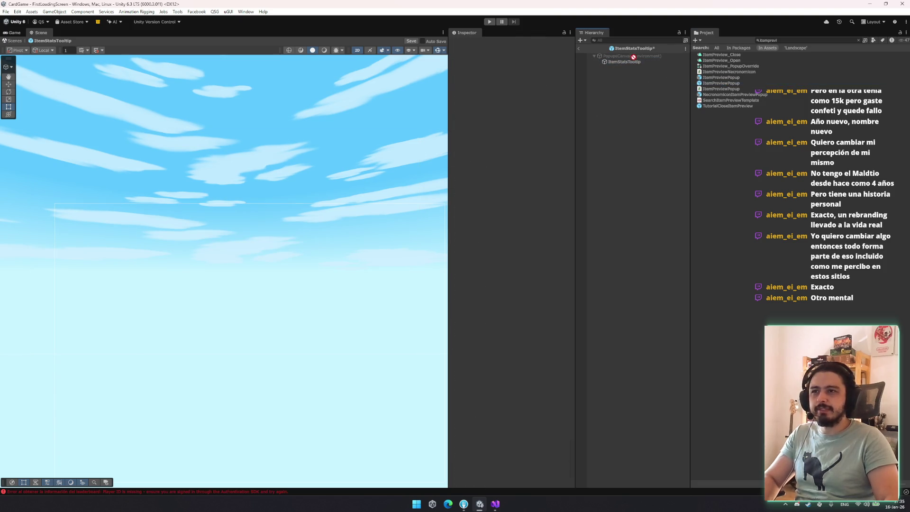
{"action": "left_click_drag", "start_coordinate": [633, 65], "coordinate": [633, 65]}
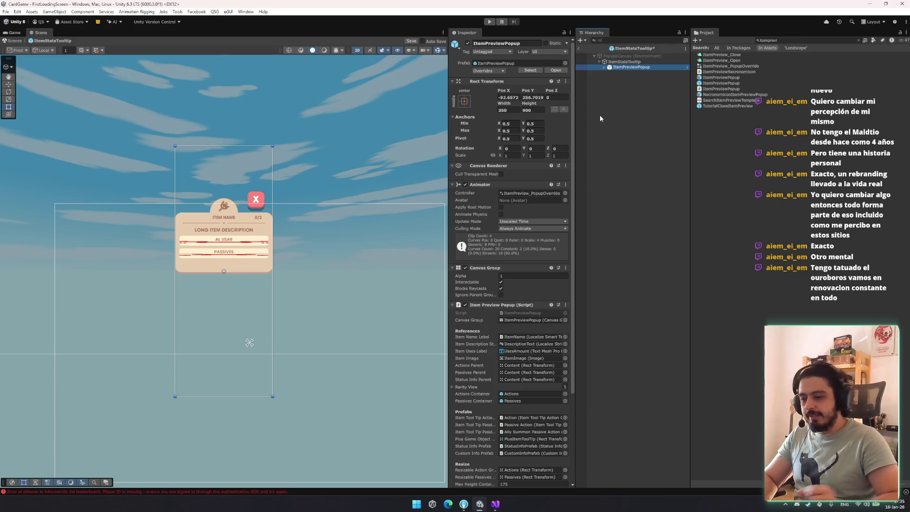
{"action": "key", "text": "Right"}
{"action": "left_click", "coordinate": [643, 72]}
{"action": "key", "text": "Right"}
{"action": "key", "text": "Up"}
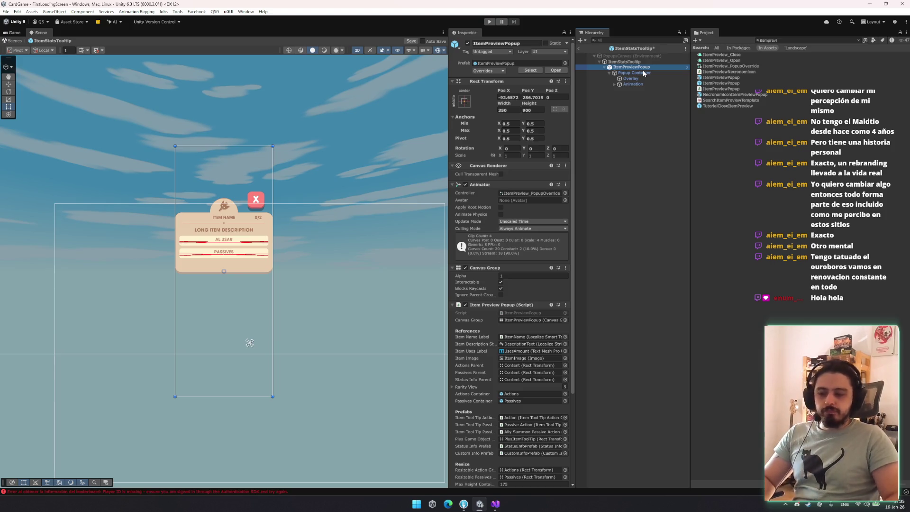
{"action": "key", "text": "Down"}
{"action": "key", "text": "Down"}
{"action": "key", "text": "Down"}
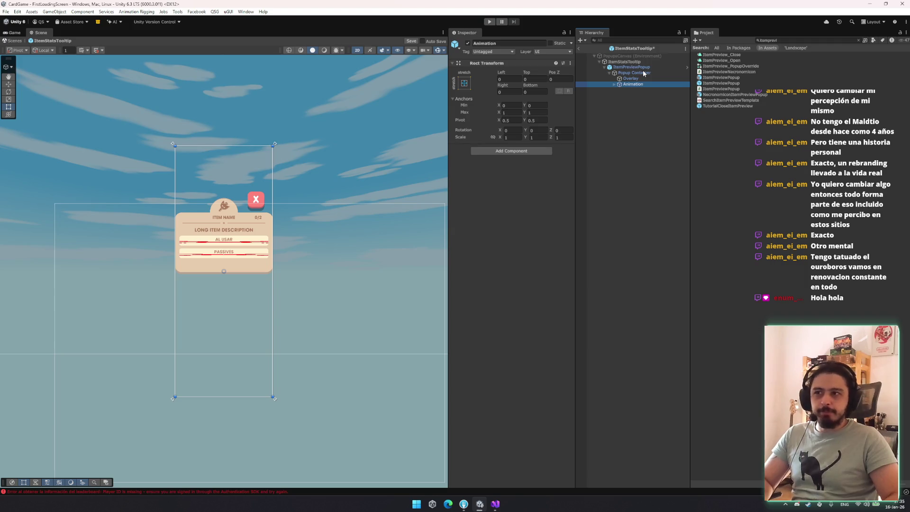
{"action": "key", "text": "Right"}
{"action": "key", "text": "Down"}
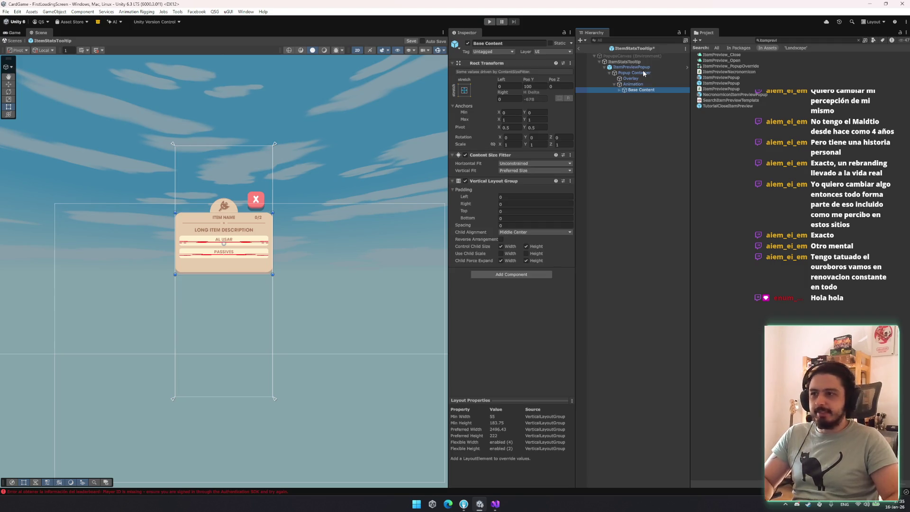
{"action": "left_click", "coordinate": [644, 73]}
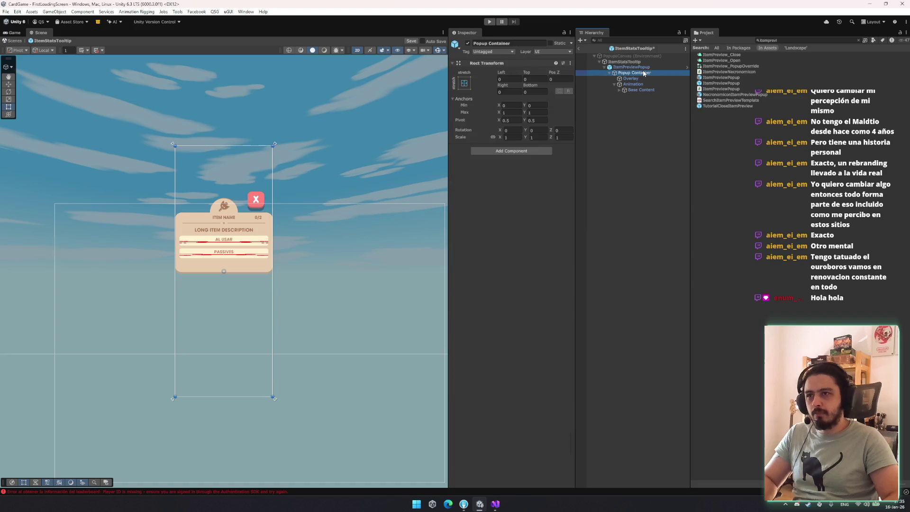
{"action": "key", "text": "Down"}
{"action": "key", "text": "Down"}
{"action": "key", "text": "Down"}
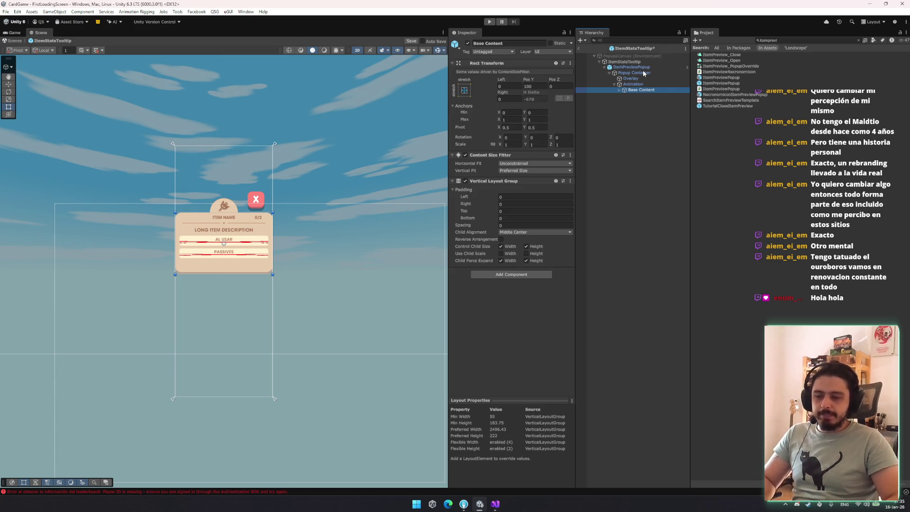
{"action": "key", "text": "Up"}
{"action": "key", "text": "Down"}
{"action": "key", "text": "Right"}
{"action": "key", "text": "Down"}
{"action": "key", "text": "Up"}
{"action": "key", "text": "Left"}
{"action": "left_click", "coordinate": [661, 67]}
{"action": "left_click", "coordinate": [657, 61]}
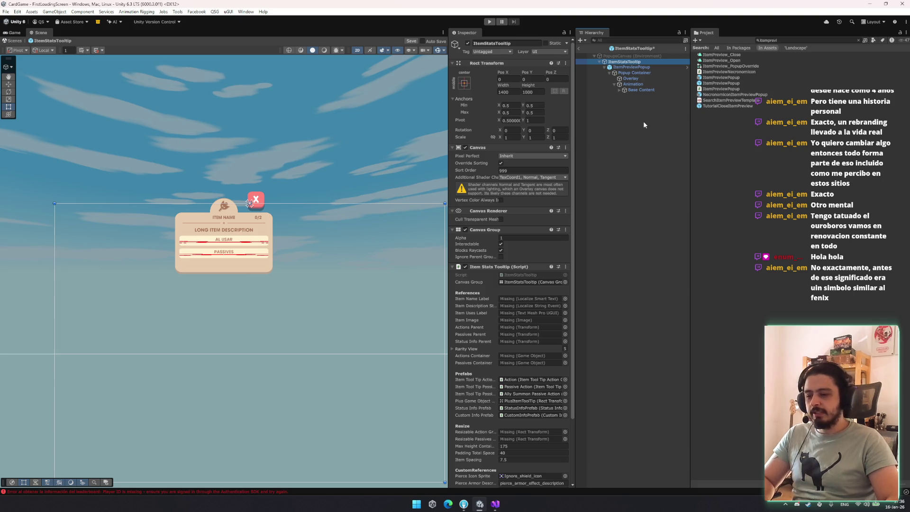
{"action": "left_click", "coordinate": [644, 68]}
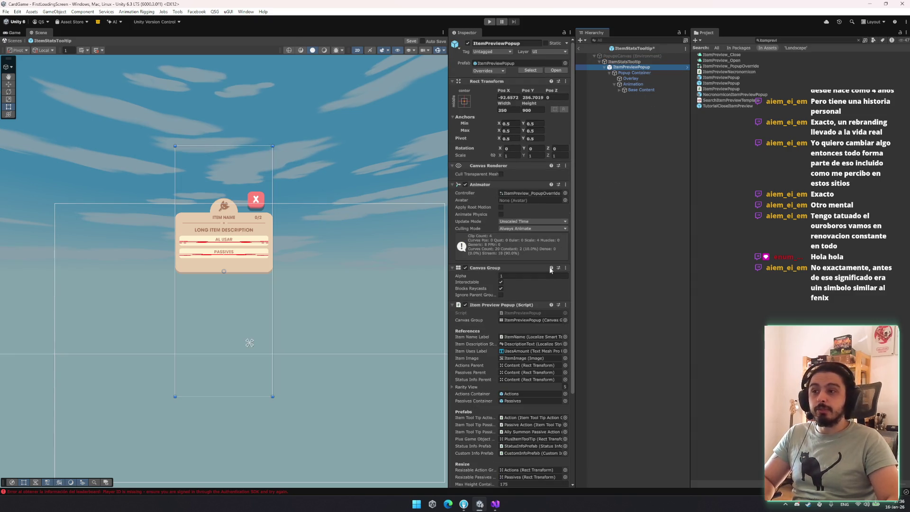
{"action": "scroll", "coordinate": [541, 271], "scroll_direction": "down", "scroll_amount": 5}
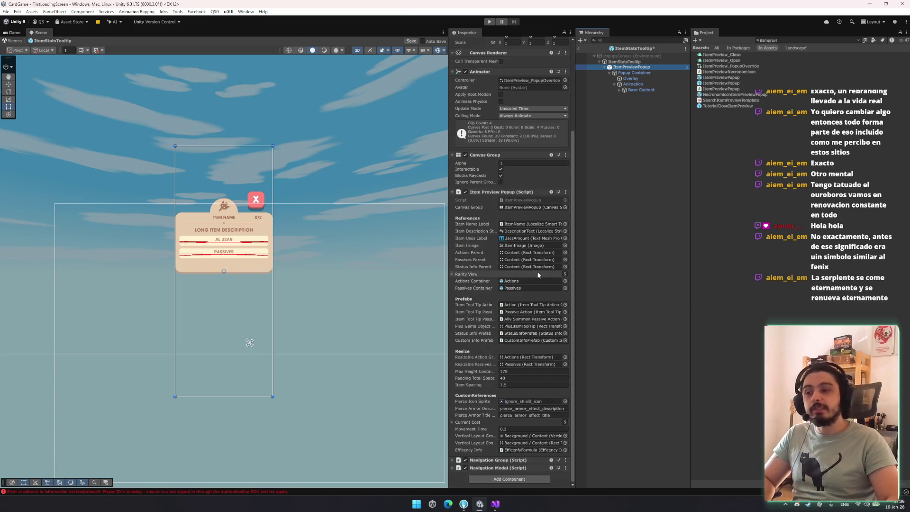
{"action": "left_click", "coordinate": [642, 90]}
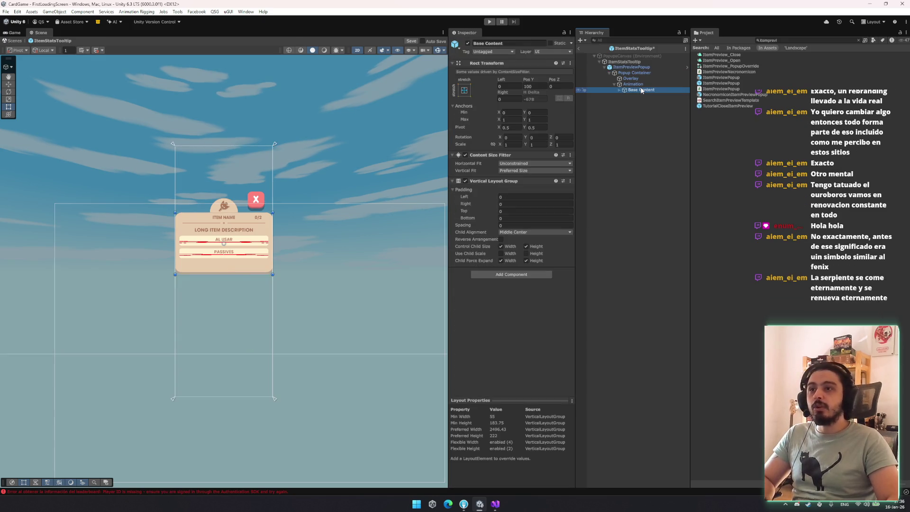
{"action": "left_click_drag", "start_coordinate": [648, 88], "coordinate": [640, 67]}
{"action": "key", "text": "Escape"}
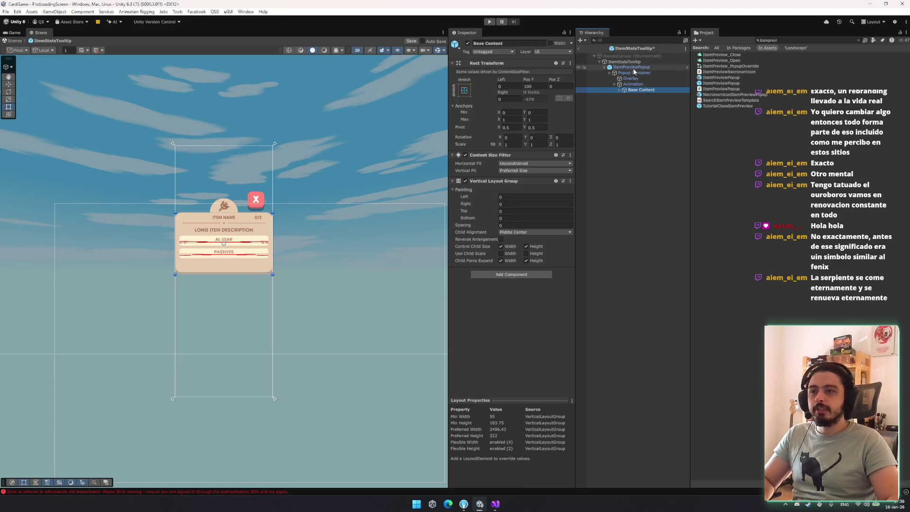
{"action": "left_click", "coordinate": [634, 61]}
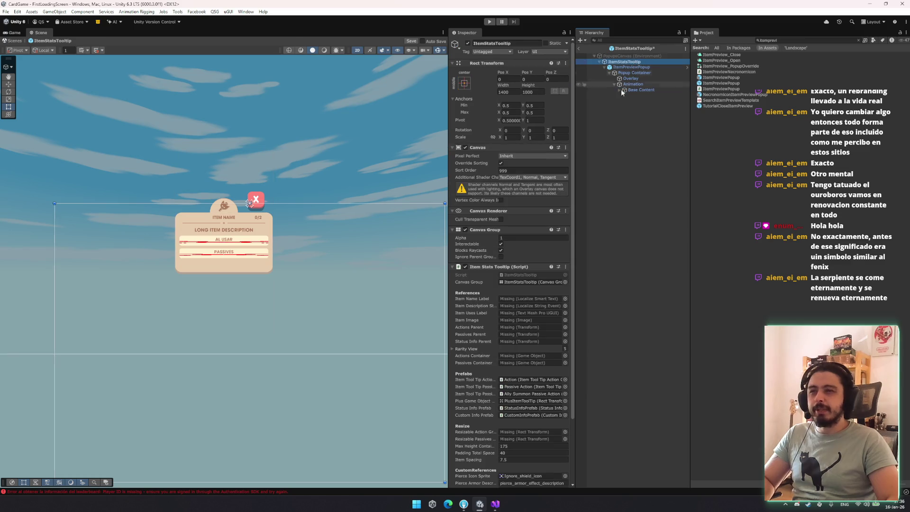
{"action": "left_click_drag", "start_coordinate": [641, 89], "coordinate": [650, 69]}
Unpack the ItemPreviewPopup instance completely via Prefab > Unpack Completely.
{"action": "right_click", "coordinate": [650, 69]}
{"action": "left_click", "coordinate": [674, 116]}
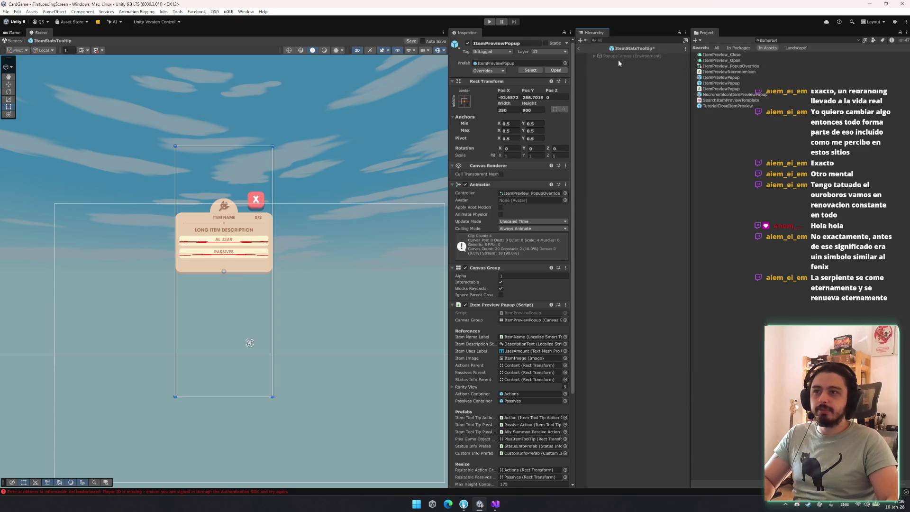
{"action": "left_click", "coordinate": [594, 56]}
{"action": "right_click", "coordinate": [632, 67]}
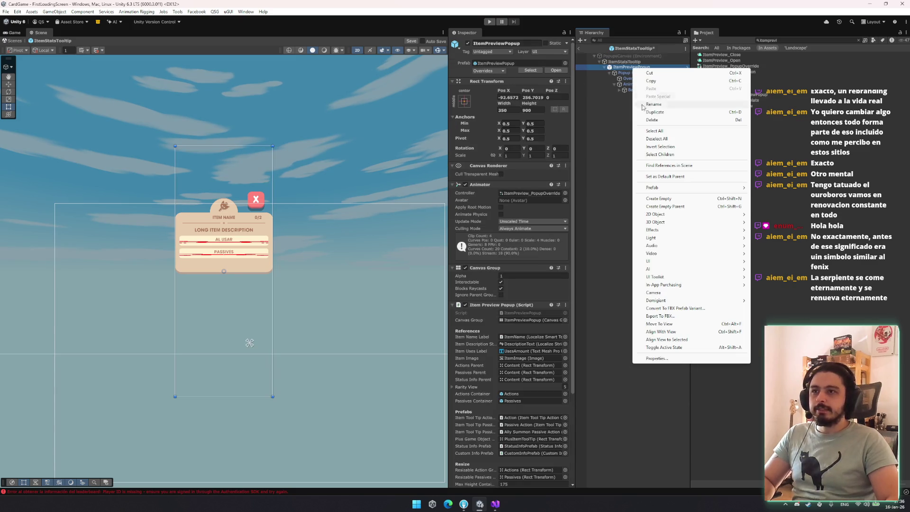
{"action": "mouse_move", "coordinate": [676, 187]}
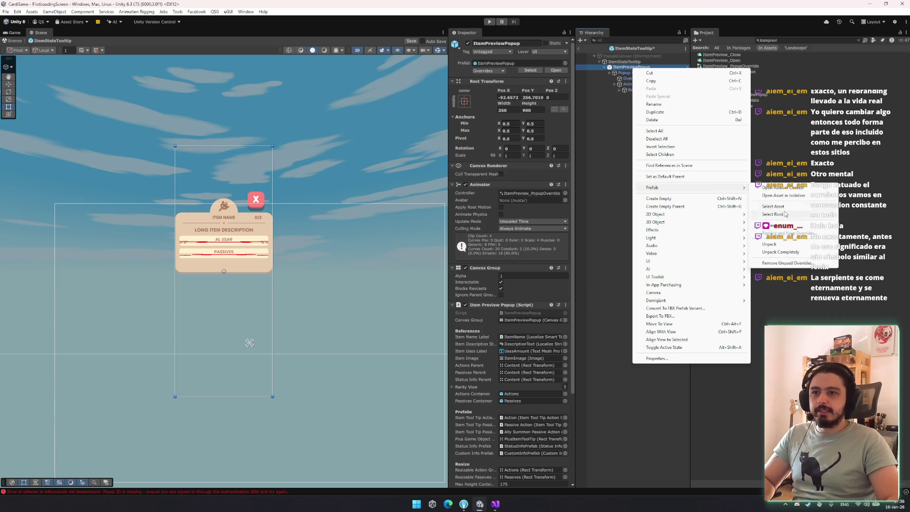
{"action": "left_click", "coordinate": [786, 253]}
Move Base Content directly under ItemStatsTooltip and delete the Overlay object.
{"action": "left_click", "coordinate": [632, 85]}
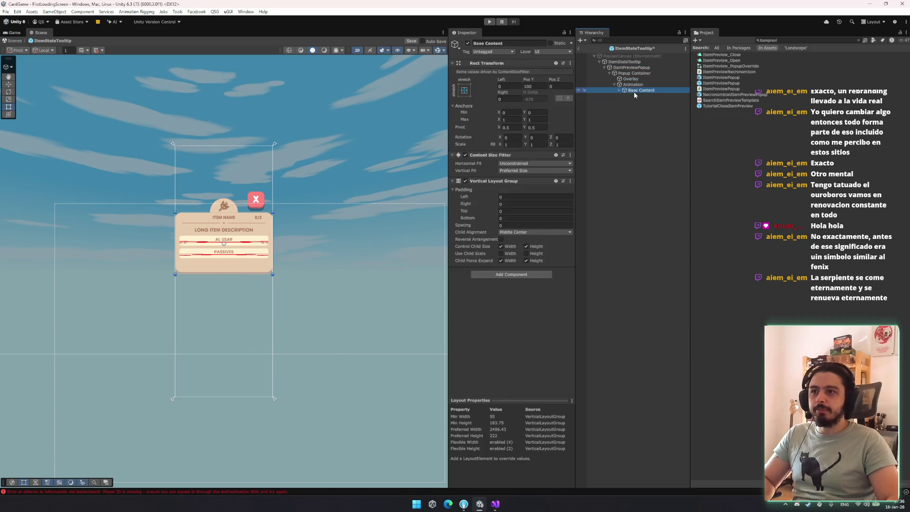
{"action": "key", "text": "Up"}
{"action": "key", "text": "Up"}
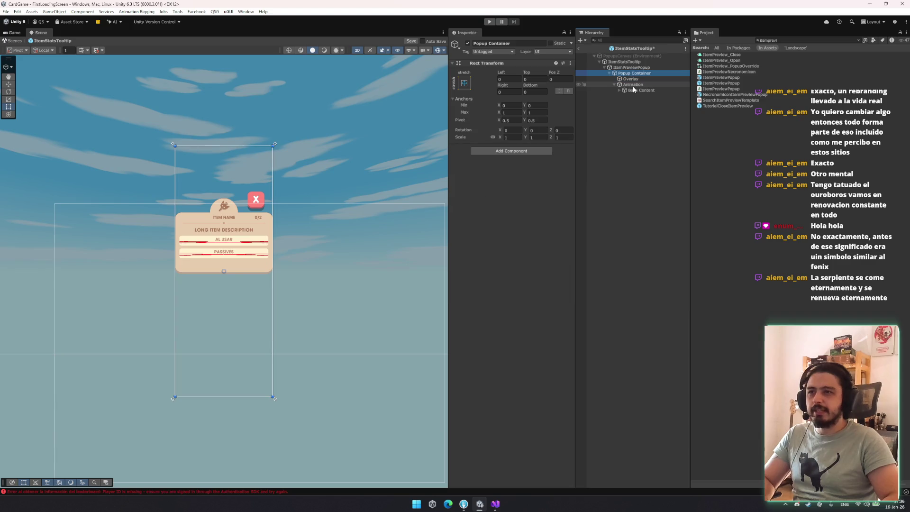
{"action": "key", "text": "Up"}
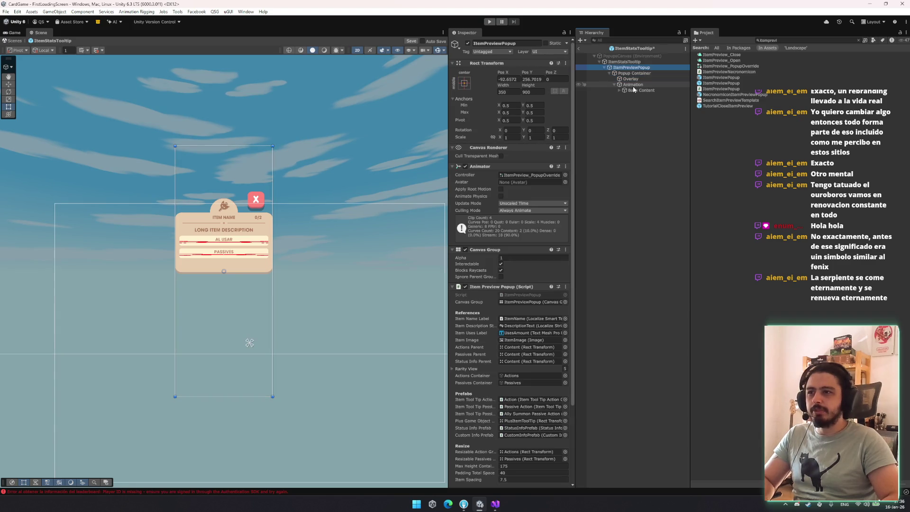
{"action": "scroll", "coordinate": [491, 391], "scroll_direction": "down", "scroll_amount": 5}
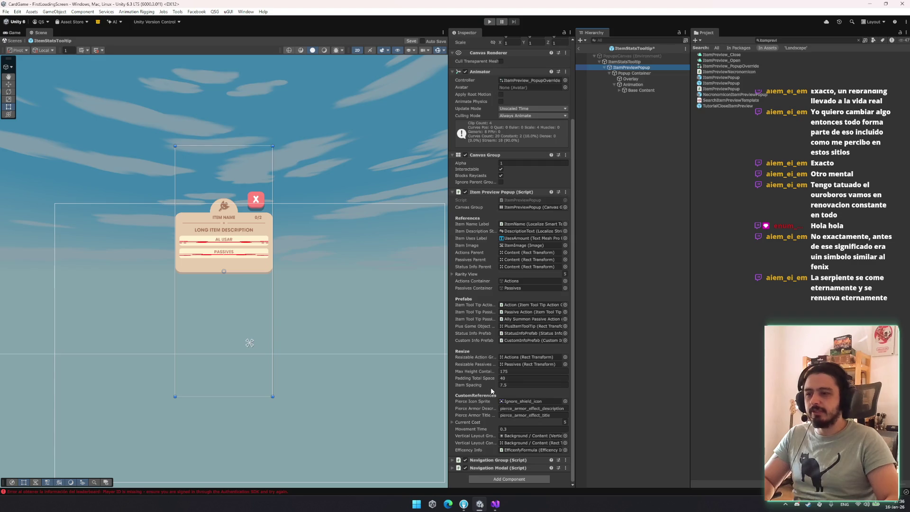
{"action": "left_click", "coordinate": [634, 90]}
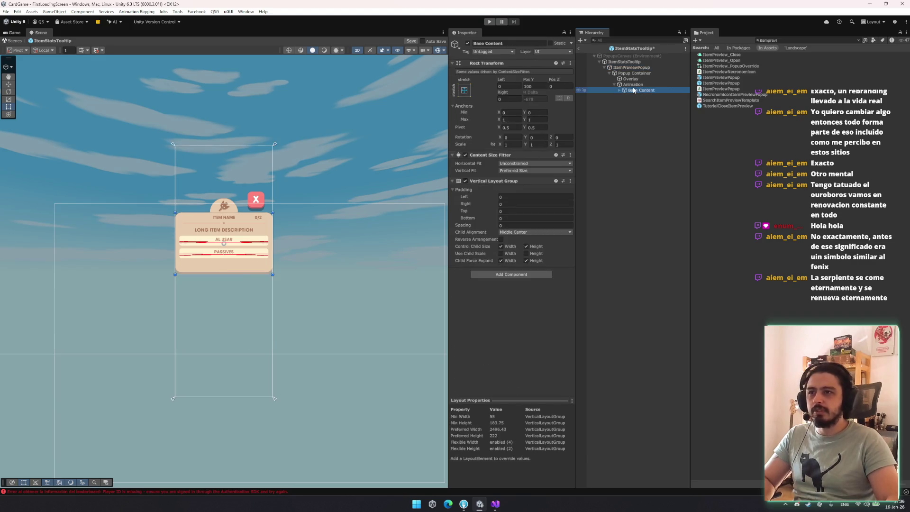
{"action": "left_click_drag", "start_coordinate": [622, 92], "coordinate": [628, 66]}
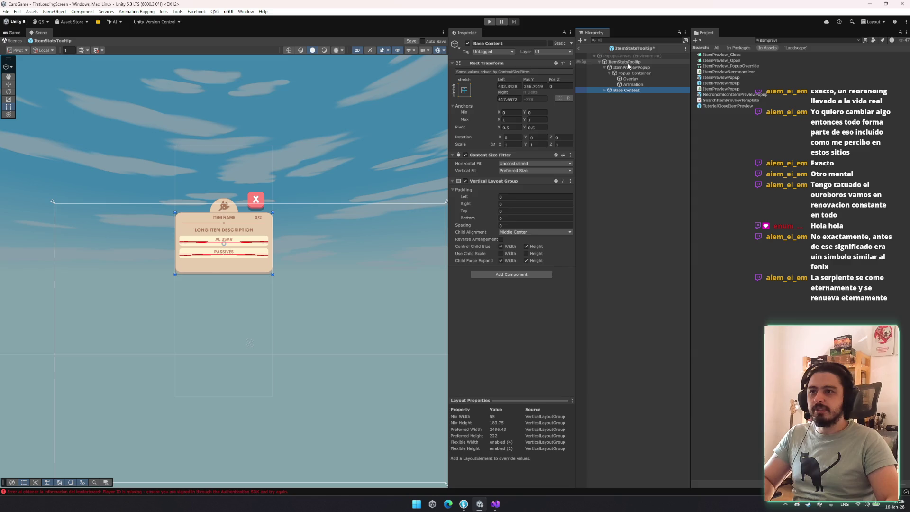
{"action": "left_click", "coordinate": [631, 79]}
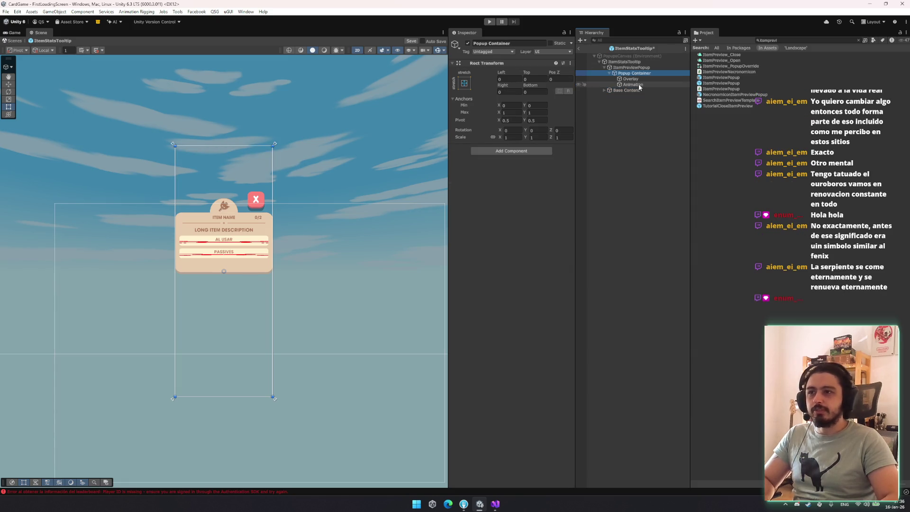
{"action": "key", "text": "Delete"}
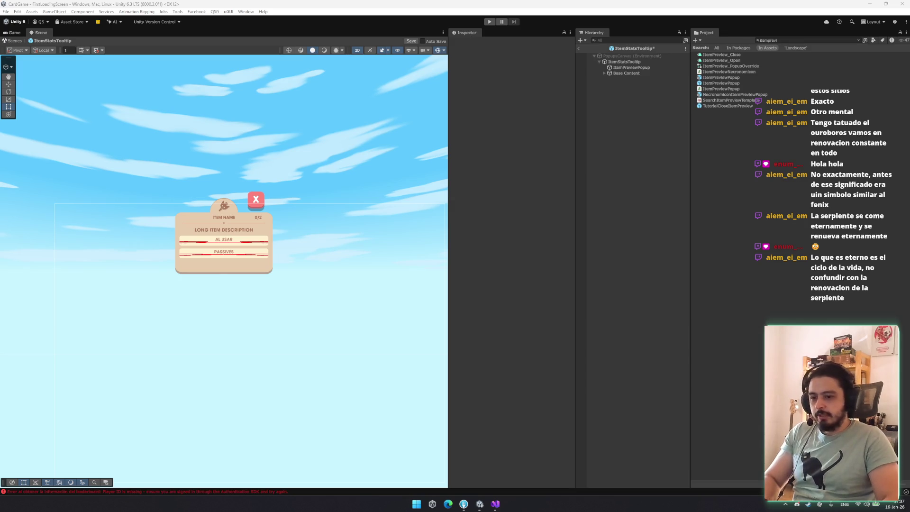
Switch to the browser window showing the ouroboros Google search.
{"action": "key", "text": "alt+Tab"}
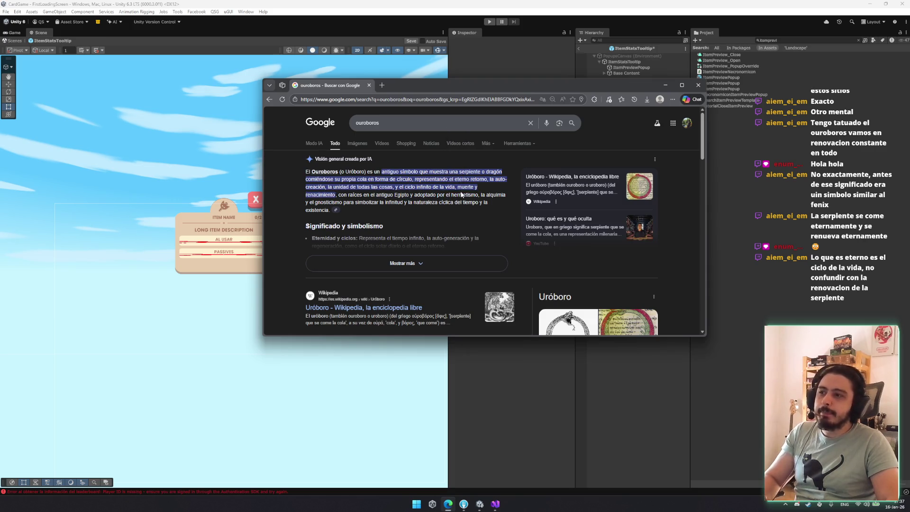
Browse ouroboros image results, previewing the Shutterstock and Reddit images, then return to Unity.
{"action": "left_click", "coordinate": [359, 147]}
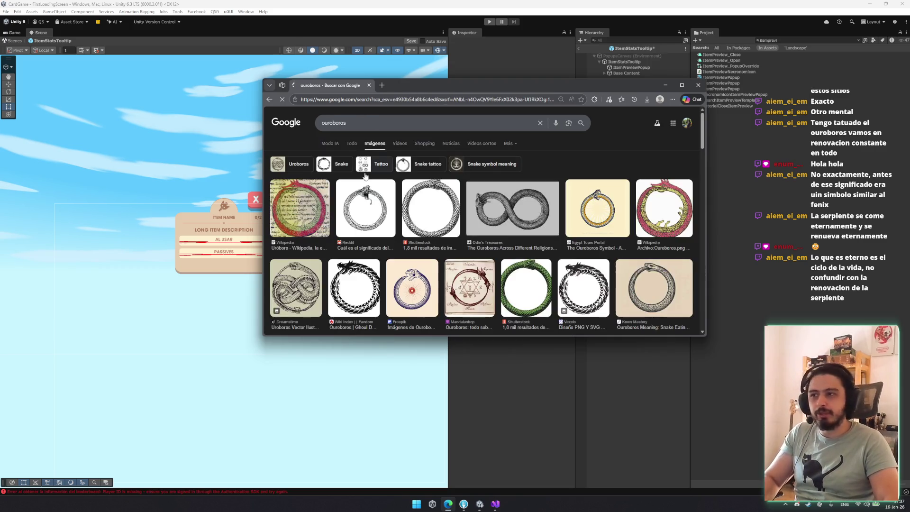
{"action": "left_click", "coordinate": [424, 207]}
{"action": "left_click", "coordinate": [366, 216]}
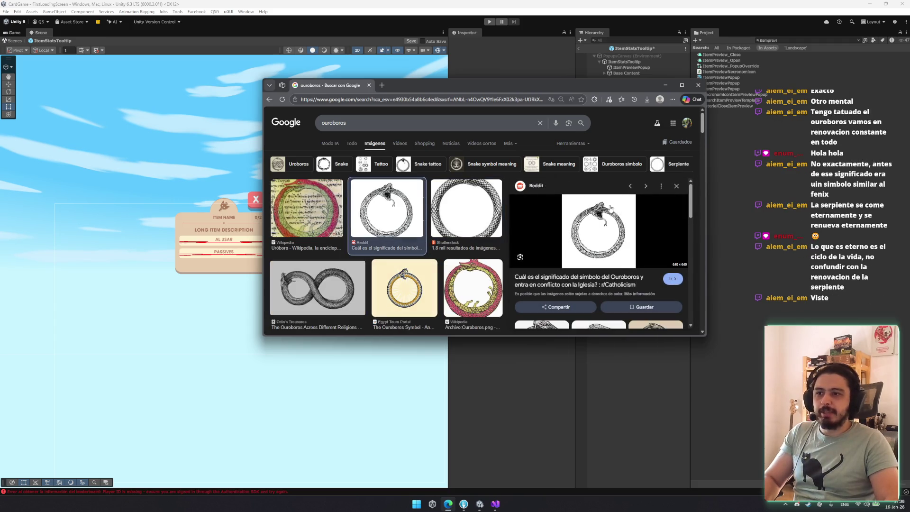
{"action": "left_click", "coordinate": [500, 221]}
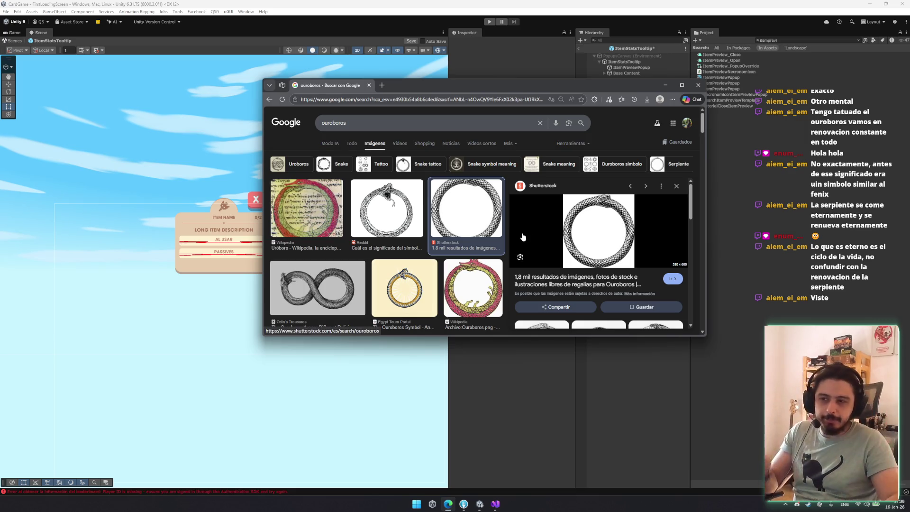
{"action": "scroll", "coordinate": [426, 317], "scroll_direction": "down", "scroll_amount": 3}
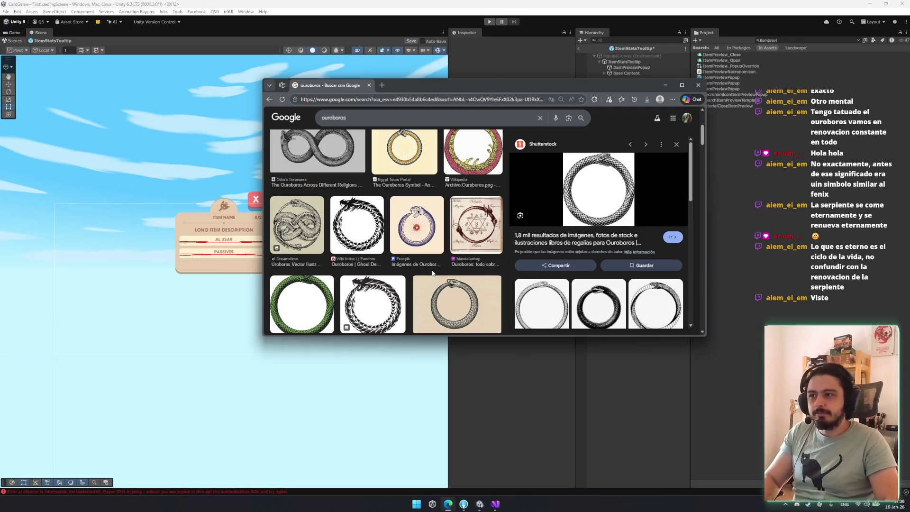
{"action": "scroll", "coordinate": [427, 242], "scroll_direction": "down", "scroll_amount": 5}
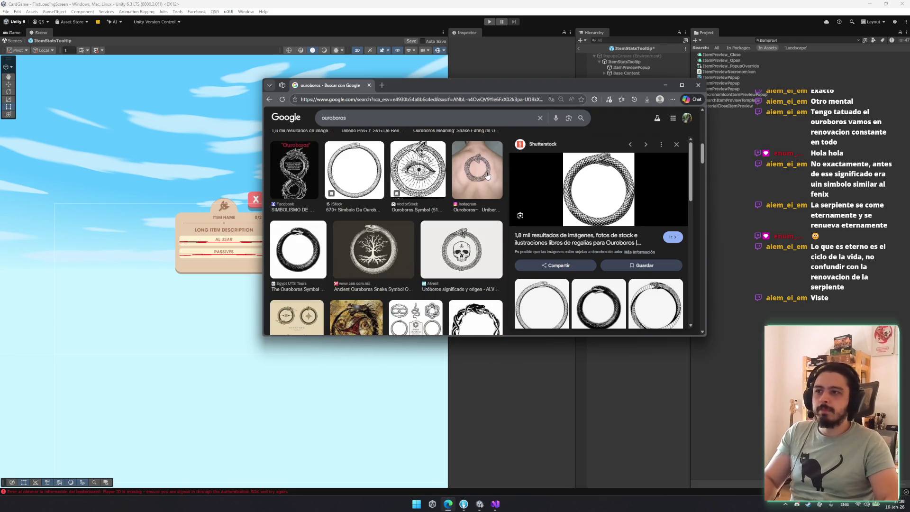
{"action": "key", "text": "alt+Tab"}
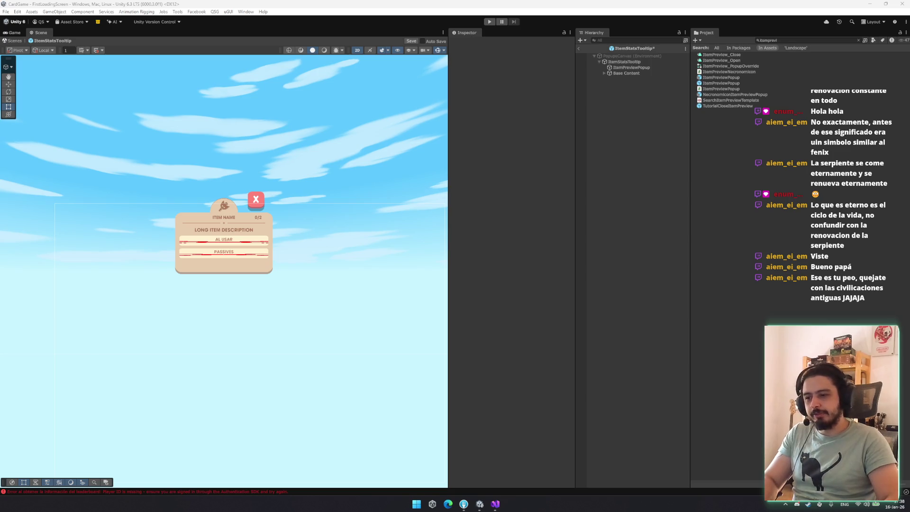
Preview a Reddit Ouroboros card in the Inscryption ouroboros results, then return to Unity.
{"action": "key", "text": "alt+Tab"}
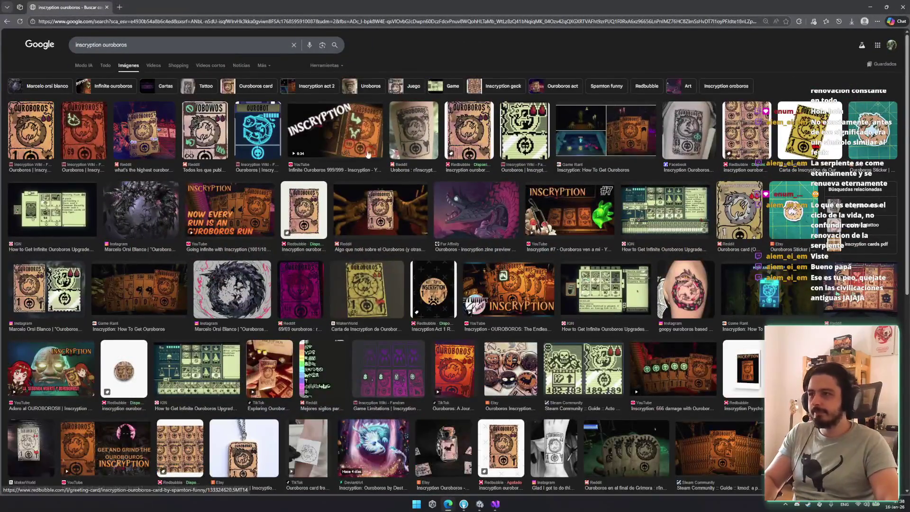
{"action": "left_click", "coordinate": [181, 130]}
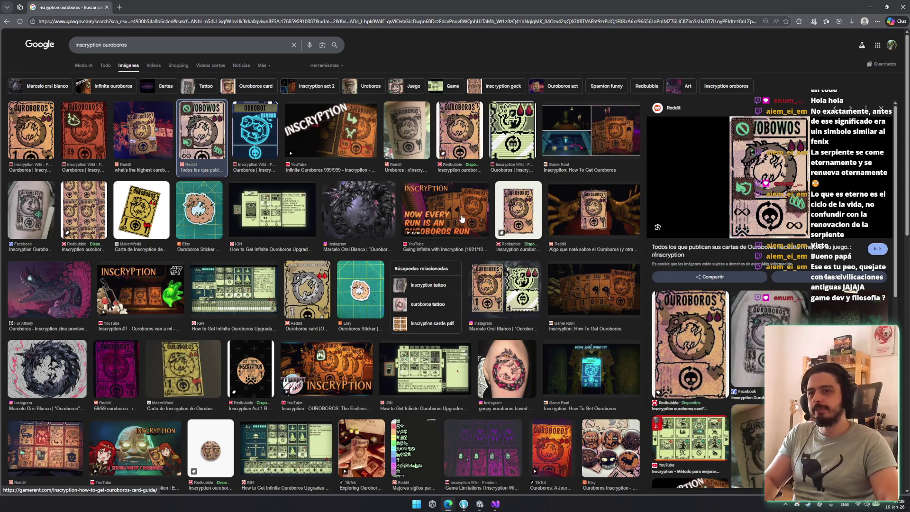
{"action": "scroll", "coordinate": [391, 251], "scroll_direction": "down", "scroll_amount": 1}
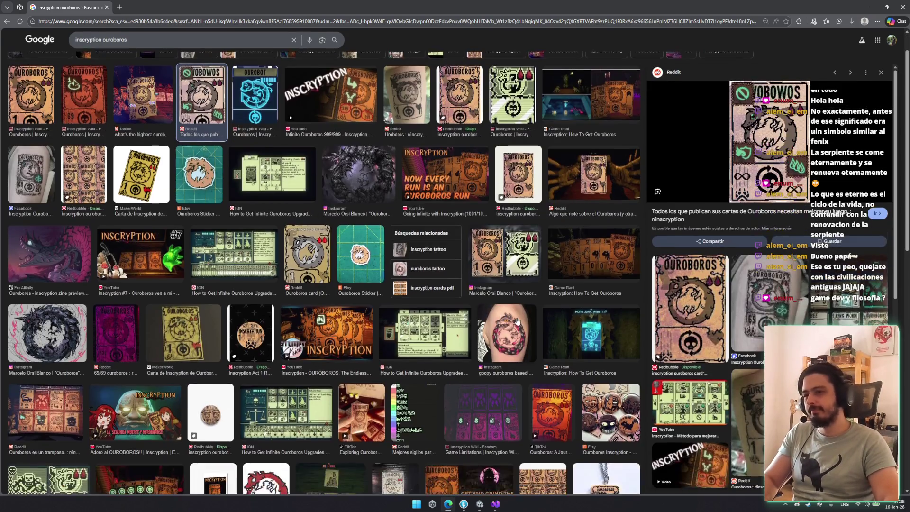
{"action": "scroll", "coordinate": [214, 199], "scroll_direction": "up", "scroll_amount": 1}
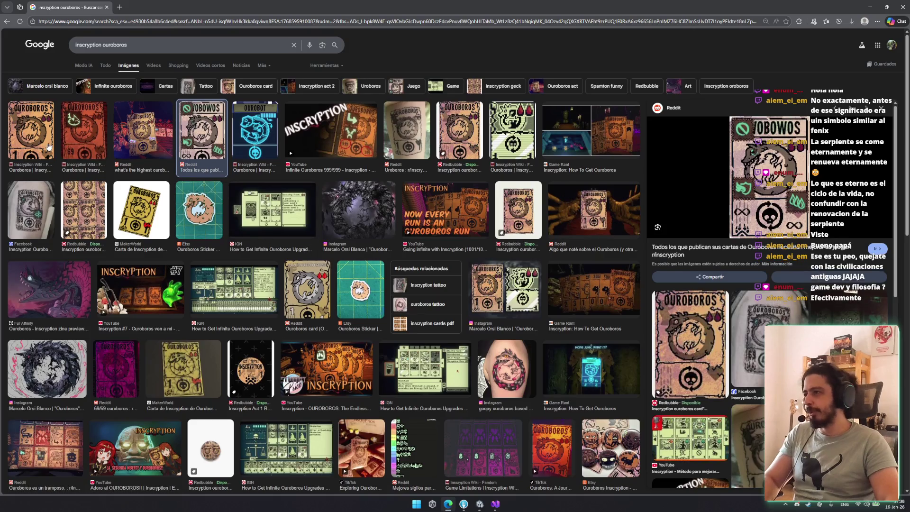
{"action": "left_click", "coordinate": [51, 148]}
{"action": "key", "text": "alt+Tab"}
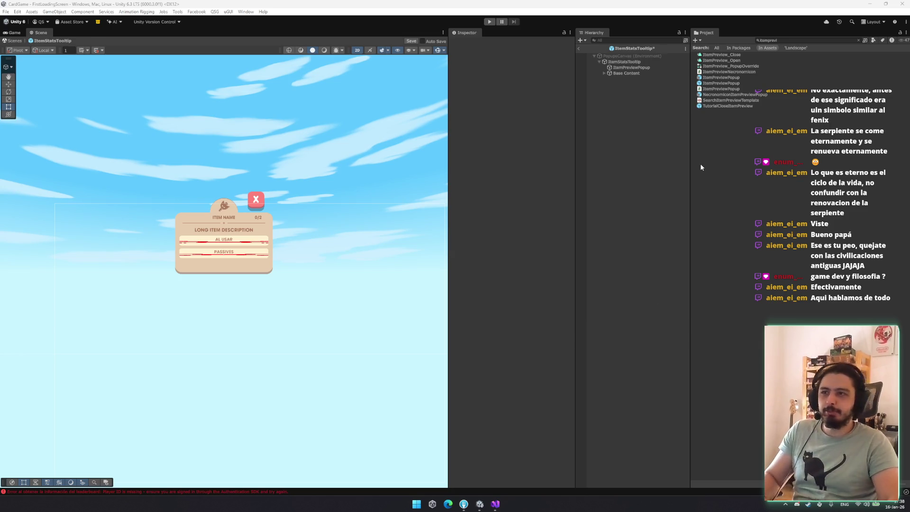
Inspect the ItemPreviewPopup and ItemStatsTooltip objects and their component options.
{"action": "left_click", "coordinate": [630, 67]}
{"action": "left_click", "coordinate": [625, 61]}
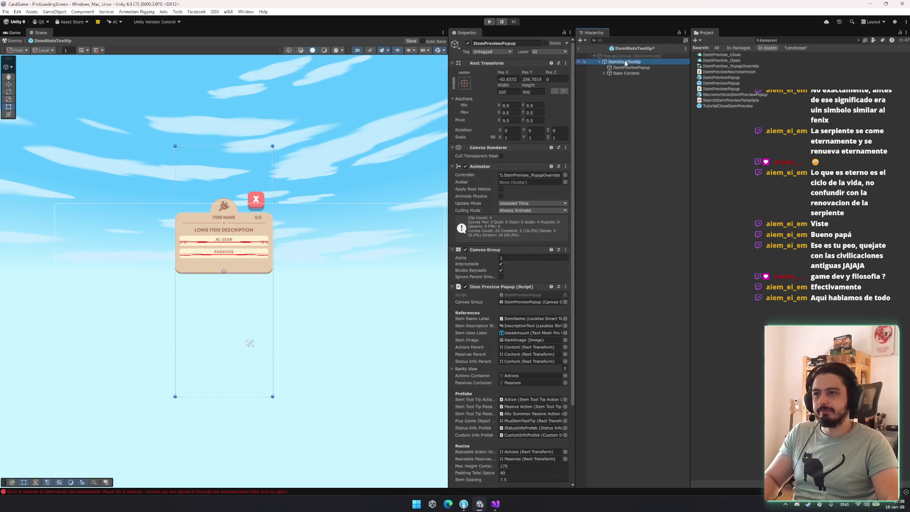
{"action": "left_click", "coordinate": [628, 67]}
{"action": "right_click", "coordinate": [524, 319]}
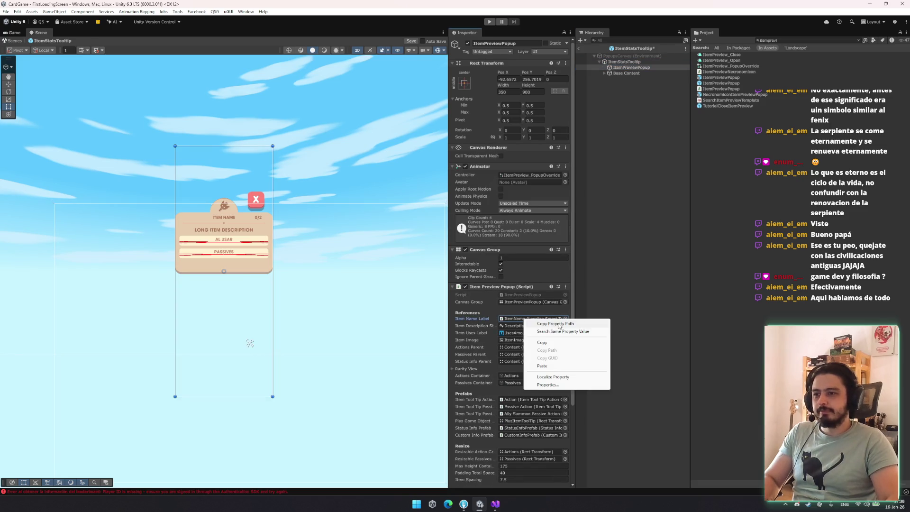
{"action": "right_click", "coordinate": [497, 287]}
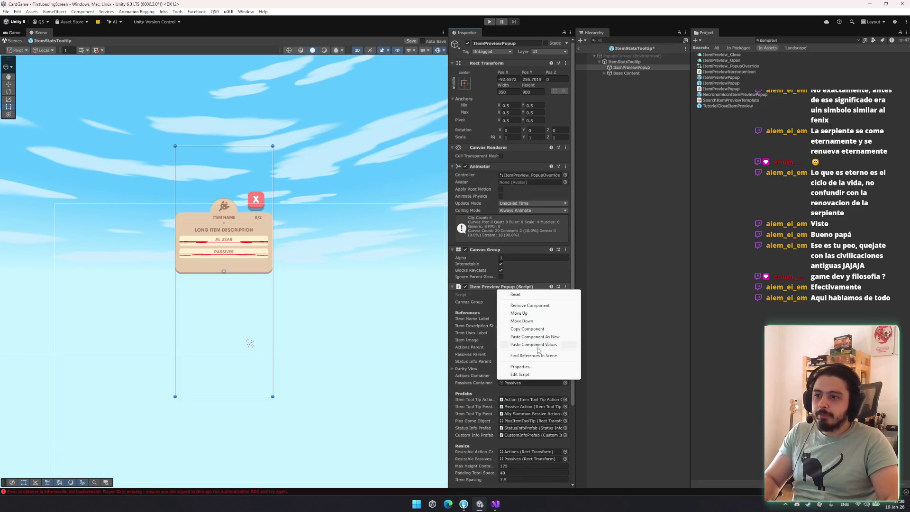
{"action": "left_click", "coordinate": [545, 330]}
{"action": "left_click", "coordinate": [625, 61]}
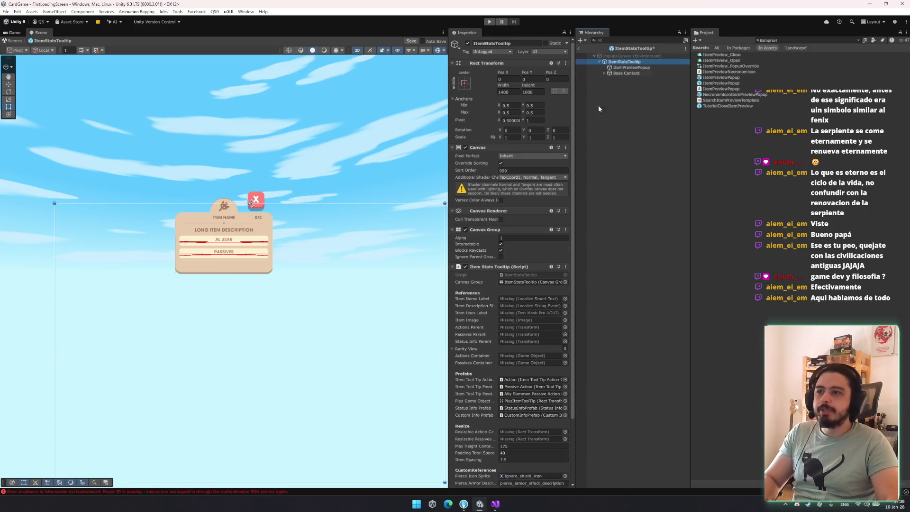
{"action": "right_click", "coordinate": [489, 267]}
{"action": "left_click", "coordinate": [633, 67]}
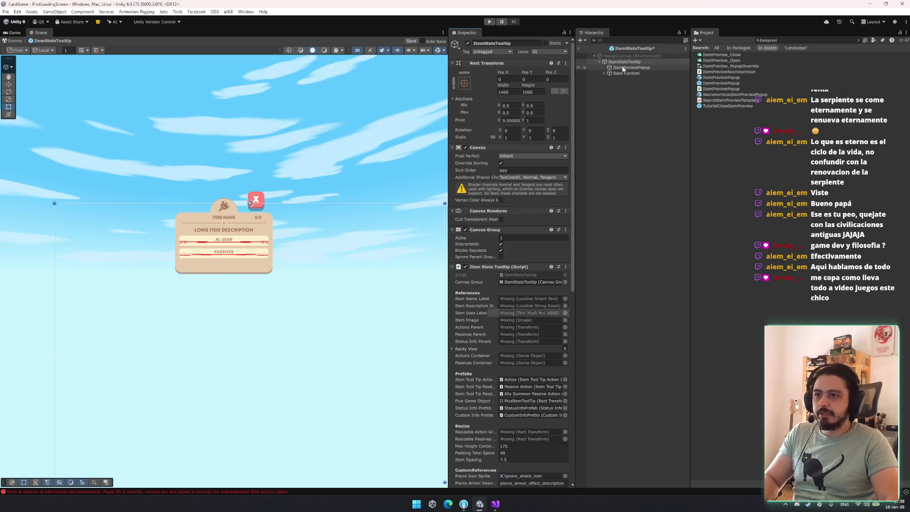
{"action": "left_click", "coordinate": [632, 68]}
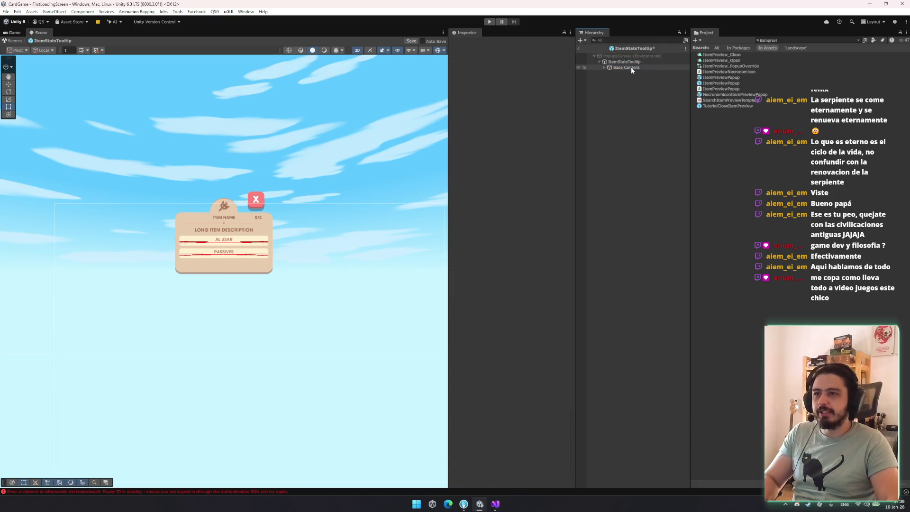
{"action": "left_click", "coordinate": [625, 62]}
Move the Item Preview Popup component just above Item Stats Tooltip (Script).
{"action": "scroll", "coordinate": [510, 214], "scroll_direction": "down", "scroll_amount": 8}
{"action": "scroll", "coordinate": [510, 214], "scroll_direction": "down", "scroll_amount": 6}
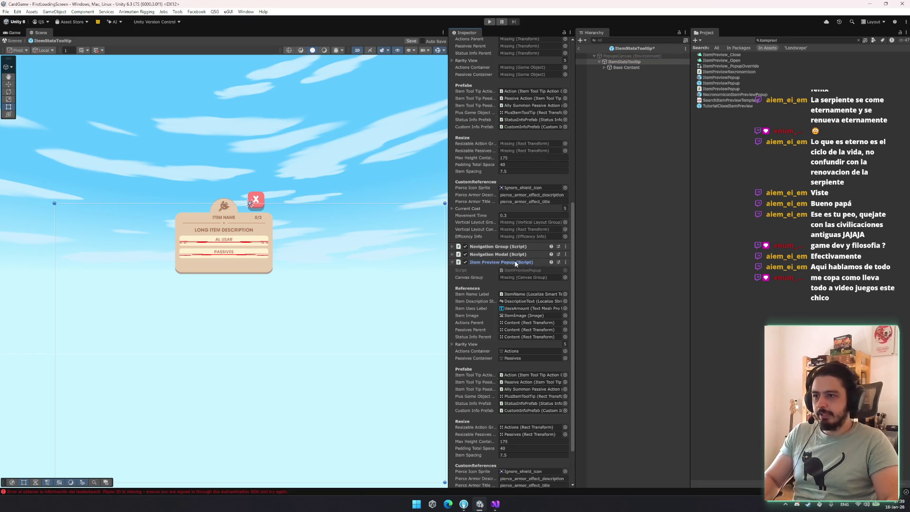
{"action": "scroll", "coordinate": [522, 213], "scroll_direction": "up", "scroll_amount": 3}
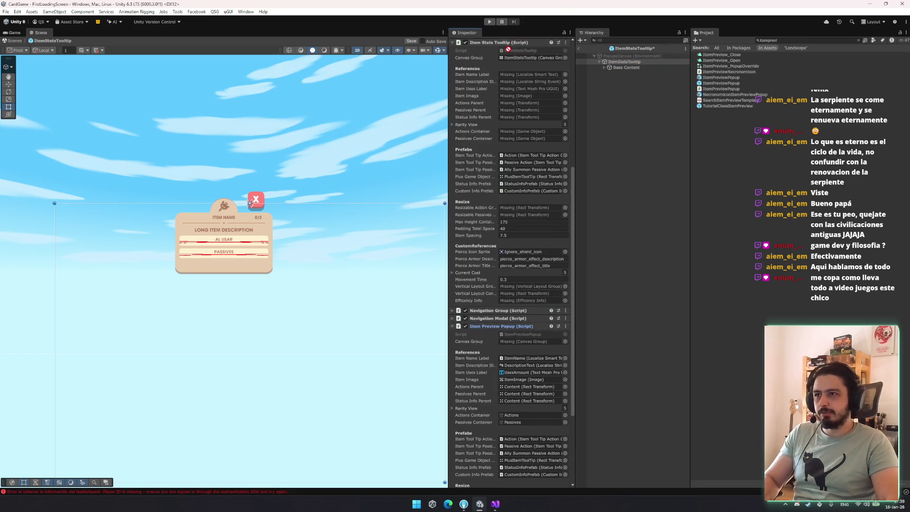
{"action": "scroll", "coordinate": [487, 193], "scroll_direction": "up", "scroll_amount": 7}
{"action": "left_click_drag", "start_coordinate": [493, 475], "coordinate": [492, 194]}
{"action": "scroll", "coordinate": [521, 166], "scroll_direction": "down", "scroll_amount": 2}
Copy the ItemName and DescriptionText references from Item Preview Popup into Item Stats Tooltip.
{"action": "right_click", "coordinate": [517, 127]}
{"action": "left_click", "coordinate": [527, 140]}
{"action": "right_click", "coordinate": [515, 393]}
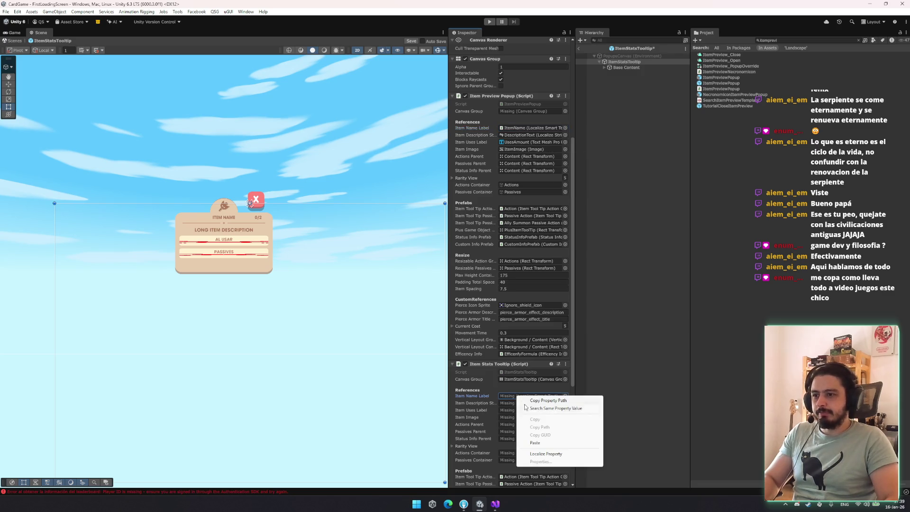
{"action": "left_click", "coordinate": [536, 438]}
{"action": "right_click", "coordinate": [516, 134]}
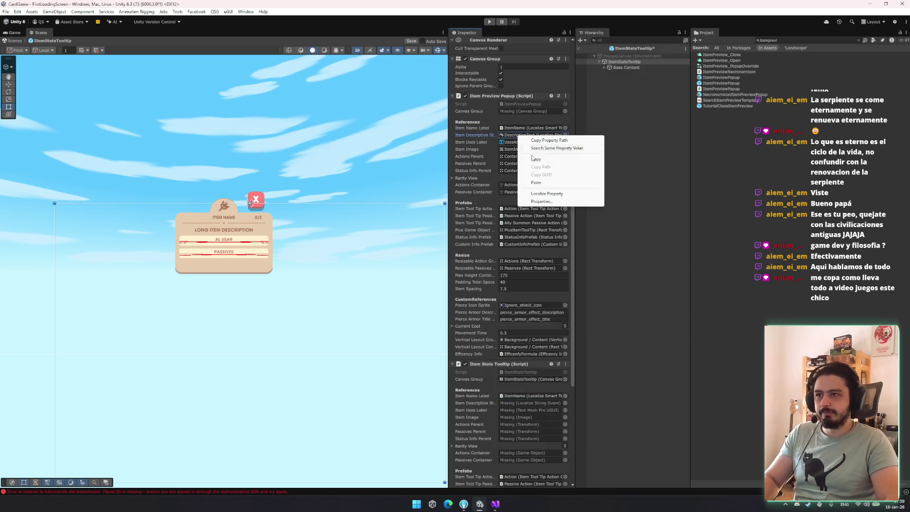
{"action": "left_click", "coordinate": [534, 147]}
{"action": "right_click", "coordinate": [525, 406]}
{"action": "right_click", "coordinate": [524, 405]}
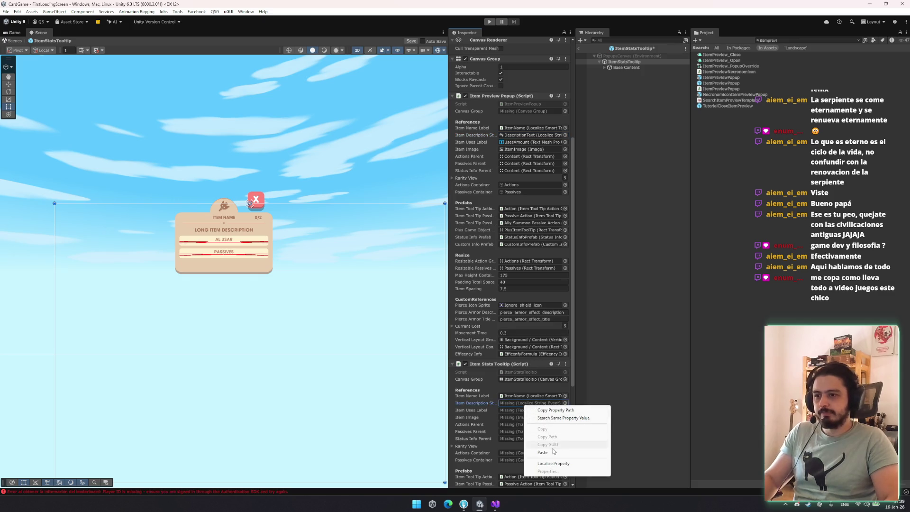
{"action": "left_click", "coordinate": [541, 451]}
Copy the UsesAmount and ItemImage references into the tooltip.
{"action": "right_click", "coordinate": [532, 141]}
{"action": "left_click", "coordinate": [552, 167]}
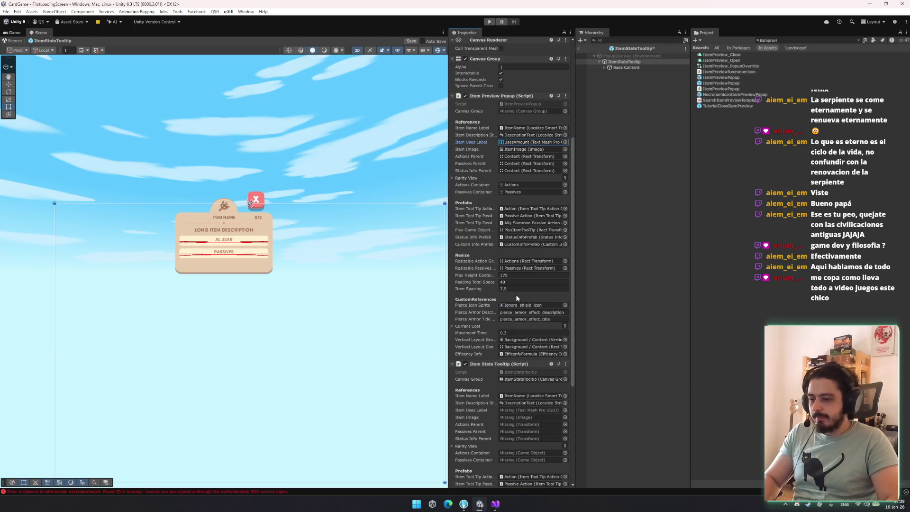
{"action": "right_click", "coordinate": [529, 412]}
{"action": "left_click", "coordinate": [548, 460]}
{"action": "right_click", "coordinate": [524, 151]}
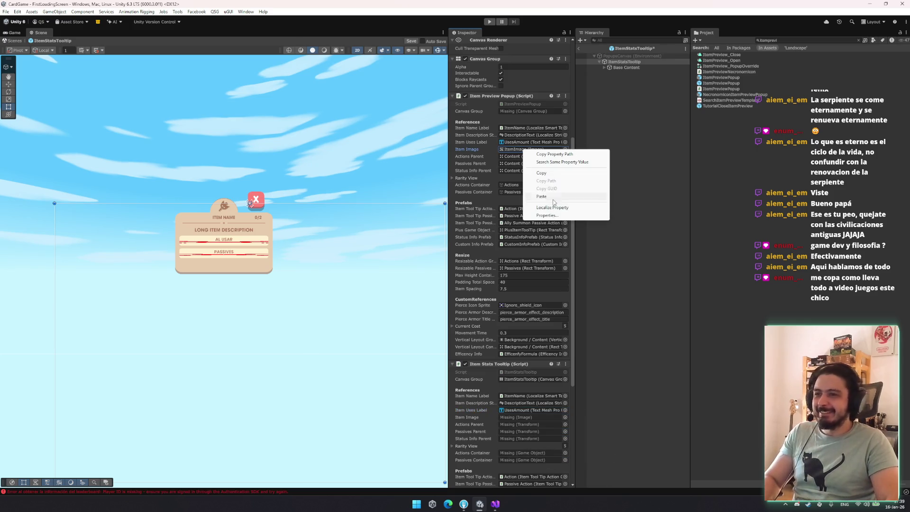
{"action": "left_click", "coordinate": [540, 172]}
{"action": "right_click", "coordinate": [511, 418]}
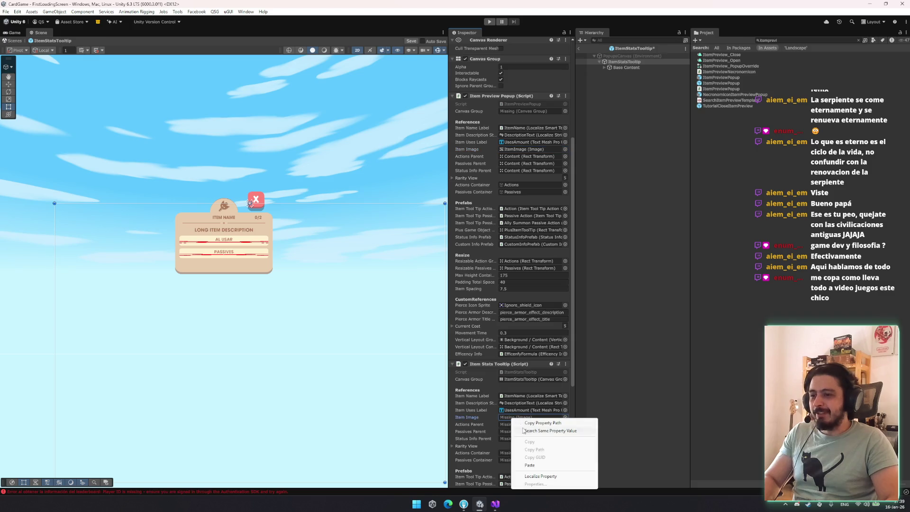
{"action": "left_click", "coordinate": [545, 464]}
Set the tooltip's Actions, Passives and Status Info parents to Content.
{"action": "right_click", "coordinate": [512, 157]}
{"action": "left_click", "coordinate": [531, 179]}
{"action": "right_click", "coordinate": [520, 428]}
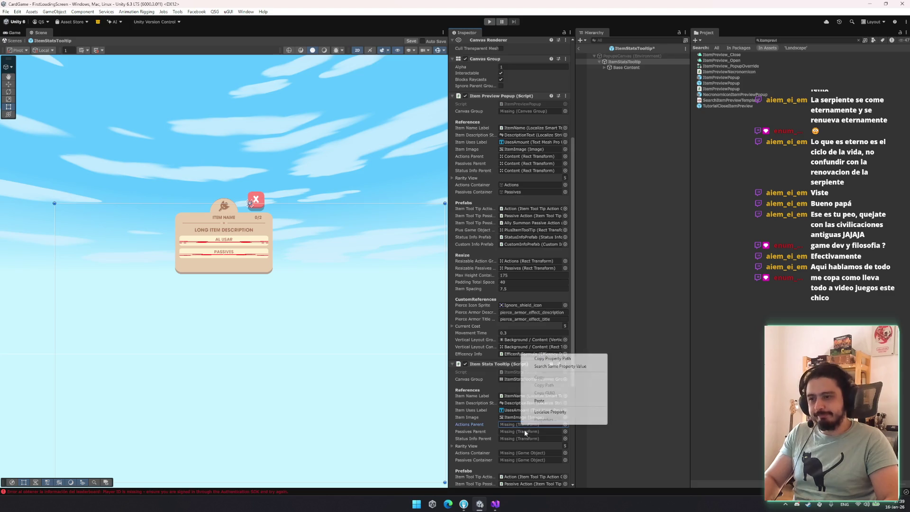
{"action": "left_click", "coordinate": [545, 400]}
{"action": "right_click", "coordinate": [511, 164]}
{"action": "left_click", "coordinate": [530, 189]}
{"action": "right_click", "coordinate": [518, 433]}
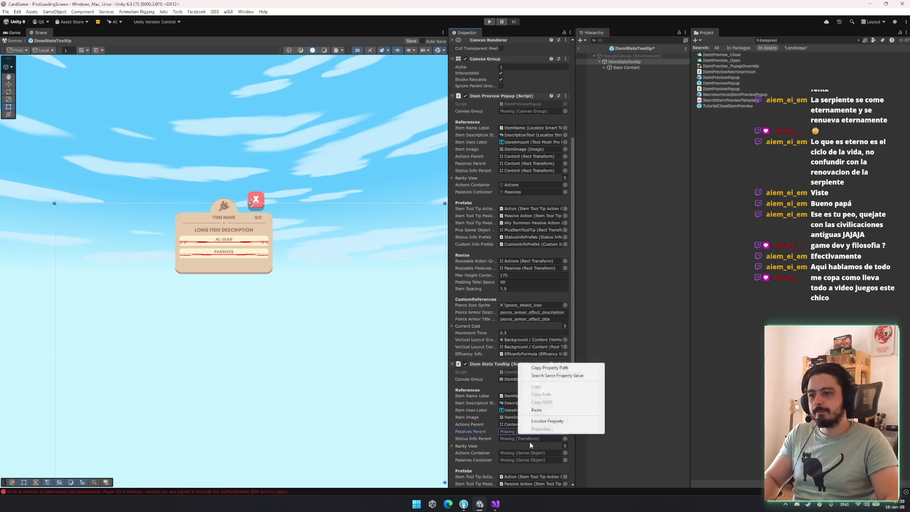
{"action": "left_click", "coordinate": [546, 409]}
{"action": "right_click", "coordinate": [528, 172]}
{"action": "right_click", "coordinate": [528, 172]}
{"action": "left_click", "coordinate": [545, 197]}
{"action": "right_click", "coordinate": [518, 438]}
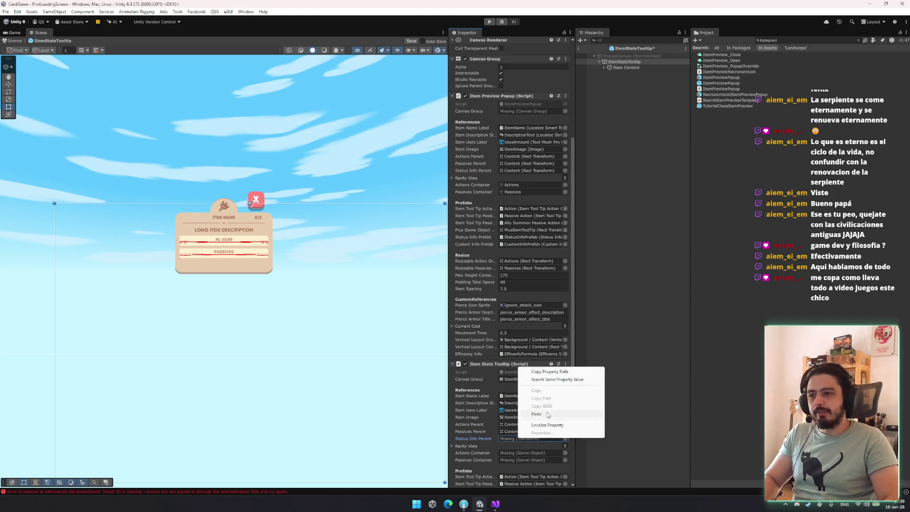
{"action": "left_click", "coordinate": [536, 414]}
Copy the popup's Rarity View value into the tooltip's Rarity View.
{"action": "left_click", "coordinate": [492, 443]}
{"action": "left_click", "coordinate": [491, 443]}
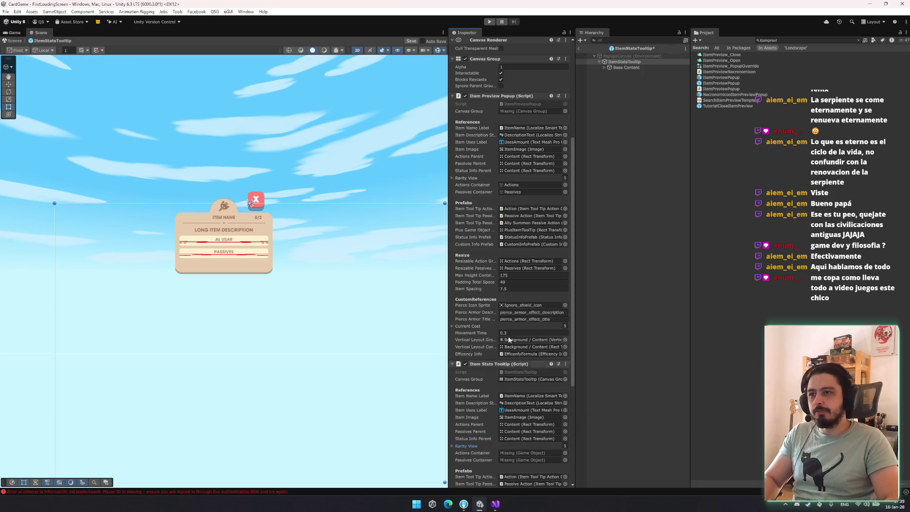
{"action": "right_click", "coordinate": [481, 175]}
{"action": "left_click", "coordinate": [500, 192]}
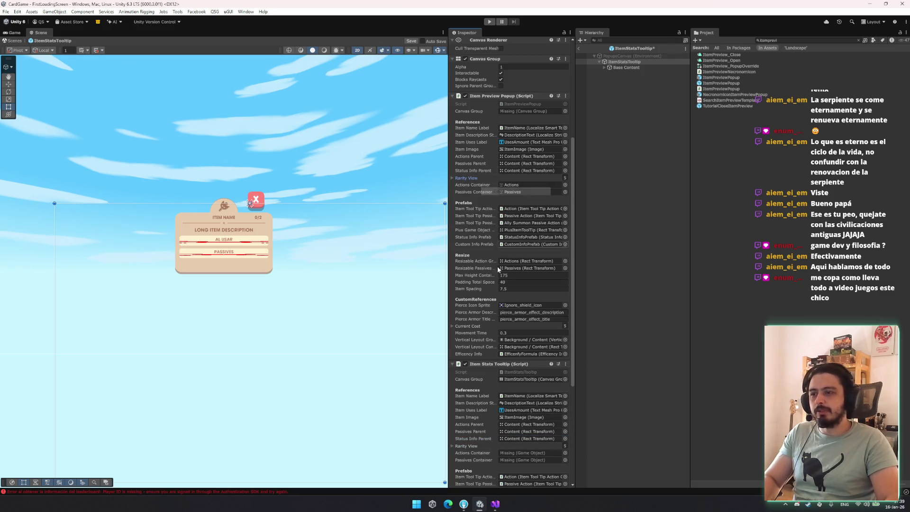
{"action": "right_click", "coordinate": [471, 449]}
{"action": "left_click", "coordinate": [485, 472]}
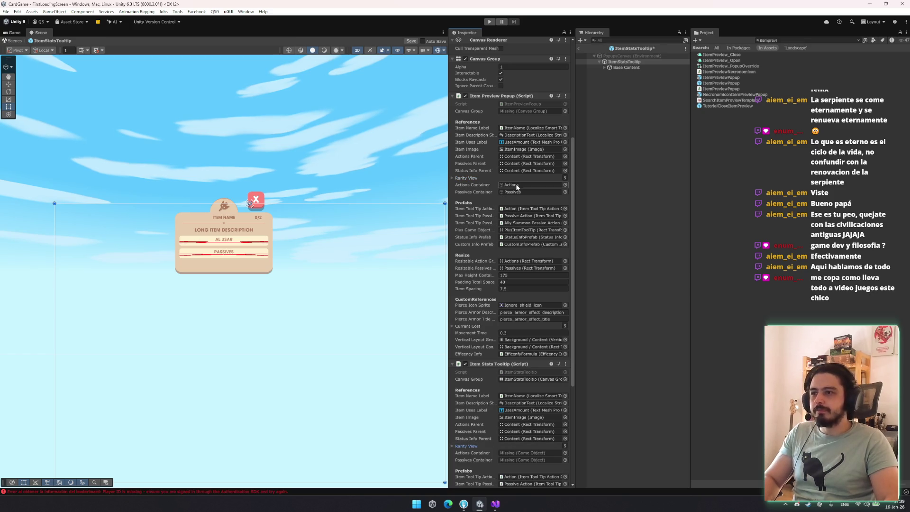
Set the tooltip's Actions Container to Actions and Passives Container to Passives.
{"action": "scroll", "coordinate": [528, 328], "scroll_direction": "down", "scroll_amount": 3}
{"action": "right_click", "coordinate": [521, 127]}
{"action": "left_click", "coordinate": [541, 152]}
{"action": "right_click", "coordinate": [516, 395]}
{"action": "left_click", "coordinate": [531, 441]}
{"action": "right_click", "coordinate": [518, 134]}
{"action": "left_click", "coordinate": [540, 157]}
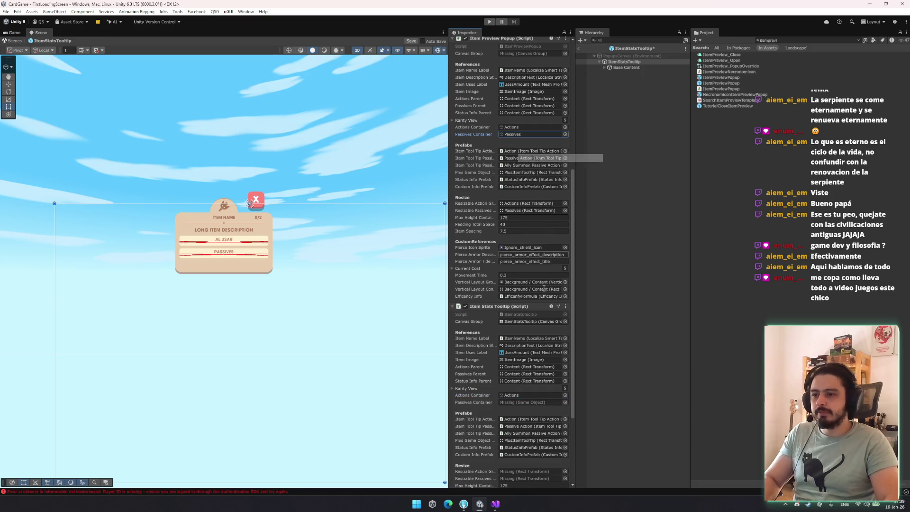
{"action": "right_click", "coordinate": [534, 403]}
{"action": "left_click", "coordinate": [553, 452]}
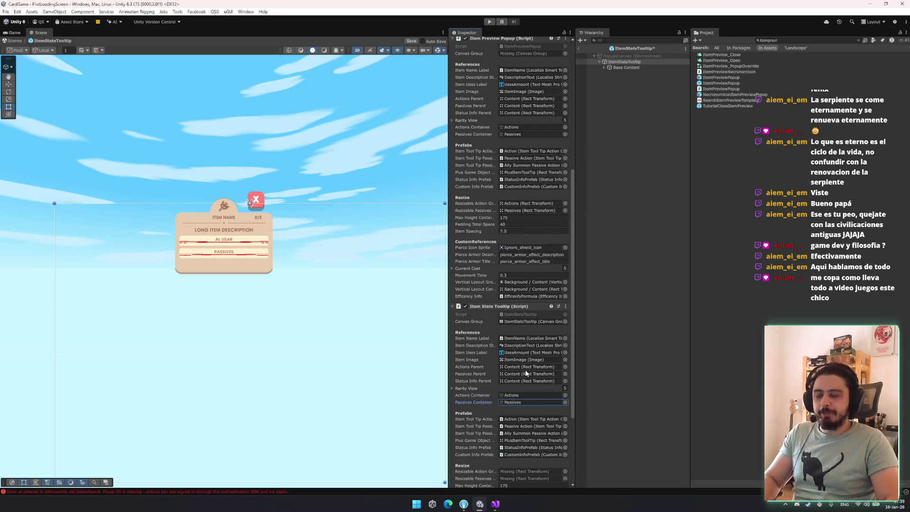
{"action": "scroll", "coordinate": [522, 245], "scroll_direction": "down", "scroll_amount": 5}
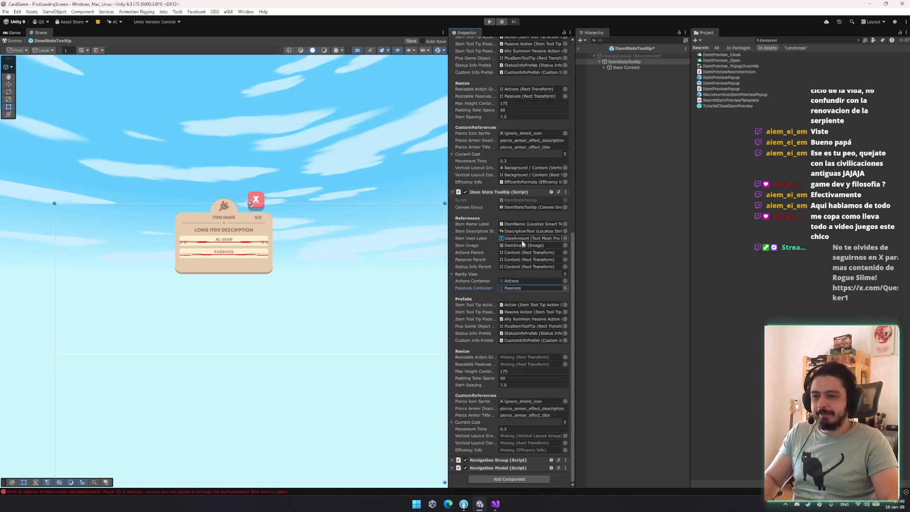
Set the tooltip's Resizable Action Group to Actions and Resizable Passives to Passives.
{"action": "scroll", "coordinate": [521, 243], "scroll_direction": "up", "scroll_amount": 2}
{"action": "right_click", "coordinate": [520, 128]}
{"action": "left_click", "coordinate": [544, 154]}
{"action": "scroll", "coordinate": [520, 328], "scroll_direction": "down", "scroll_amount": 2}
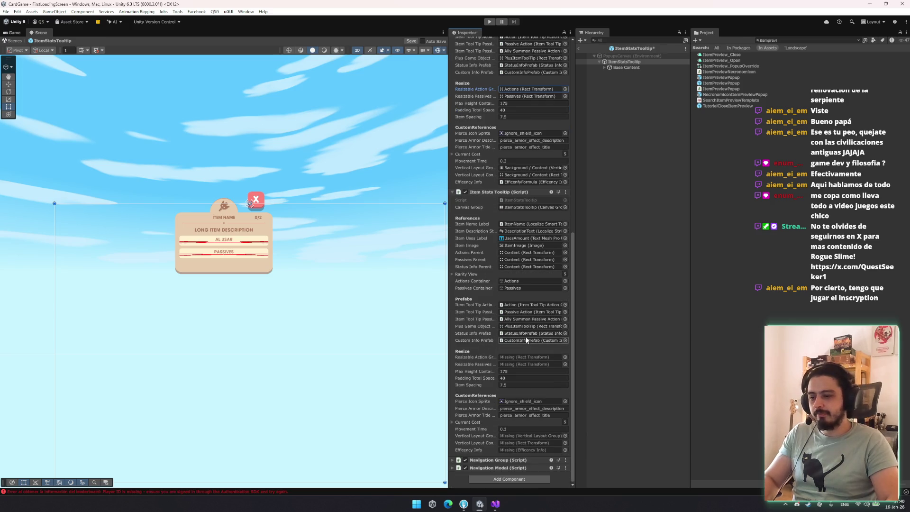
{"action": "right_click", "coordinate": [525, 357]}
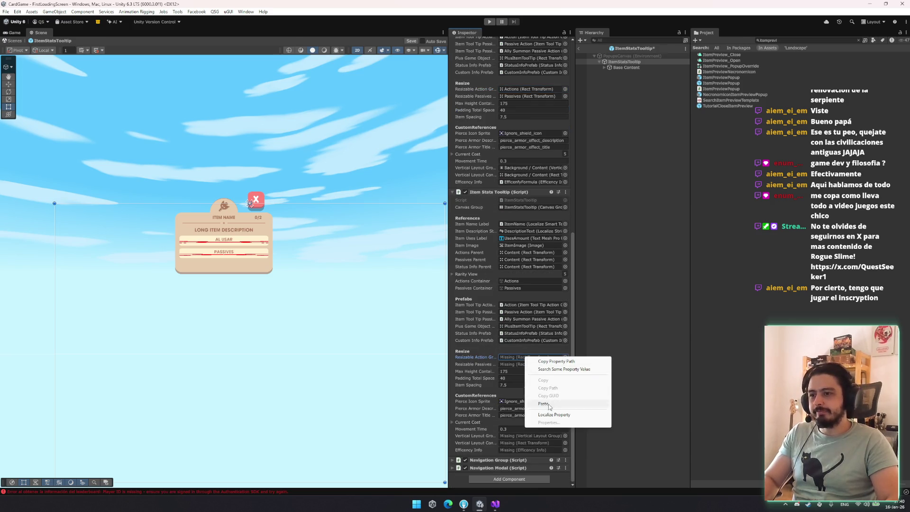
{"action": "left_click", "coordinate": [543, 404]}
{"action": "scroll", "coordinate": [555, 294], "scroll_direction": "up", "scroll_amount": 1}
{"action": "right_click", "coordinate": [562, 115]}
{"action": "left_click", "coordinate": [572, 128]}
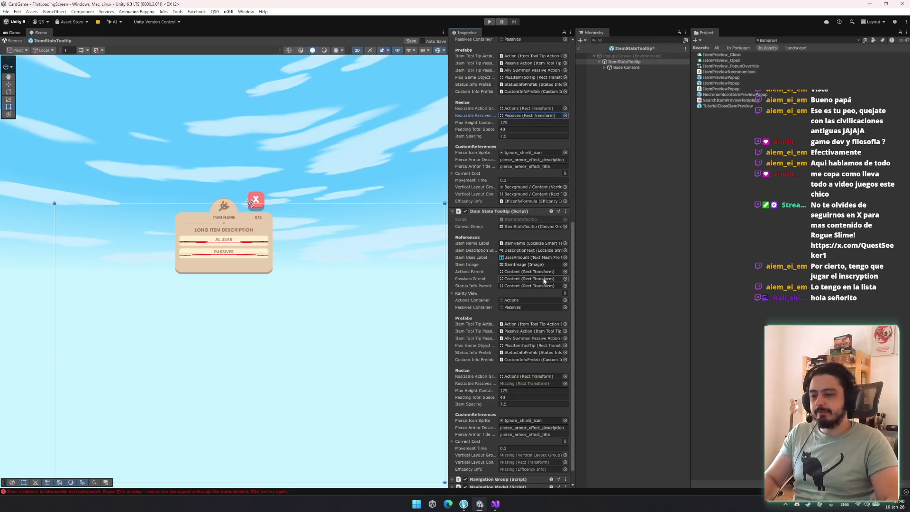
{"action": "scroll", "coordinate": [544, 280], "scroll_direction": "down", "scroll_amount": 1}
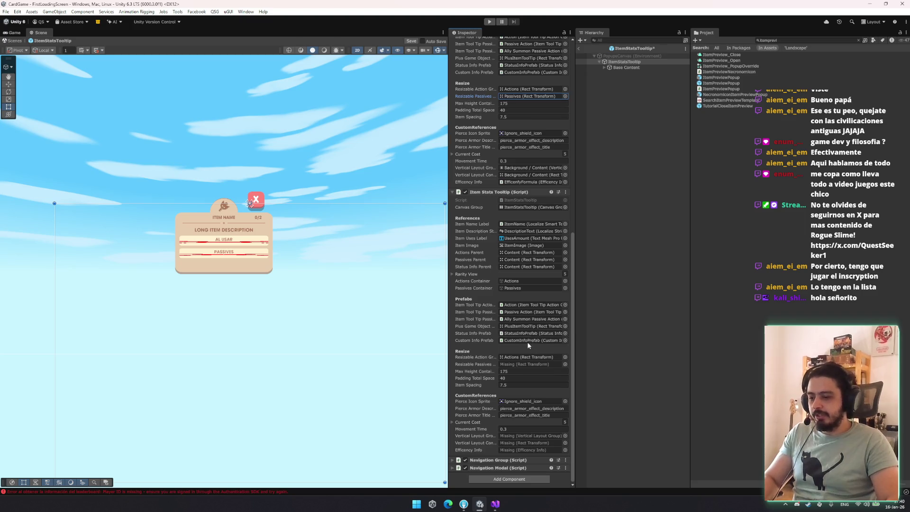
{"action": "right_click", "coordinate": [522, 365]}
{"action": "left_click", "coordinate": [542, 413]}
Set the tooltip's Vertical Layout Group to Background / Content.
{"action": "scroll", "coordinate": [537, 365], "scroll_direction": "up", "scroll_amount": 3}
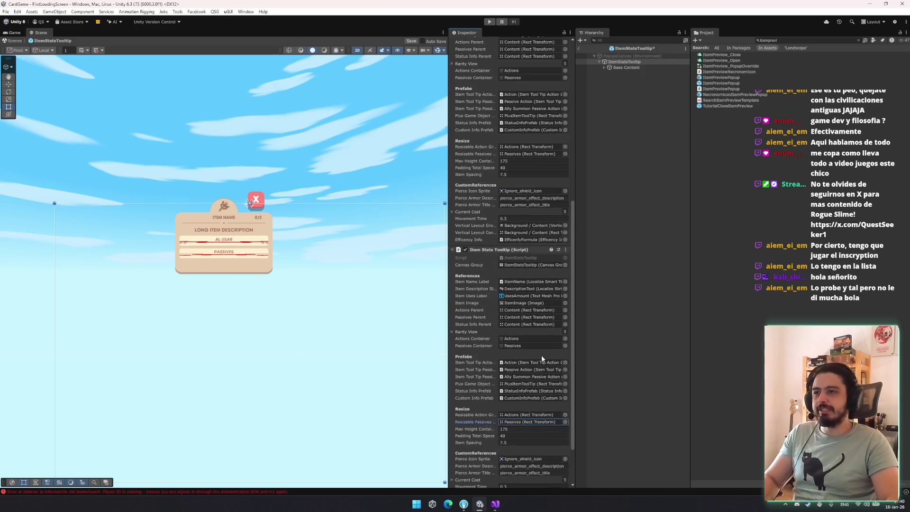
{"action": "scroll", "coordinate": [550, 301], "scroll_direction": "down", "scroll_amount": 3}
{"action": "scroll", "coordinate": [541, 237], "scroll_direction": "up", "scroll_amount": 2}
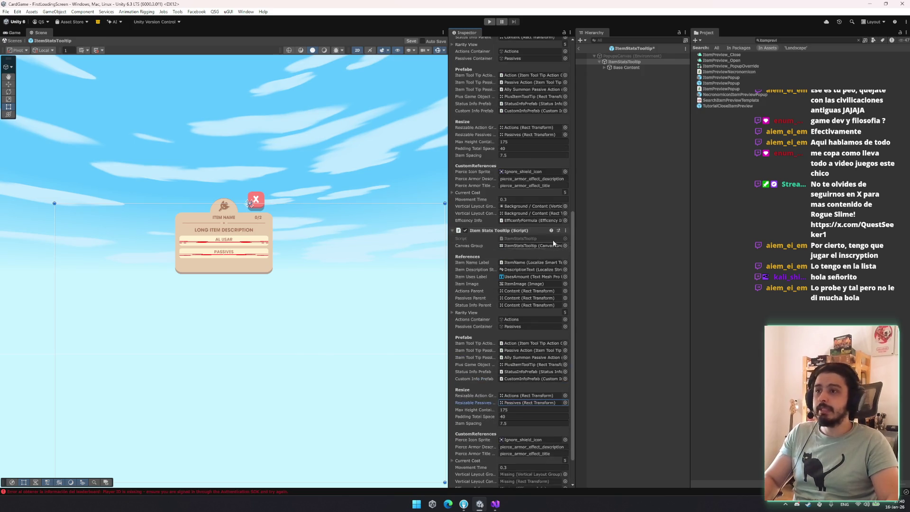
{"action": "scroll", "coordinate": [531, 265], "scroll_direction": "down", "scroll_amount": 2}
{"action": "left_click", "coordinate": [513, 170]}
{"action": "right_click", "coordinate": [513, 170]}
{"action": "left_click", "coordinate": [541, 192]}
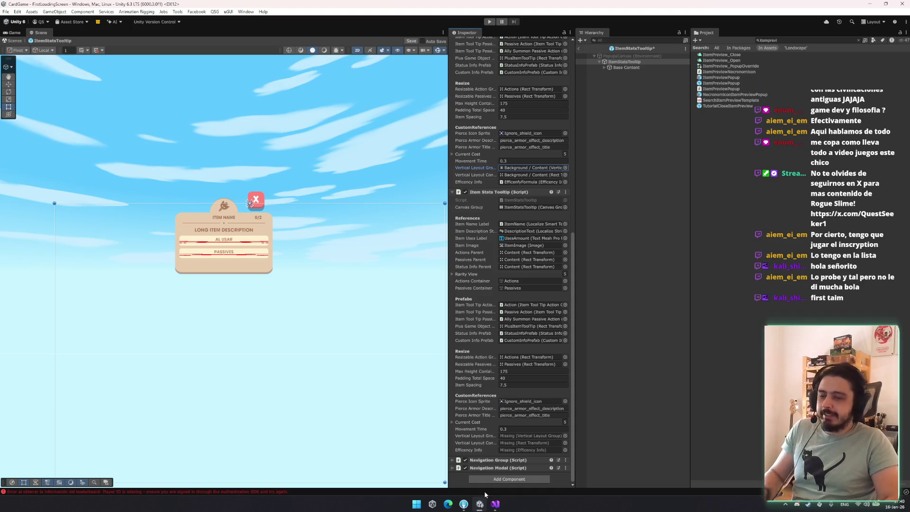
{"action": "right_click", "coordinate": [533, 434]}
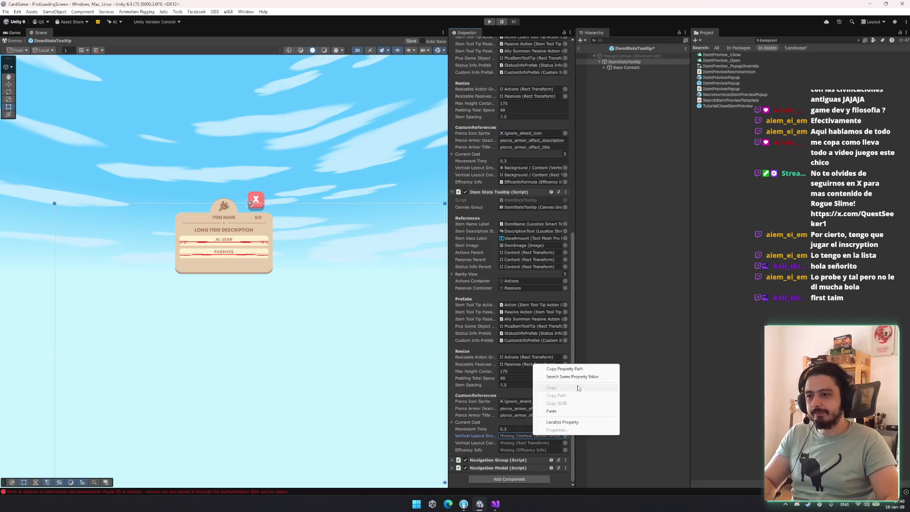
{"action": "left_click", "coordinate": [547, 412]}
Set the vertical layout container to Background / Content and paste the Efficency Info formula reference.
{"action": "scroll", "coordinate": [565, 229], "scroll_direction": "up", "scroll_amount": 2}
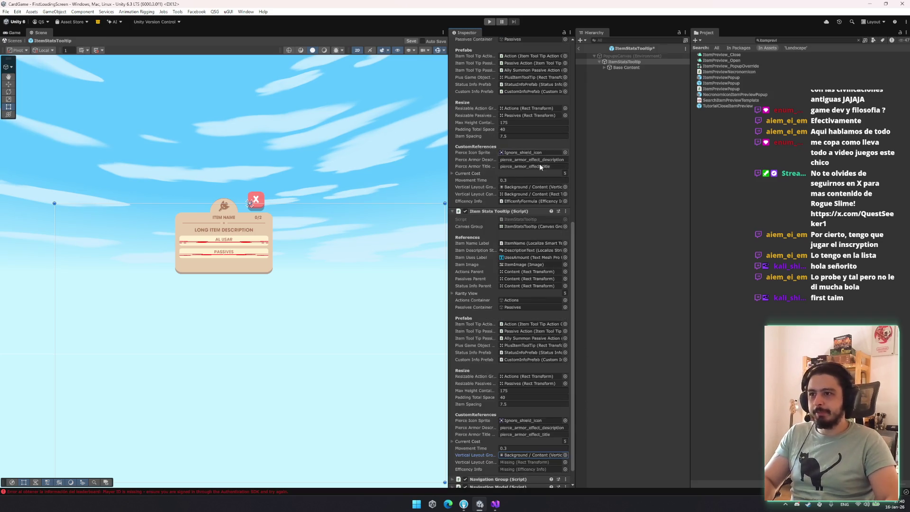
{"action": "scroll", "coordinate": [525, 198], "scroll_direction": "down", "scroll_amount": 2}
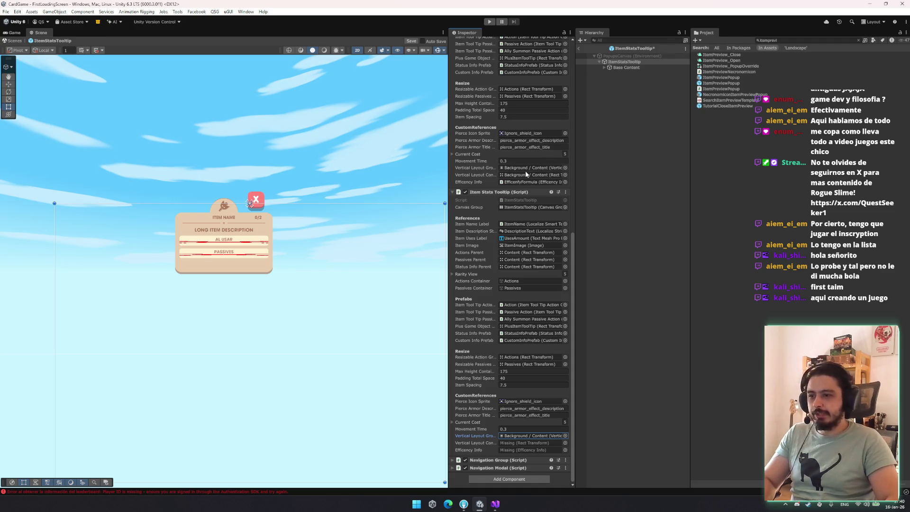
{"action": "right_click", "coordinate": [525, 175]}
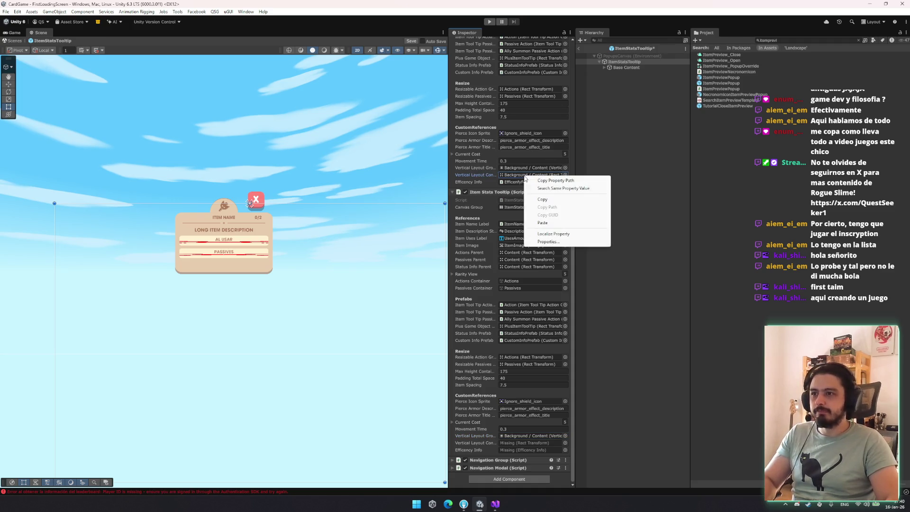
{"action": "left_click", "coordinate": [543, 199]}
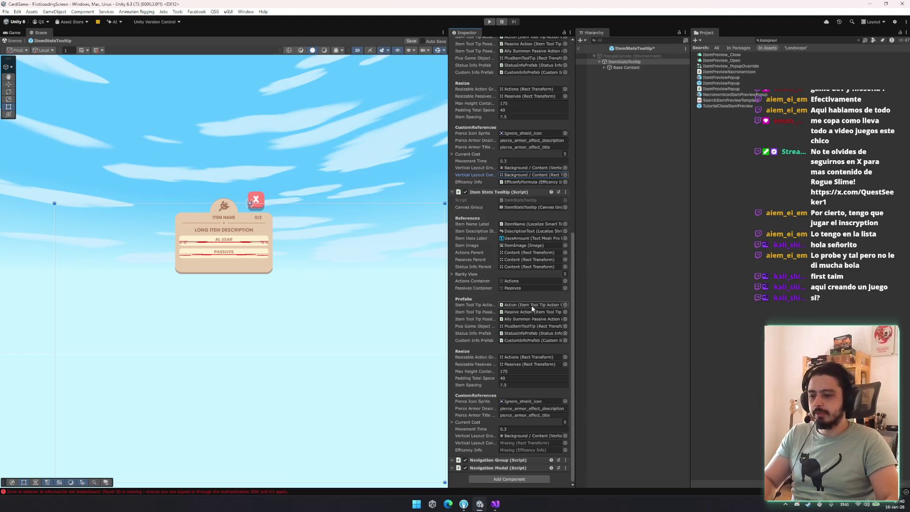
{"action": "right_click", "coordinate": [519, 443]}
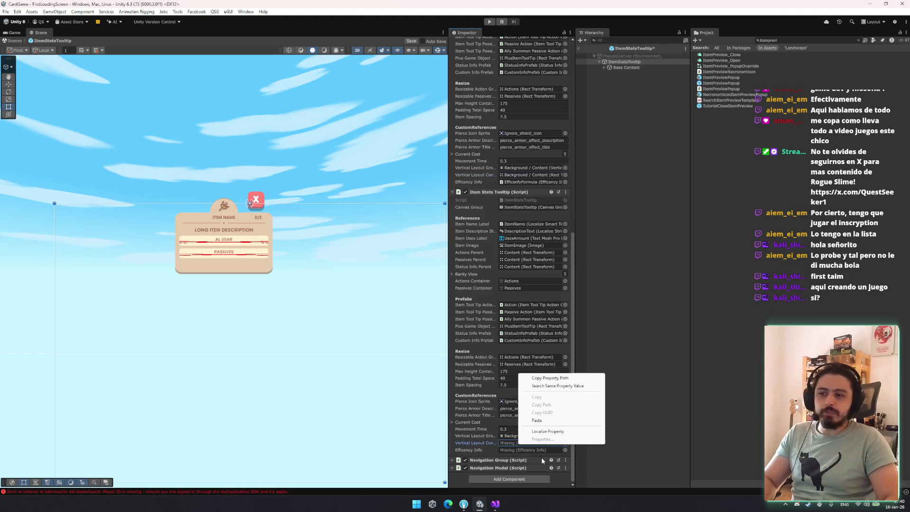
{"action": "left_click", "coordinate": [550, 423]}
{"action": "right_click", "coordinate": [533, 184]}
{"action": "left_click", "coordinate": [546, 205]}
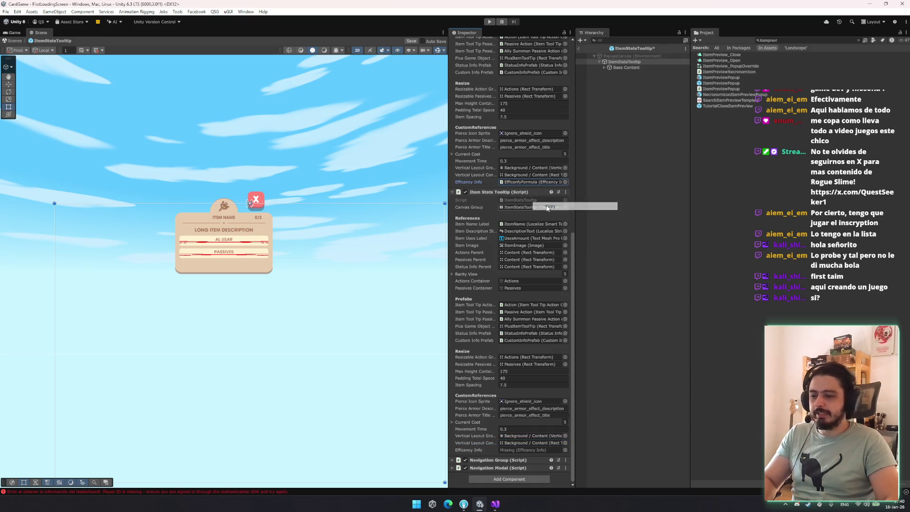
{"action": "right_click", "coordinate": [521, 450]}
{"action": "left_click", "coordinate": [550, 427]}
{"action": "scroll", "coordinate": [505, 333], "scroll_direction": "up", "scroll_amount": 5}
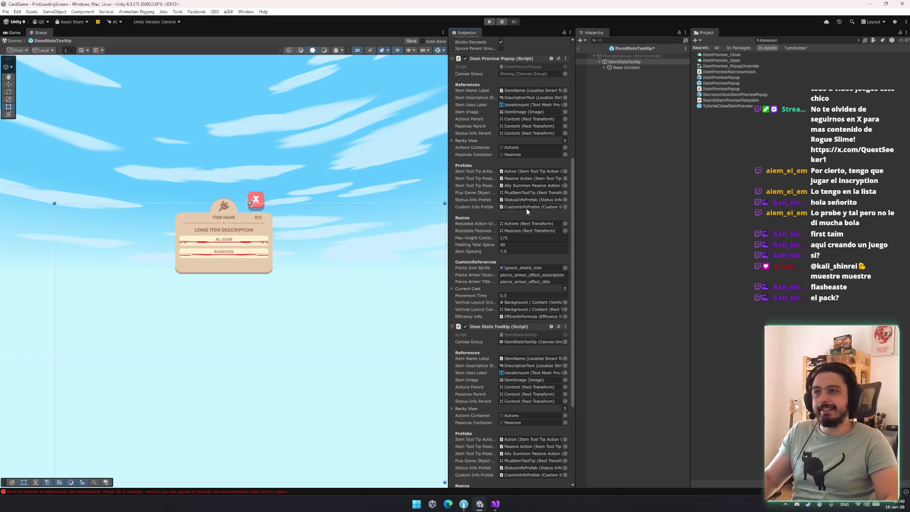
{"action": "scroll", "coordinate": [556, 164], "scroll_direction": "up", "scroll_amount": 3}
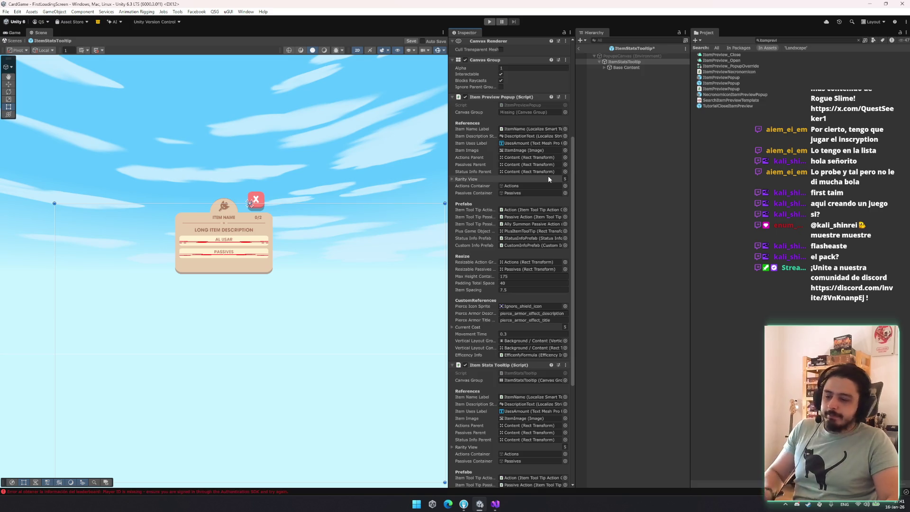
{"action": "scroll", "coordinate": [536, 218], "scroll_direction": "down", "scroll_amount": 8}
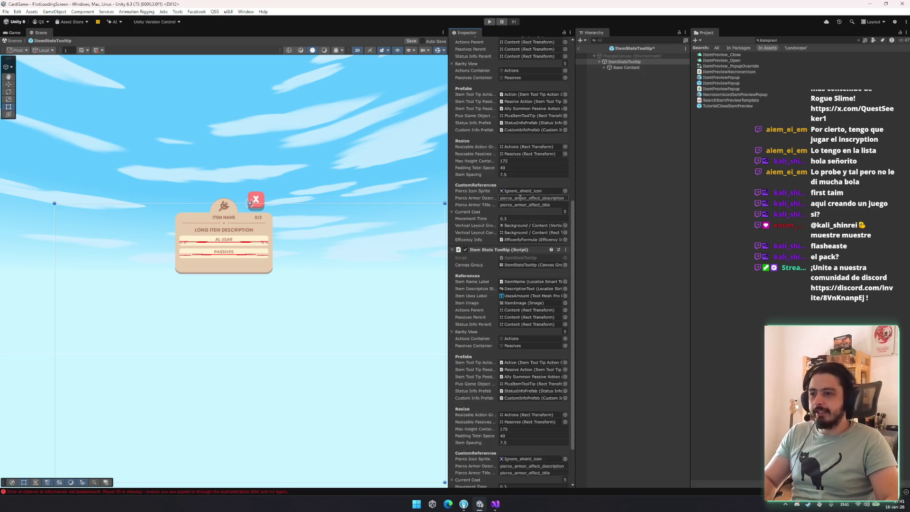
{"action": "scroll", "coordinate": [536, 274], "scroll_direction": "up", "scroll_amount": 6}
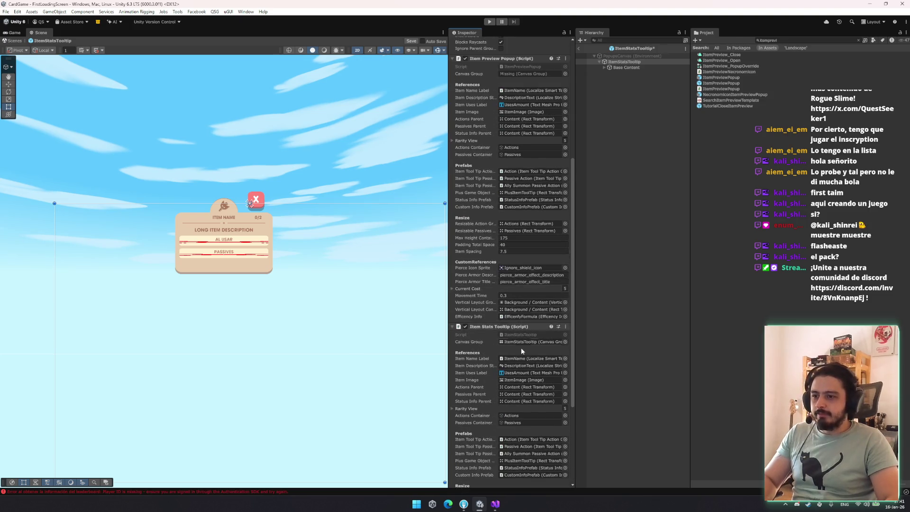
{"action": "scroll", "coordinate": [509, 309], "scroll_direction": "down", "scroll_amount": 1}
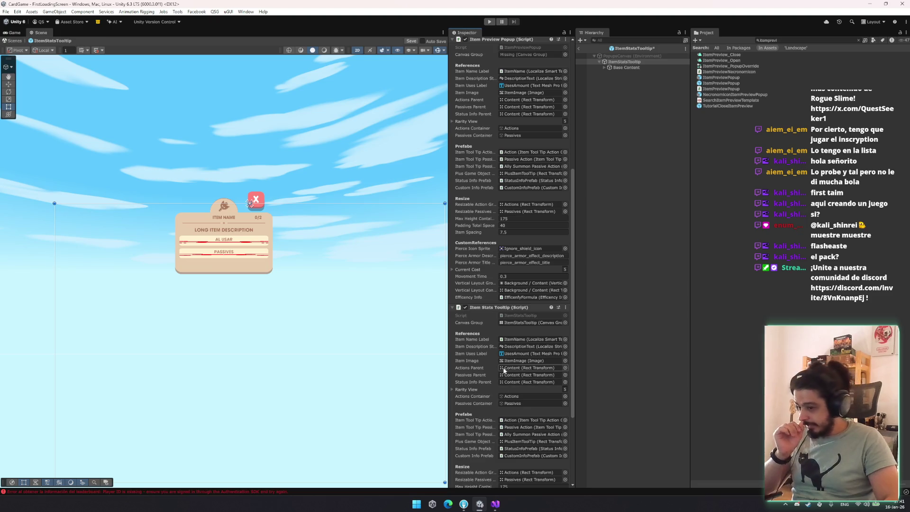
{"action": "scroll", "coordinate": [503, 115], "scroll_direction": "up", "scroll_amount": 3}
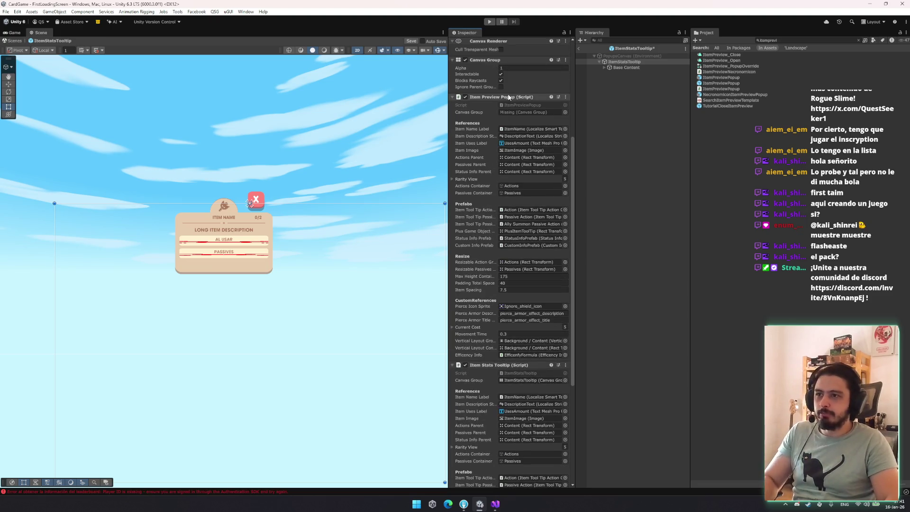
{"action": "right_click", "coordinate": [513, 98]}
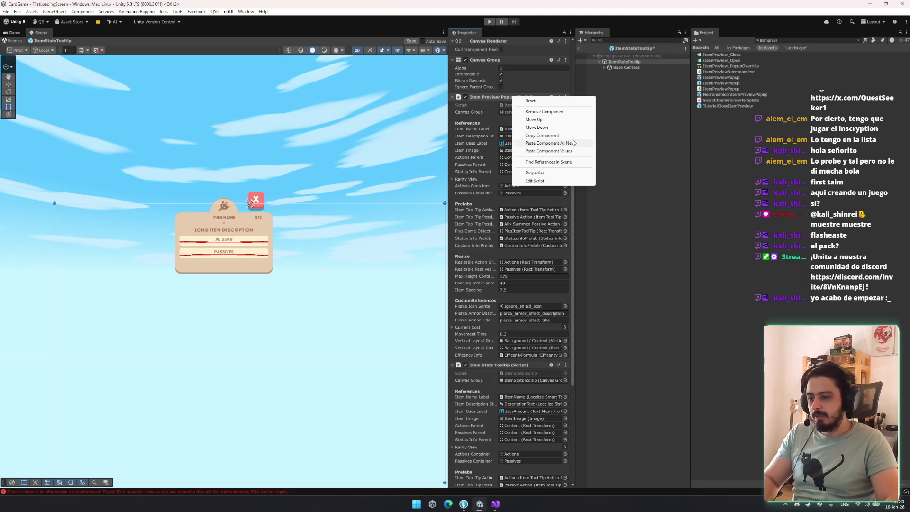
Paste the copied component values into the Item Preview Popup component.
{"action": "left_click", "coordinate": [562, 128]}
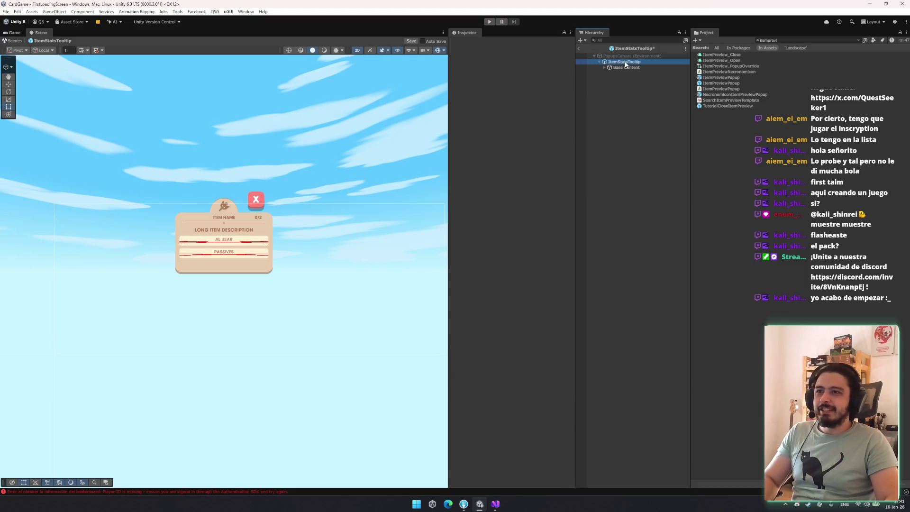
{"action": "scroll", "coordinate": [522, 142], "scroll_direction": "down", "scroll_amount": 3}
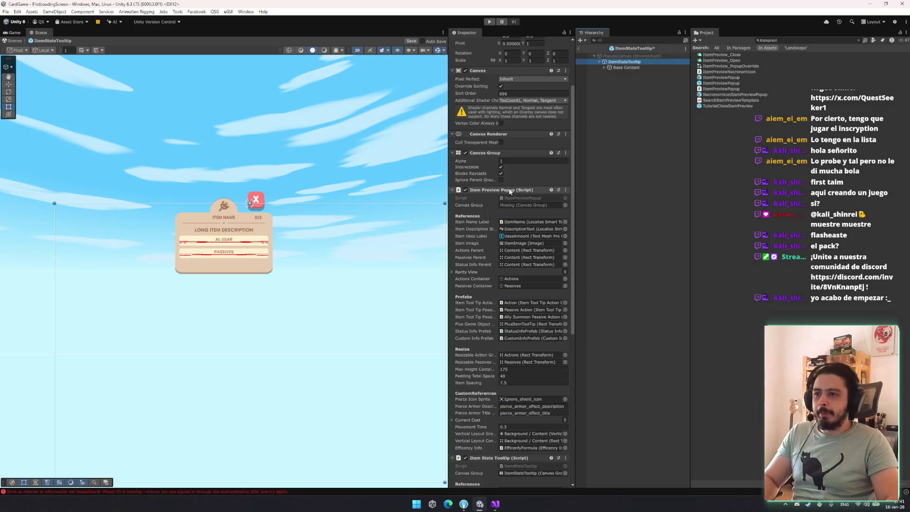
{"action": "scroll", "coordinate": [509, 191], "scroll_direction": "down", "scroll_amount": 8}
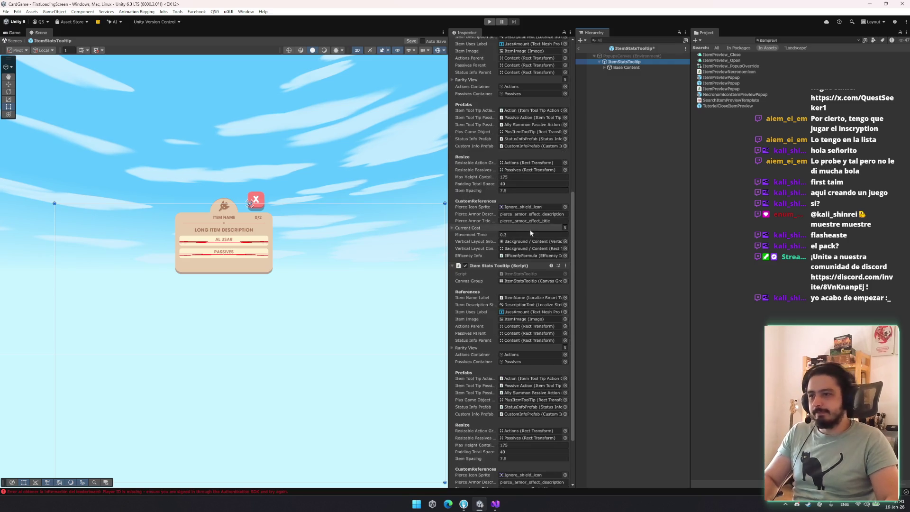
{"action": "scroll", "coordinate": [528, 226], "scroll_direction": "up", "scroll_amount": 4}
{"action": "right_click", "coordinate": [505, 94]}
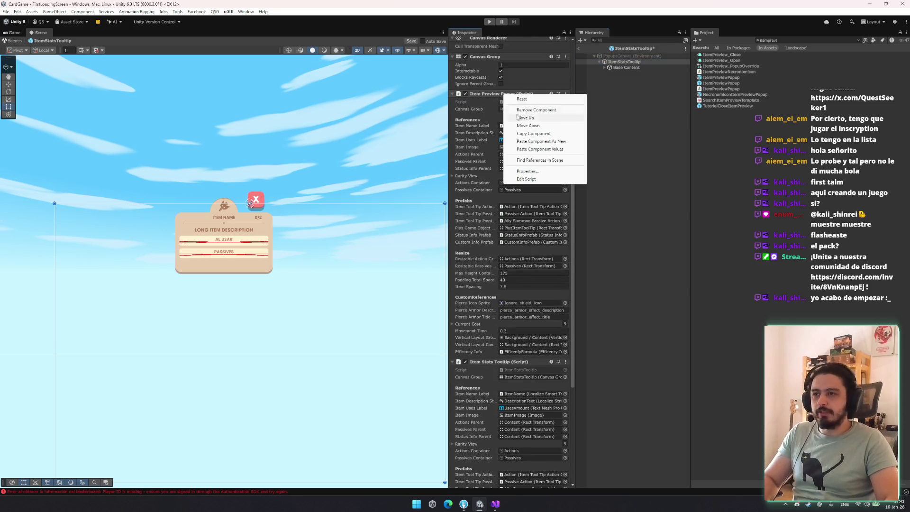
{"action": "left_click", "coordinate": [575, 148]}
Collapse and remove the Item Preview Popup component from the prefab.
{"action": "scroll", "coordinate": [510, 236], "scroll_direction": "down", "scroll_amount": 6}
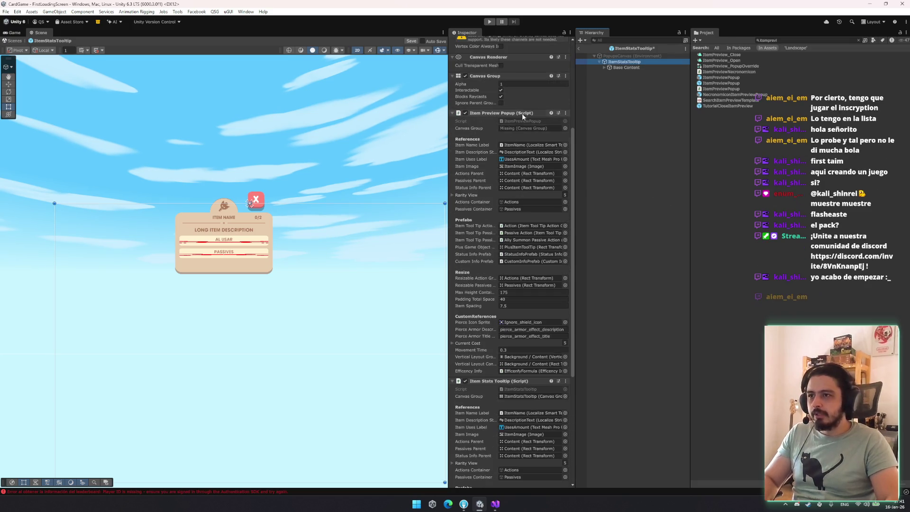
{"action": "right_click", "coordinate": [525, 115]}
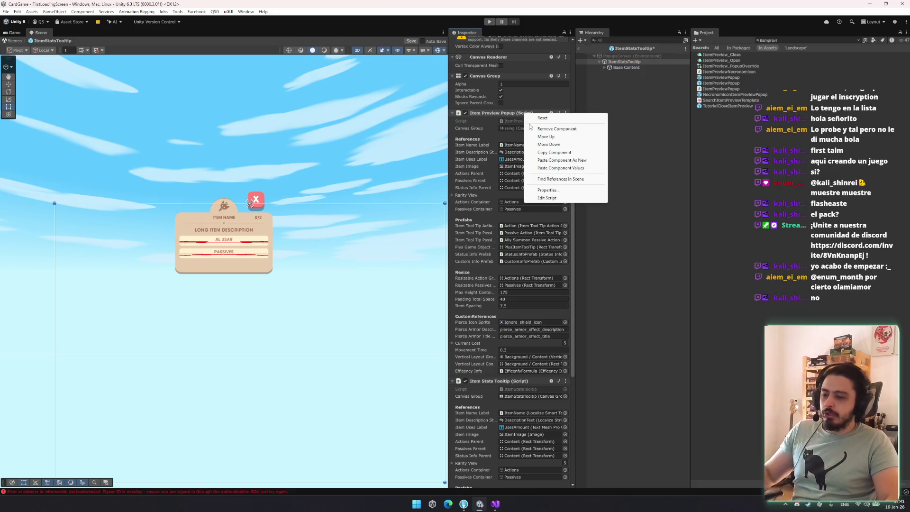
{"action": "left_click", "coordinate": [503, 112]}
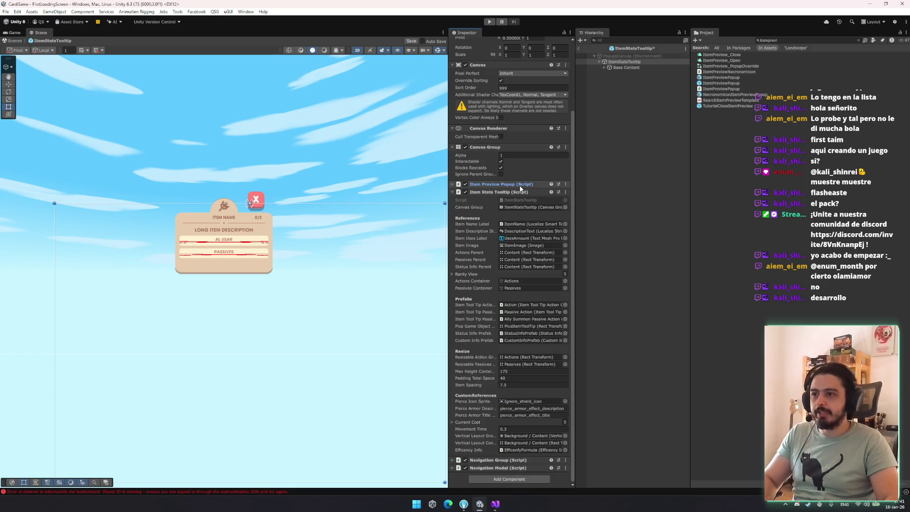
{"action": "right_click", "coordinate": [500, 186]}
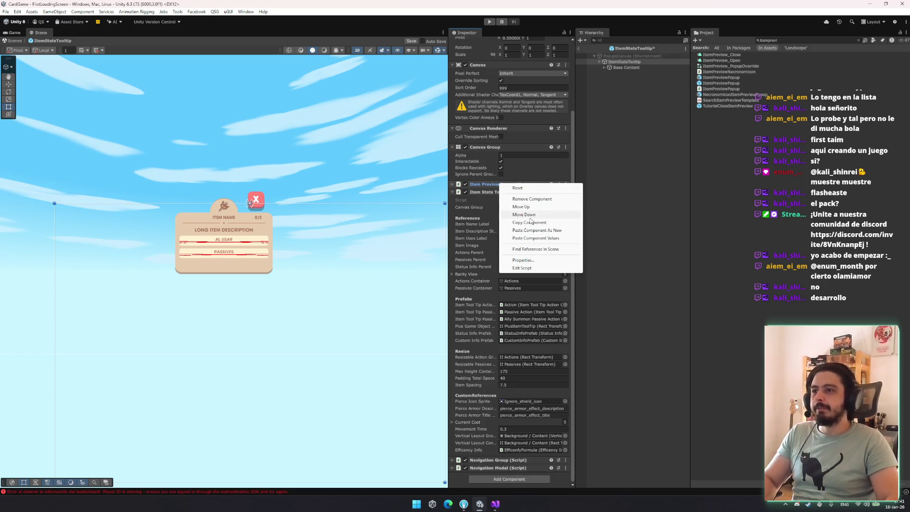
{"action": "left_click", "coordinate": [527, 199]}
{"action": "left_click", "coordinate": [621, 97]}
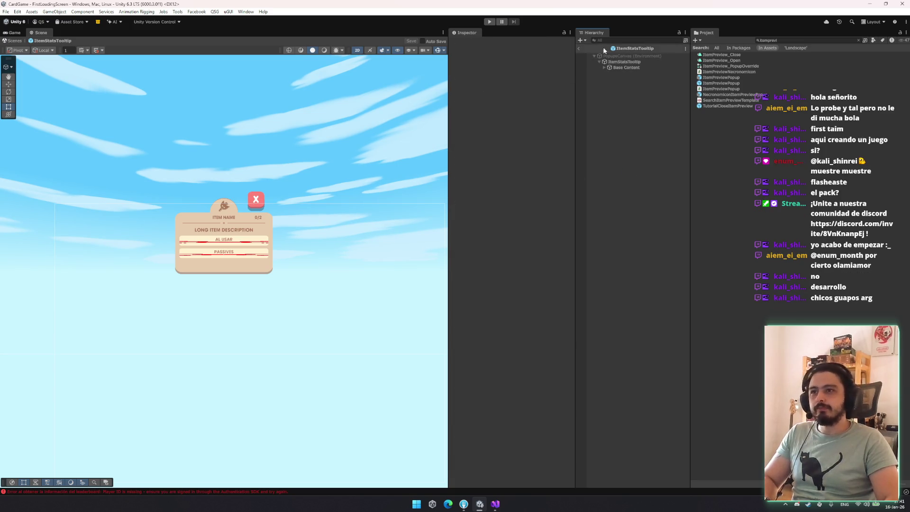
Exit prefab mode, start the game, browse Taberna and Slimes, and continue to the map.
{"action": "left_click", "coordinate": [579, 49]}
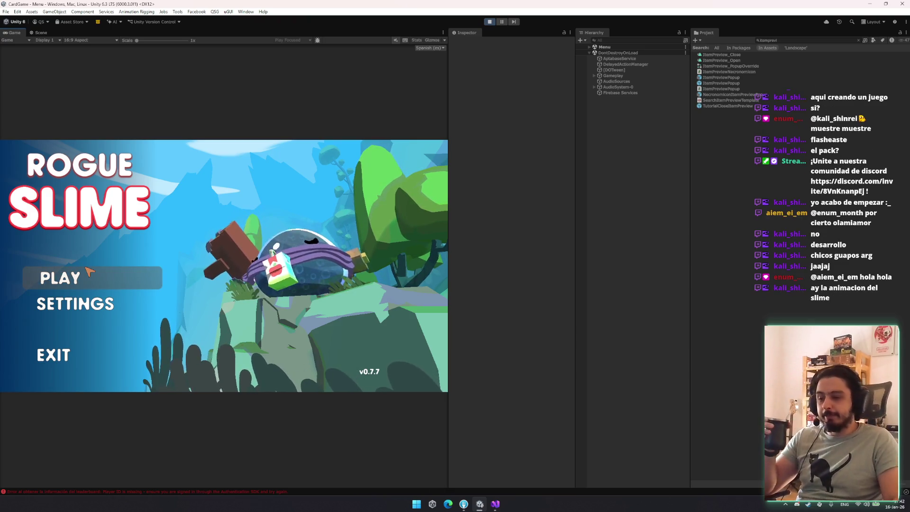
{"action": "left_click", "coordinate": [53, 279]}
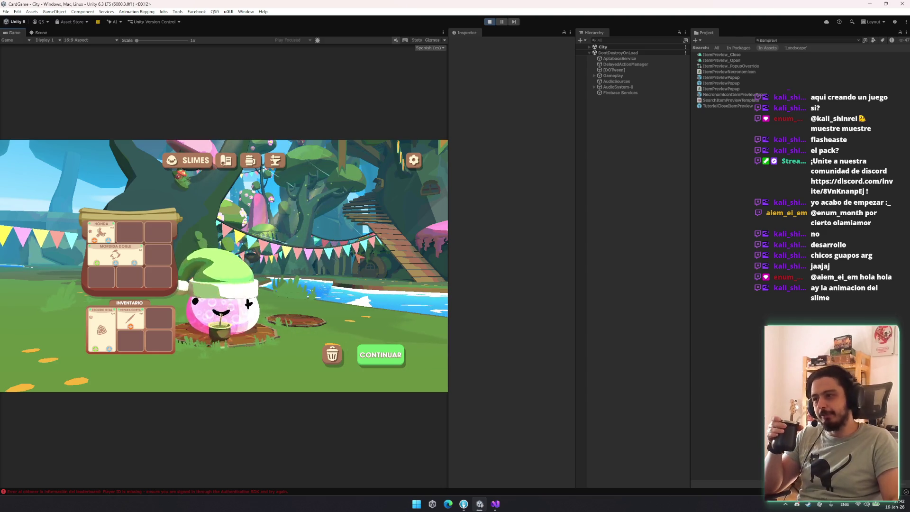
{"action": "left_click", "coordinate": [250, 160]}
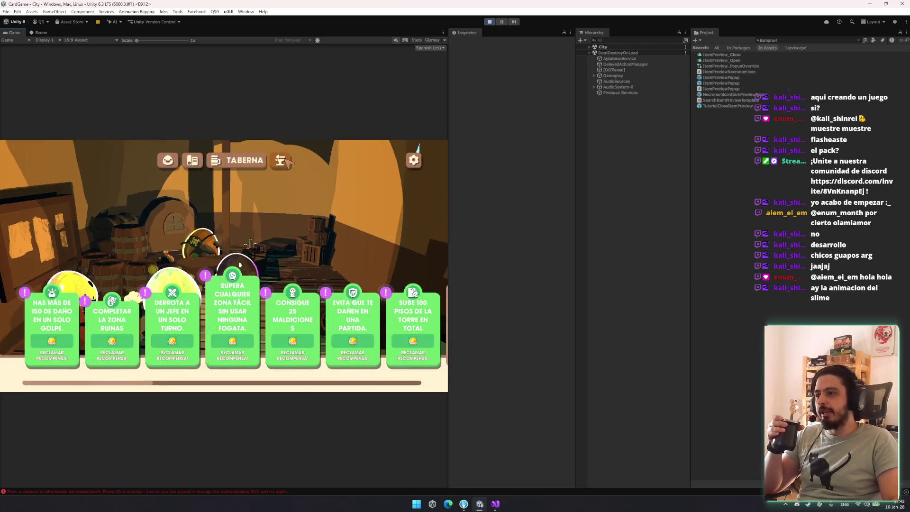
{"action": "left_click", "coordinate": [168, 160]}
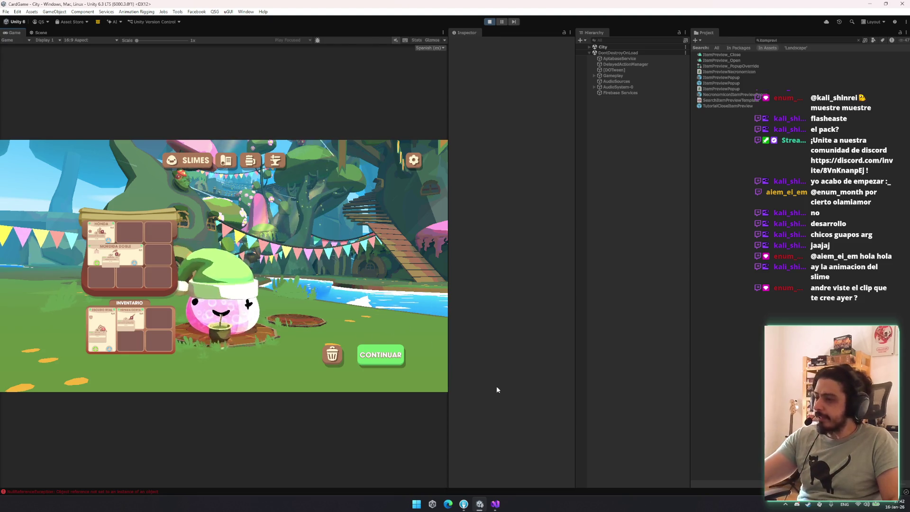
{"action": "left_click", "coordinate": [391, 361]}
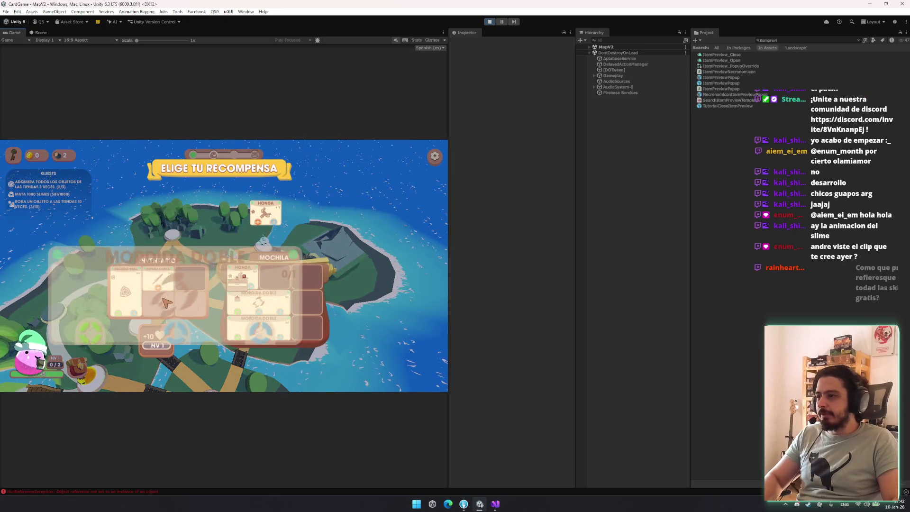
Pick a map node and start the fight against Blub.
{"action": "left_click", "coordinate": [265, 250]}
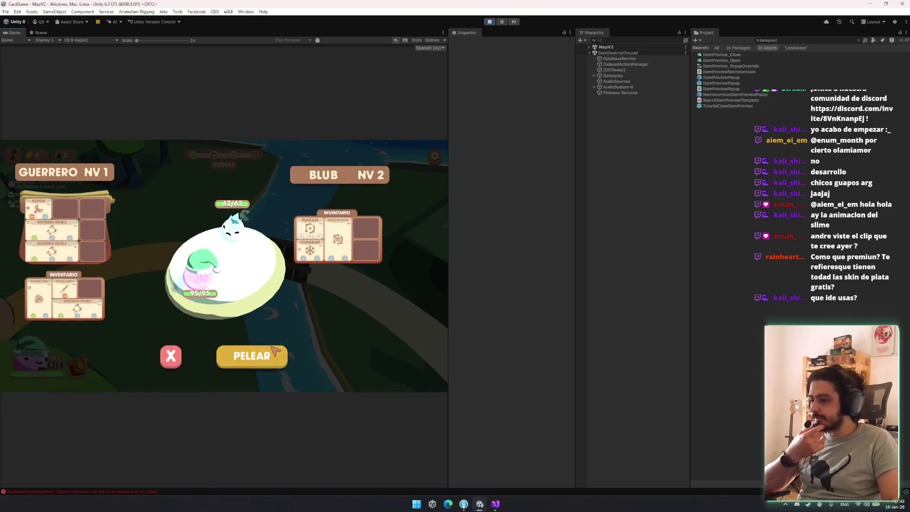
{"action": "left_click", "coordinate": [272, 349]}
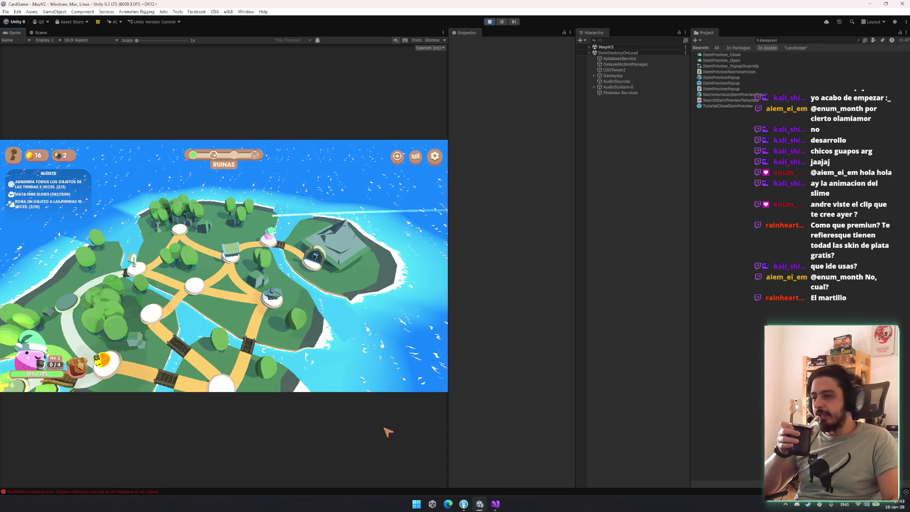
{"action": "left_click", "coordinate": [496, 505]}
{"action": "scroll", "coordinate": [439, 339], "scroll_direction": "up", "scroll_amount": 7}
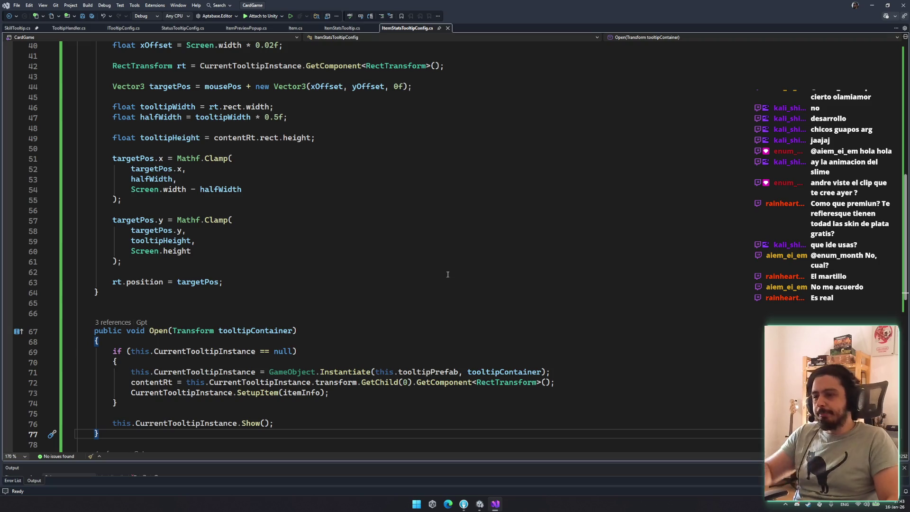
Scroll through ItemStatsTooltipConfig.cs to review the UpdateMousePosition and Open code.
{"action": "scroll", "coordinate": [358, 339], "scroll_direction": "down", "scroll_amount": 8}
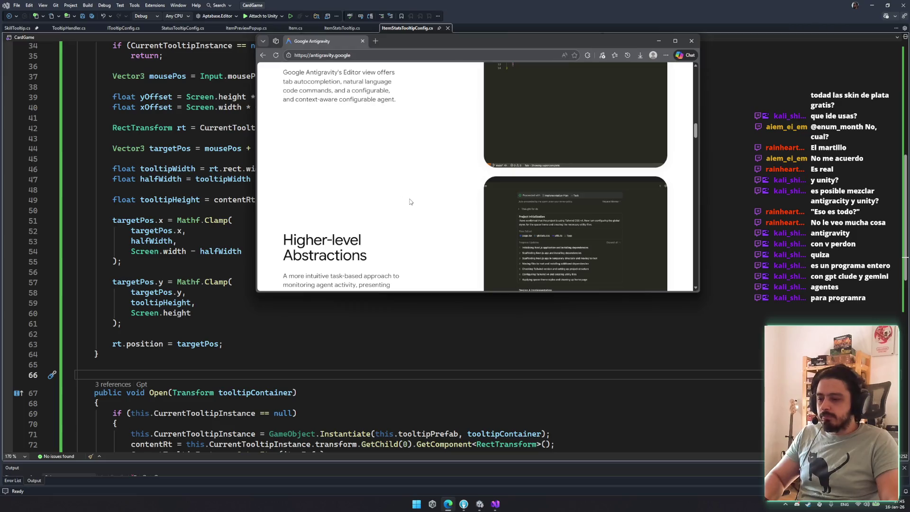
{"action": "scroll", "coordinate": [412, 203], "scroll_direction": "down", "scroll_amount": 3}
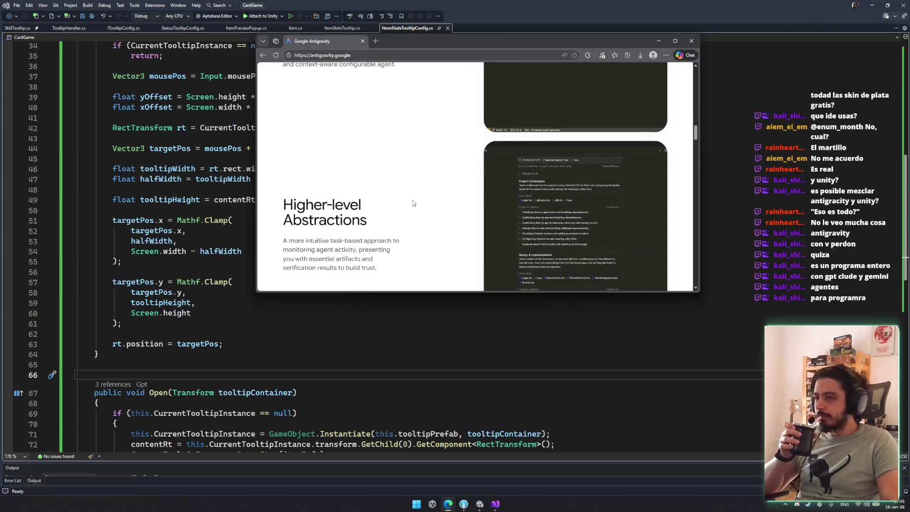
{"action": "scroll", "coordinate": [413, 203], "scroll_direction": "down", "scroll_amount": 10}
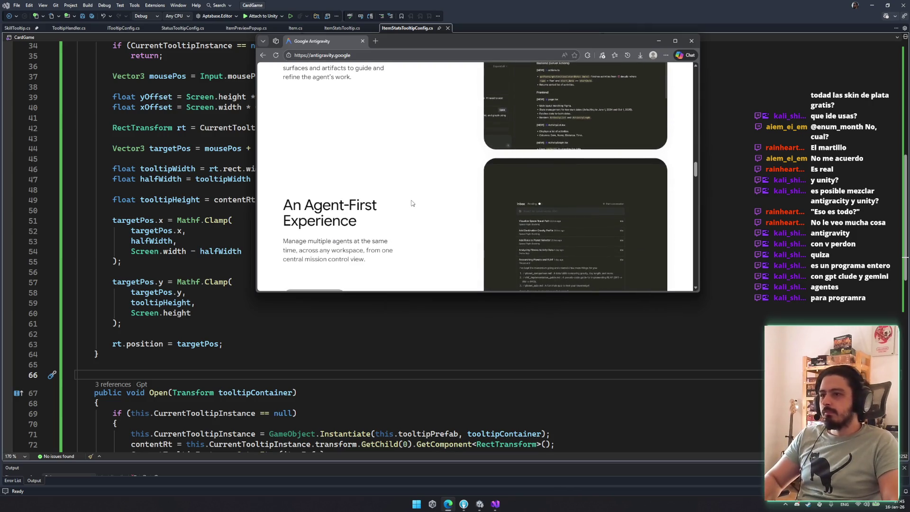
{"action": "scroll", "coordinate": [412, 203], "scroll_direction": "down", "scroll_amount": 8}
{"action": "scroll", "coordinate": [412, 202], "scroll_direction": "down", "scroll_amount": 4}
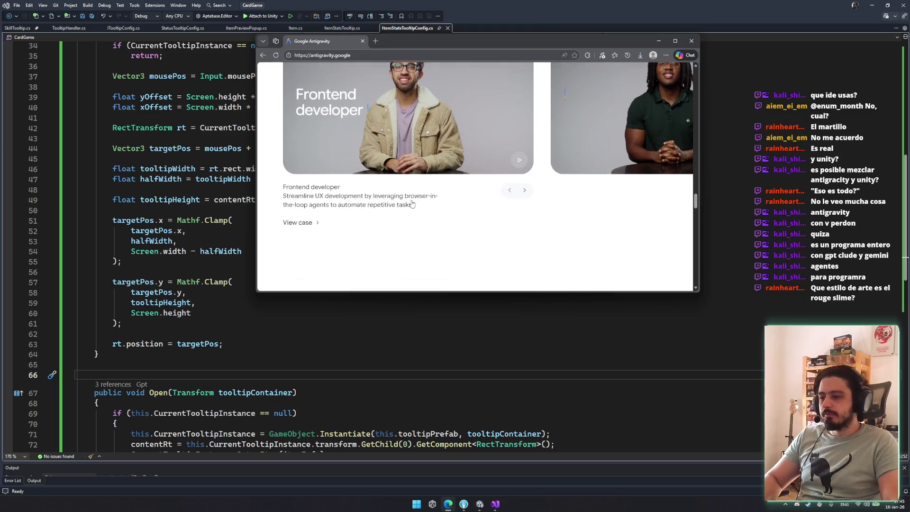
{"action": "key", "text": "alt+Tab"}
Delete the unused WorkspaceTreeDataStore using line and save the script.
{"action": "left_click", "coordinate": [493, 189]}
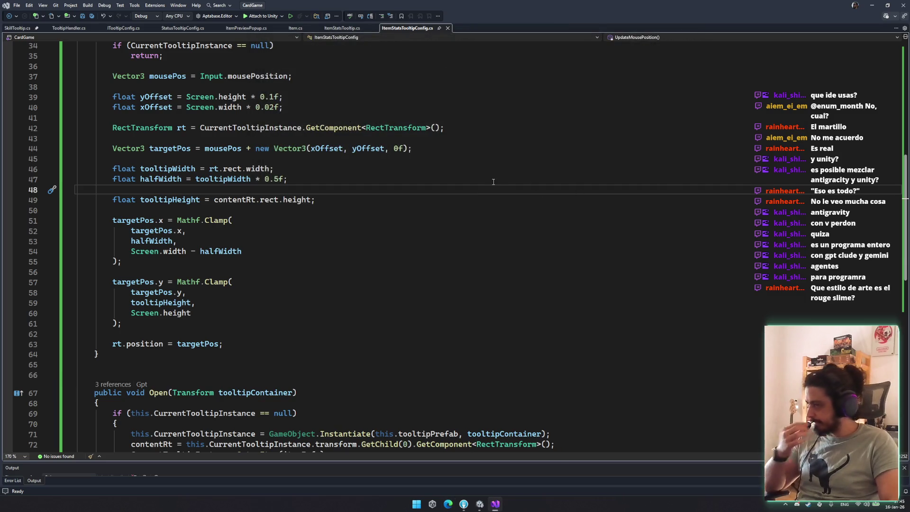
{"action": "scroll", "coordinate": [456, 340], "scroll_direction": "up", "scroll_amount": 11}
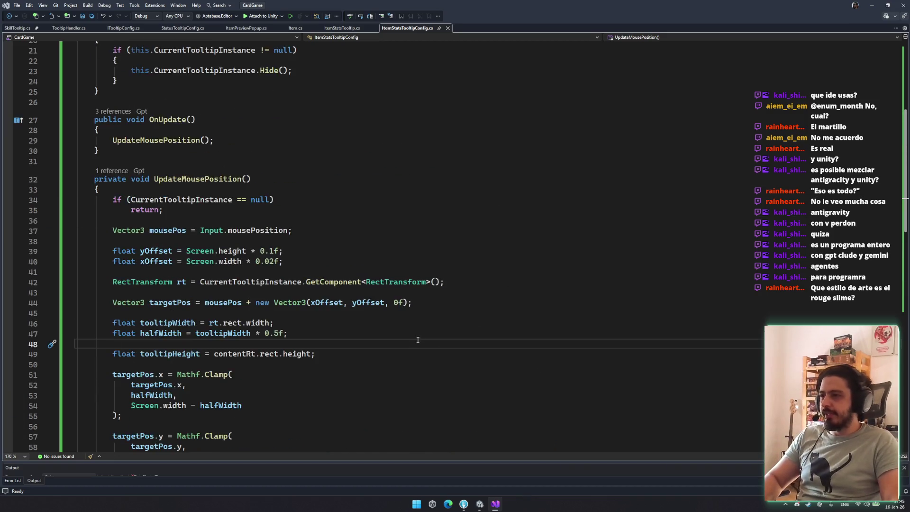
{"action": "scroll", "coordinate": [454, 338], "scroll_direction": "down", "scroll_amount": 5}
{"action": "scroll", "coordinate": [453, 332], "scroll_direction": "up", "scroll_amount": 5}
{"action": "triple_click", "coordinate": [419, 66]}
{"action": "key", "text": "Delete"}
{"action": "key", "text": "ctrl+s"}
Delete the unused Codice.CM.Common using line, save, then preview an ArtStation image.
{"action": "triple_click", "coordinate": [256, 47]}
{"action": "key", "text": "Delete"}
{"action": "key", "text": "ctrl+s"}
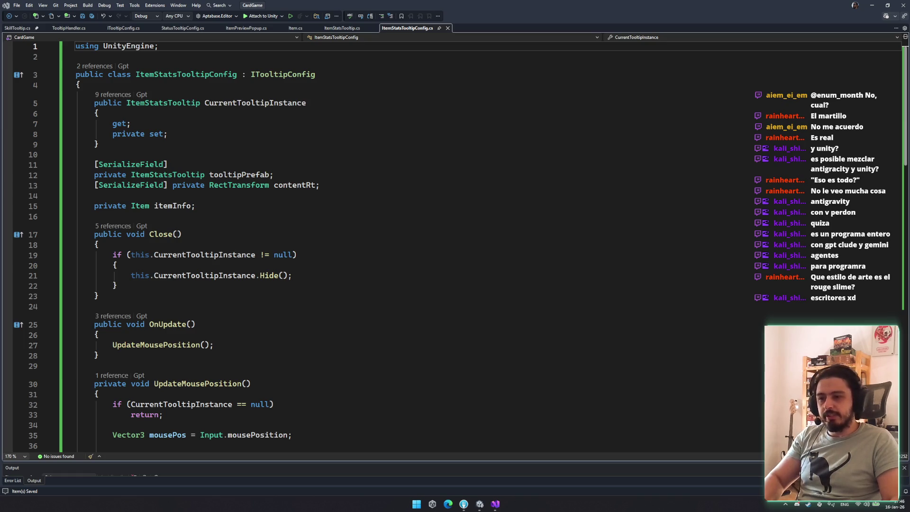
{"action": "key", "text": "alt+Tab"}
{"action": "left_click", "coordinate": [551, 240]}
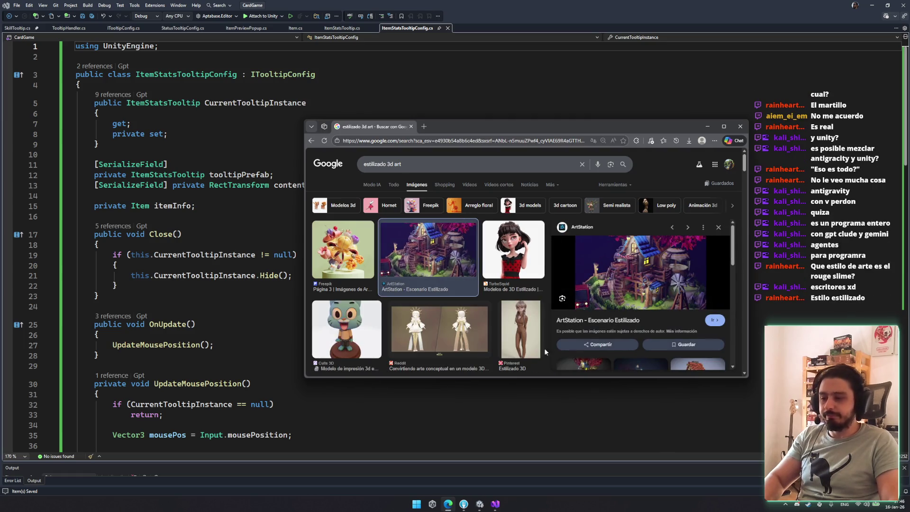
Search images for 'toonshading' and preview the Tutorial de Toon Shader result.
{"action": "left_click", "coordinate": [459, 166]}
{"action": "key", "text": "Escape"}
{"action": "type", "text": "toon"}
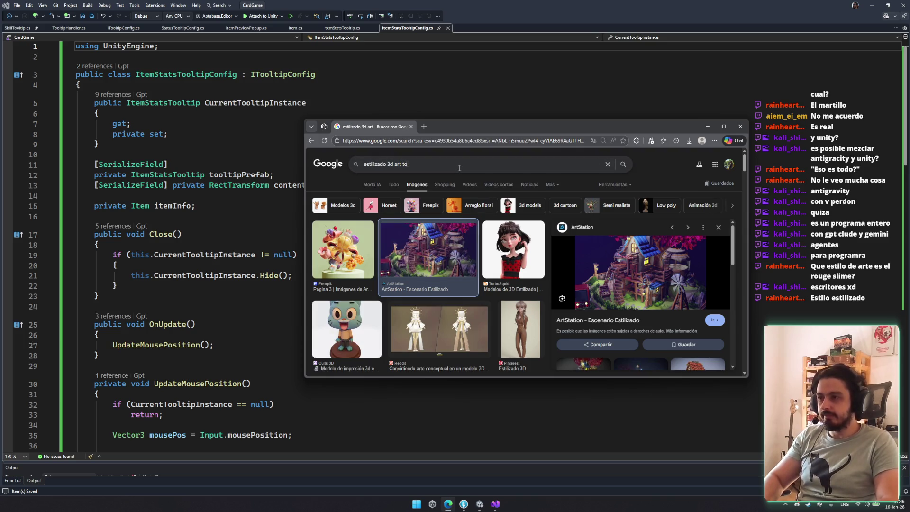
{"action": "type", "text": "shading"}
{"action": "key", "text": "Return"}
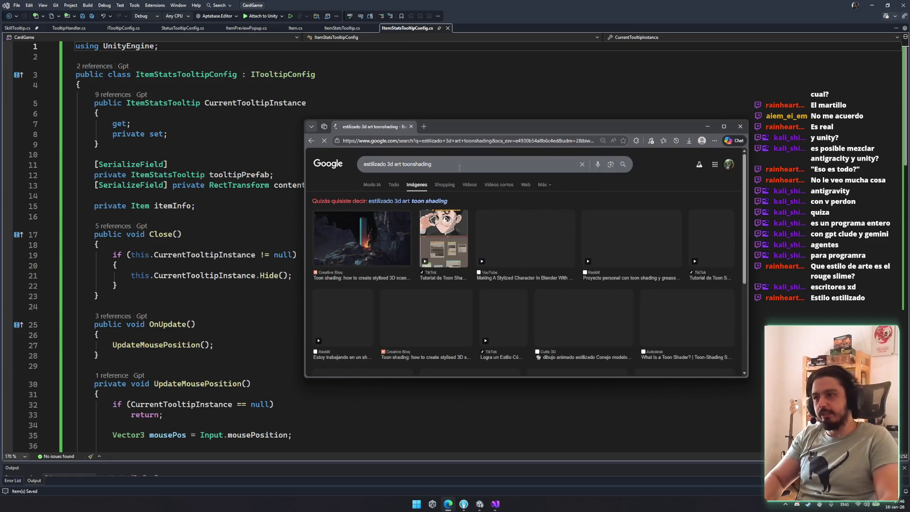
{"action": "double_click", "coordinate": [467, 126]}
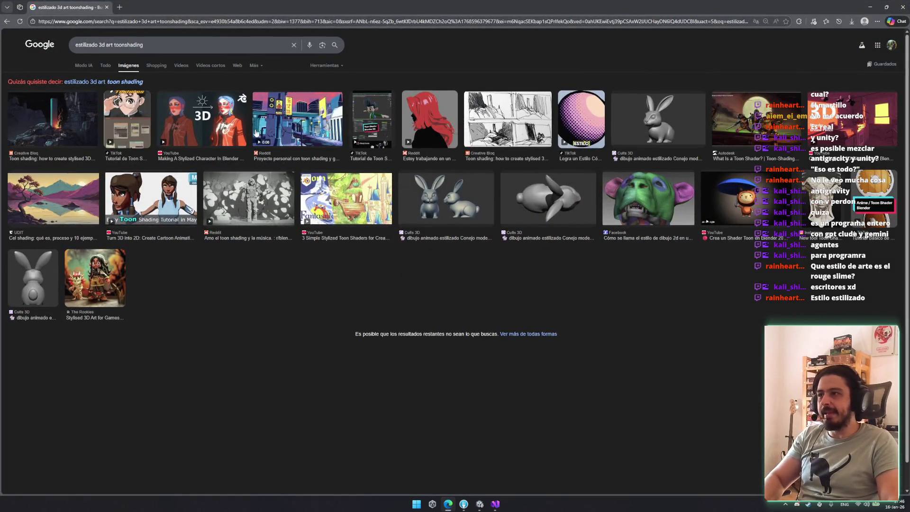
{"action": "left_click", "coordinate": [122, 129]}
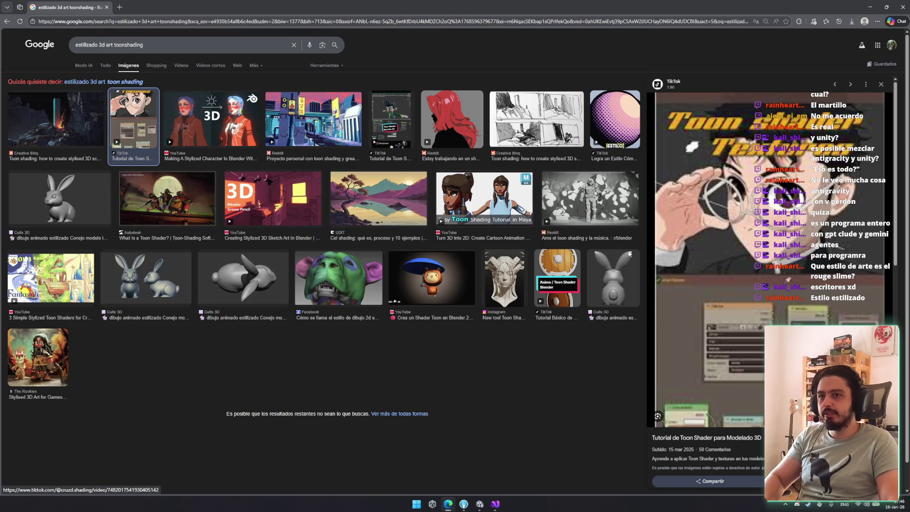
Search images for 'estilizado 3d', then return to the ItemStatsTooltipConfig code.
{"action": "left_click", "coordinate": [127, 43]}
{"action": "key", "text": "ctrl+BackSpace"}
{"action": "key", "text": "ctrl+BackSpace"}
{"action": "key", "text": "ctrl+BackSpace"}
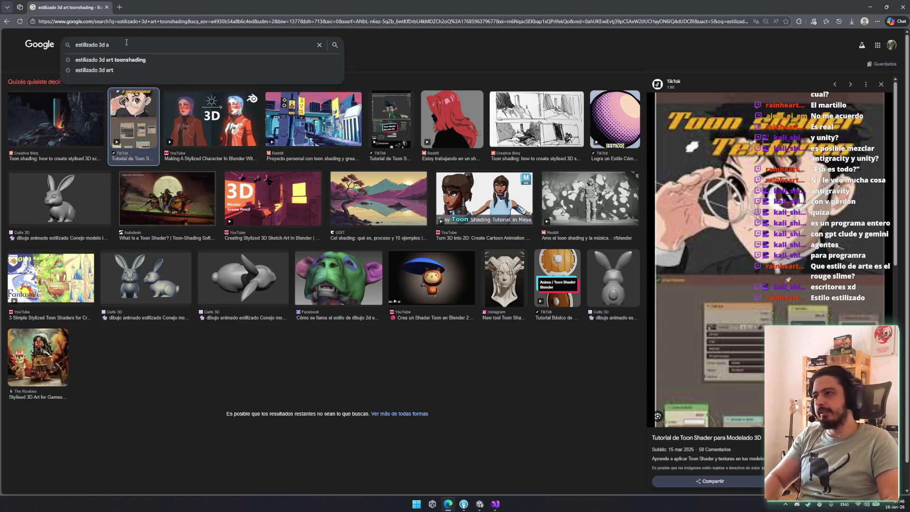
{"action": "type", "text": "d"}
{"action": "key", "text": "Return"}
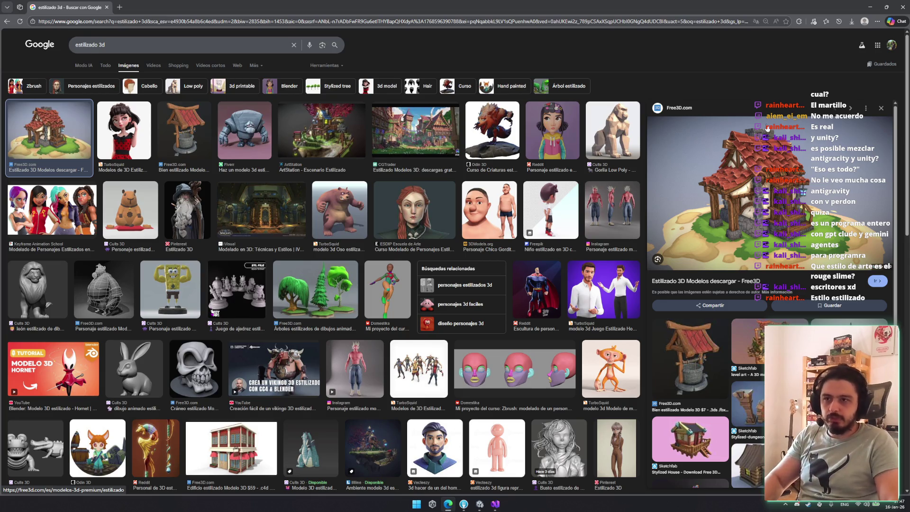
{"action": "key", "text": "alt+Tab"}
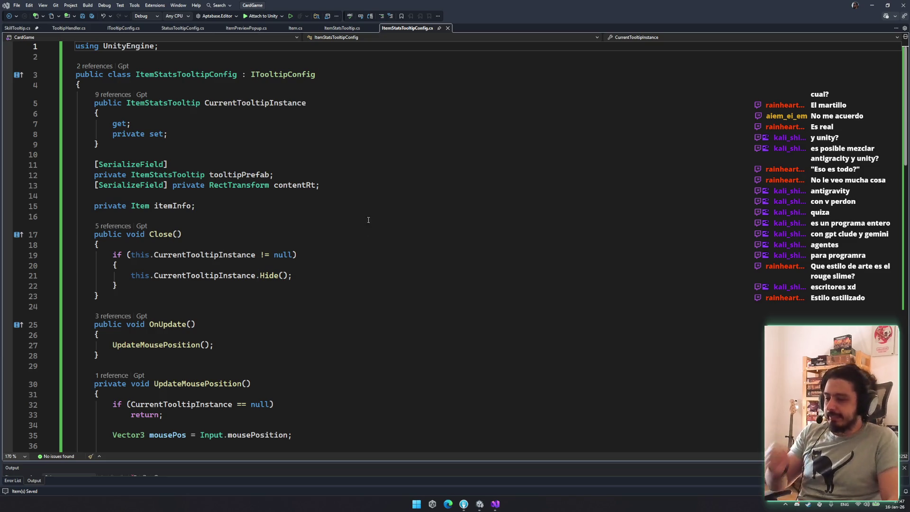
Hide Visual Studio to reveal the running game and pan its map to the left.
{"action": "left_click", "coordinate": [348, 218]}
{"action": "scroll", "coordinate": [231, 199], "scroll_direction": "down", "scroll_amount": 5}
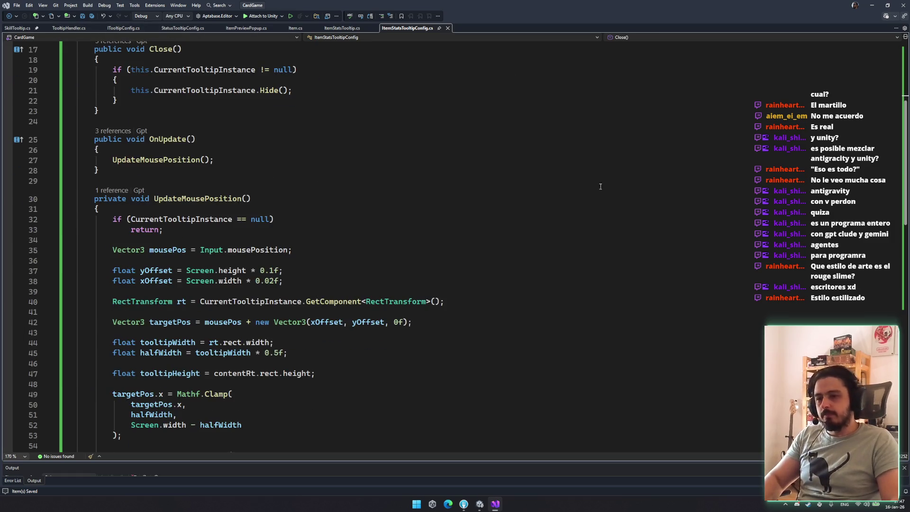
{"action": "left_click", "coordinate": [874, 6]}
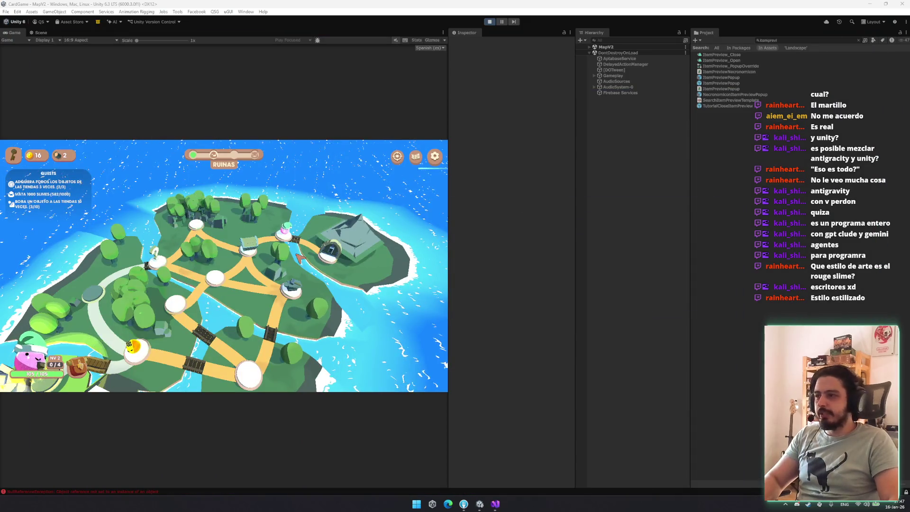
{"action": "left_click_drag", "start_coordinate": [354, 216], "coordinate": [92, 304]}
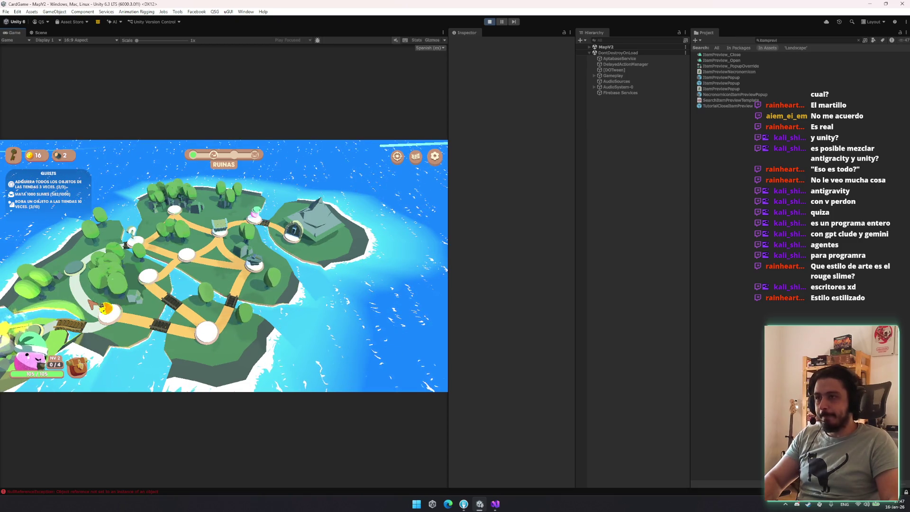
Trace a NullReferenceException from the Console to line 130 of ItemStatsTooltip.cs, then return to Unity.
{"action": "left_click", "coordinate": [94, 491]}
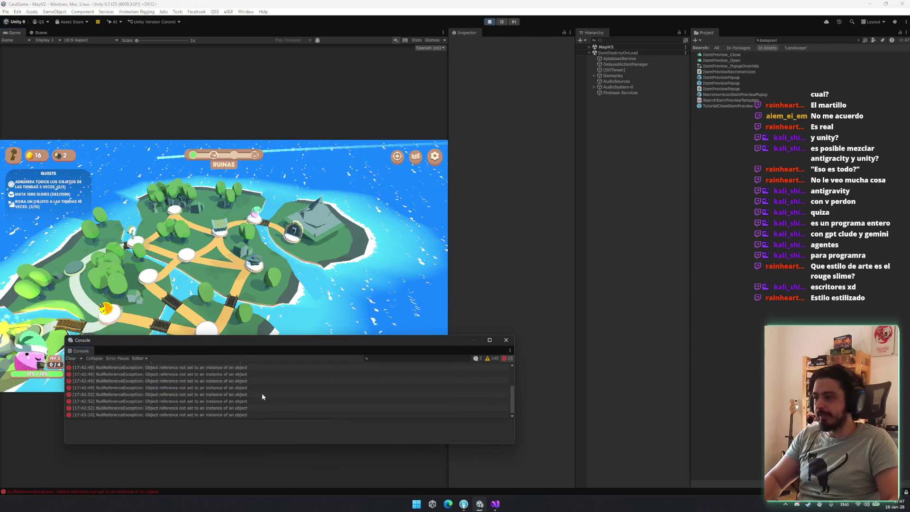
{"action": "left_click", "coordinate": [244, 376]}
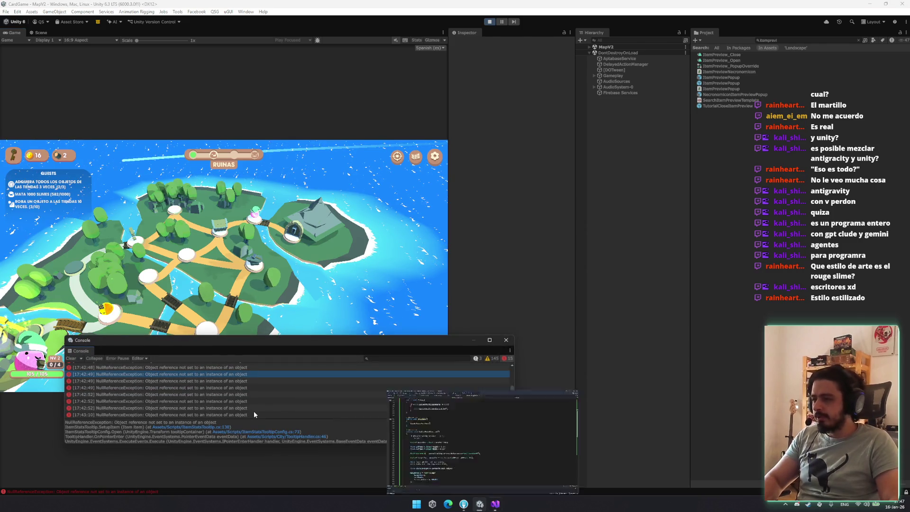
{"action": "double_click", "coordinate": [254, 413]}
{"action": "left_click_drag", "start_coordinate": [209, 242], "coordinate": [464, 246]}
{"action": "left_click", "coordinate": [118, 308]}
{"action": "left_click", "coordinate": [464, 505]}
{"action": "left_click", "coordinate": [479, 505]}
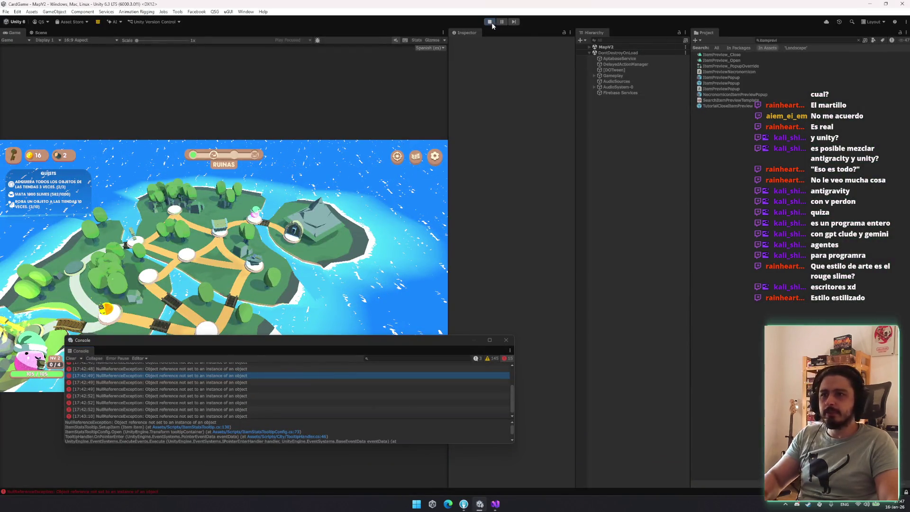
Stop play mode with Ctrl+P, wait for recompilation, and filter the Project panel to 'itemstat' assets.
{"action": "key", "text": "ctrl+p"}
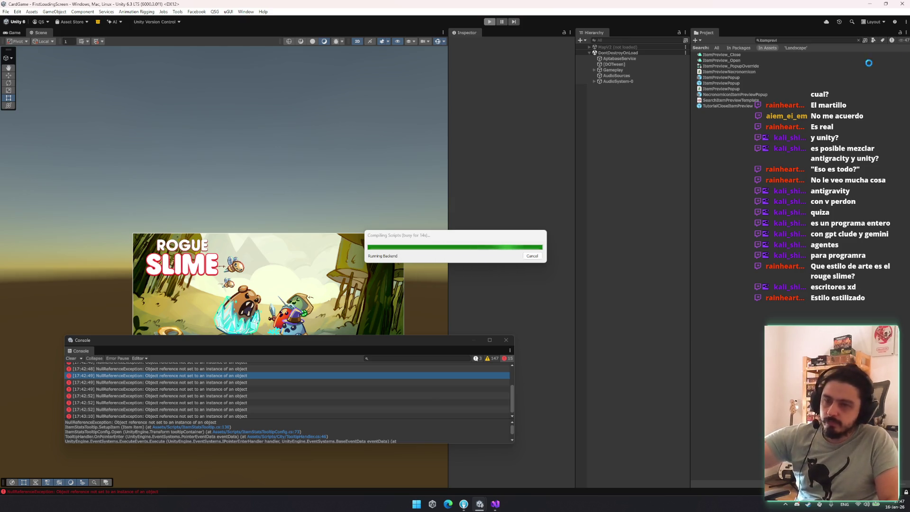
{"action": "mouse_move", "coordinate": [485, 235]}
{"action": "left_mouse_down"}
{"action": "mouse_move", "coordinate": [536, 204]}
{"action": "mouse_move", "coordinate": [559, 174]}
{"action": "left_mouse_up"}
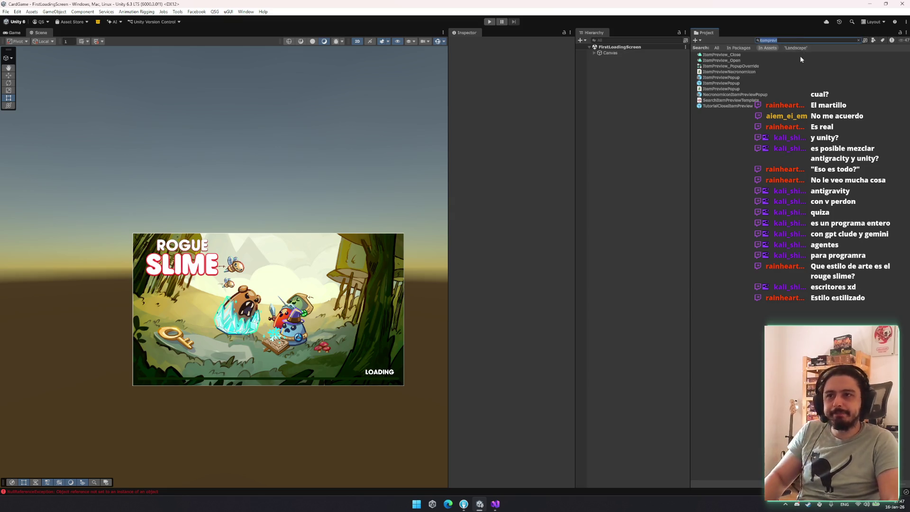
{"action": "key", "text": "BackSpace"}
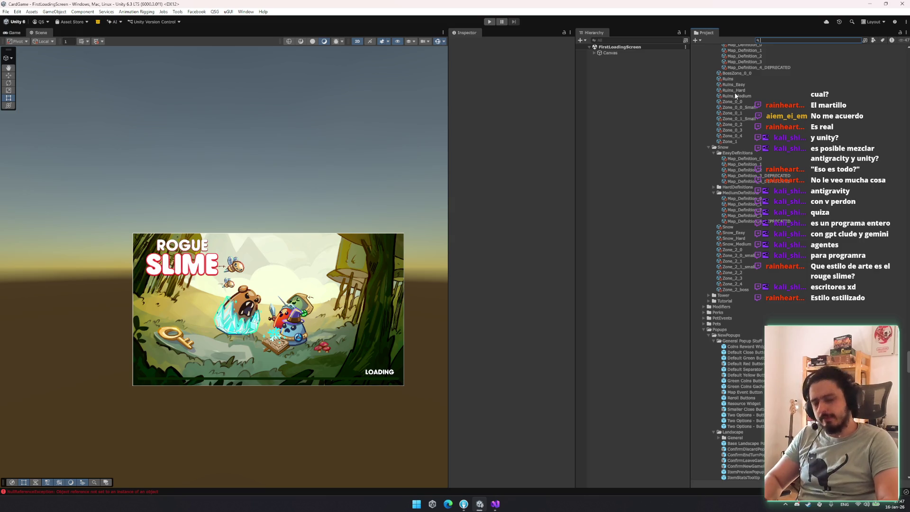
{"action": "type", "text": "stat"}
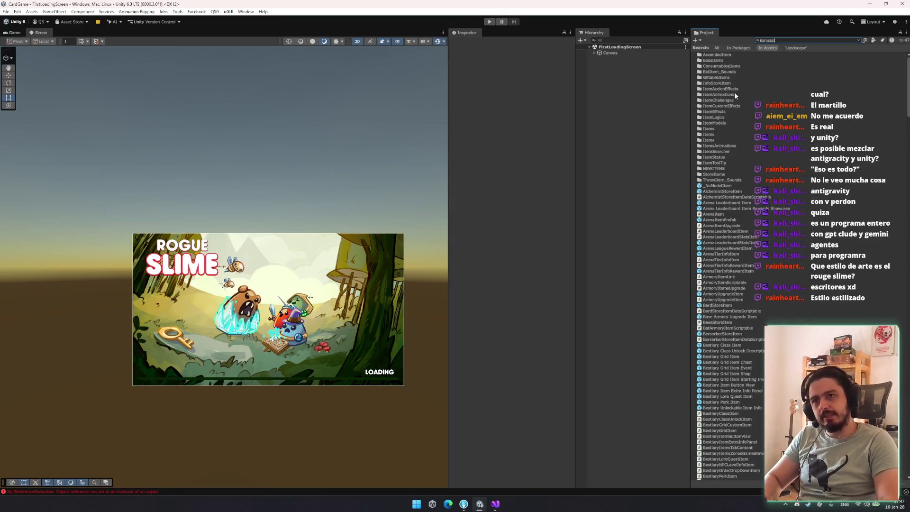
{"action": "left_click", "coordinate": [741, 89]}
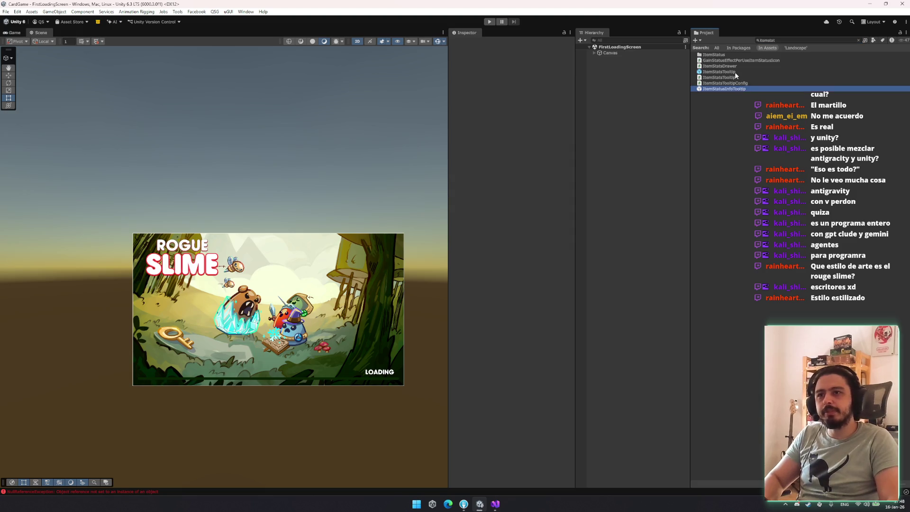
Open the ItemStatsTooltip prefab and locate its Energy objects and root in the hierarchy.
{"action": "double_click", "coordinate": [735, 72]}
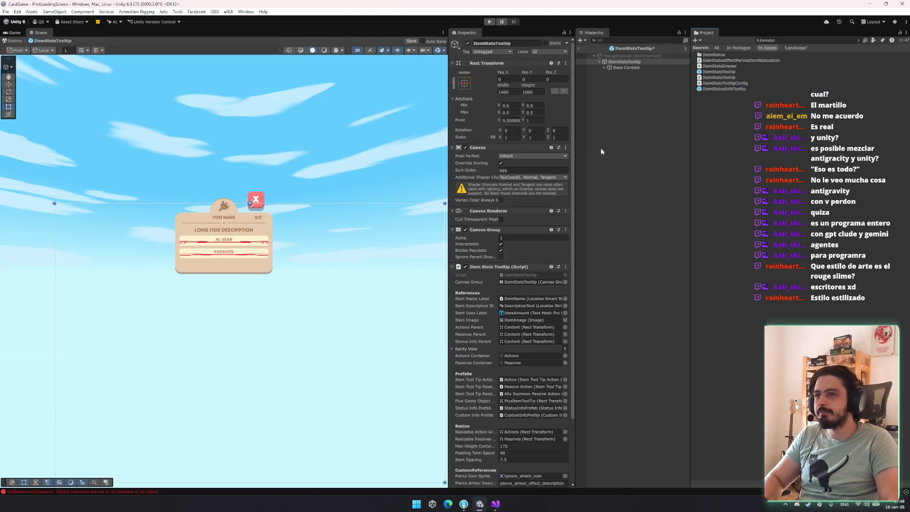
{"action": "scroll", "coordinate": [563, 196], "scroll_direction": "down", "scroll_amount": 3}
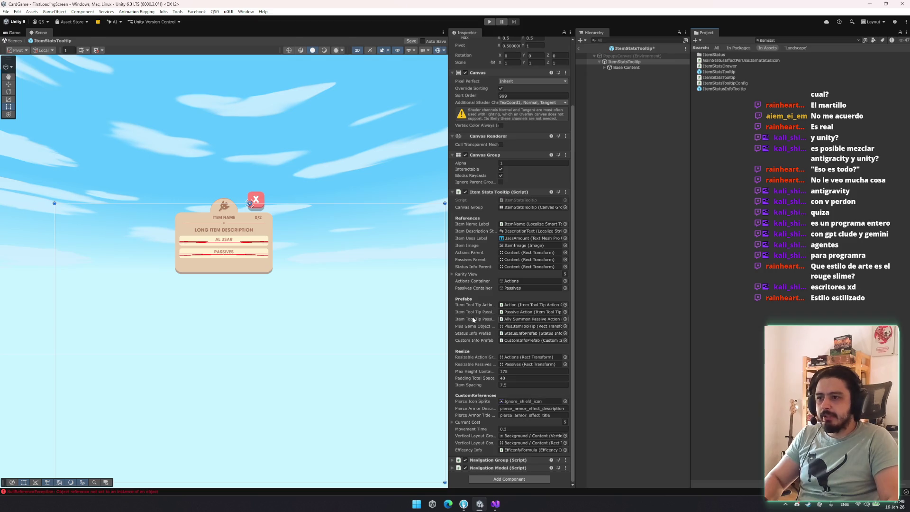
{"action": "left_click", "coordinate": [473, 274]}
{"action": "left_click", "coordinate": [473, 273]}
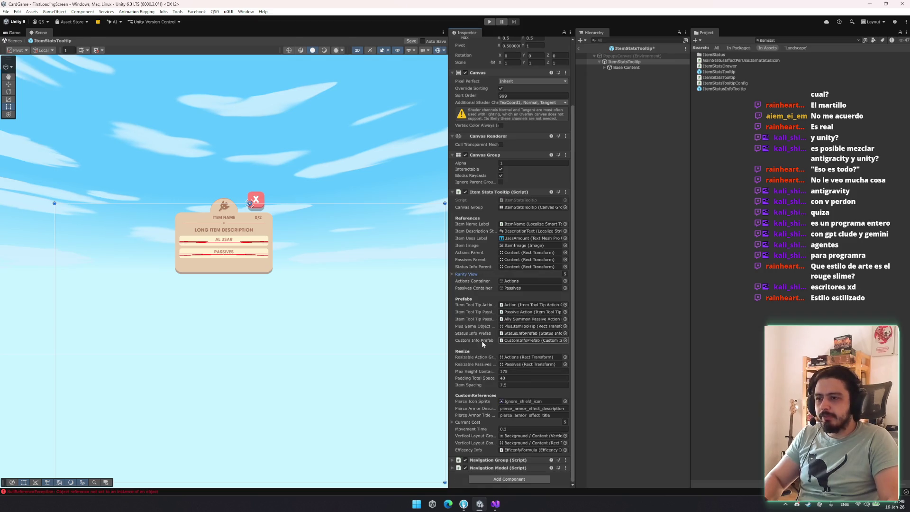
{"action": "left_click", "coordinate": [472, 422]}
{"action": "left_click", "coordinate": [654, 40]}
{"action": "type", "text": "urrent"}
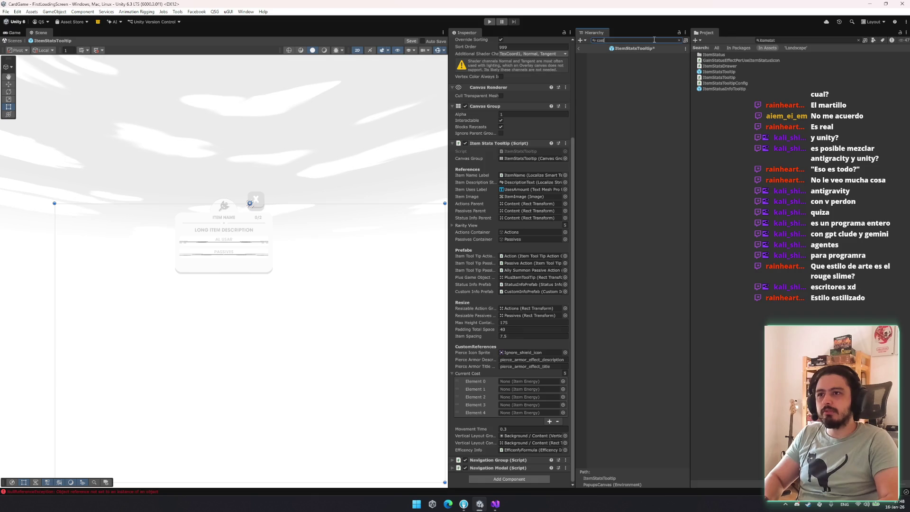
{"action": "key", "text": "BackSpace"}
{"action": "key", "text": "BackSpace"}
{"action": "key", "text": "BackSpace"}
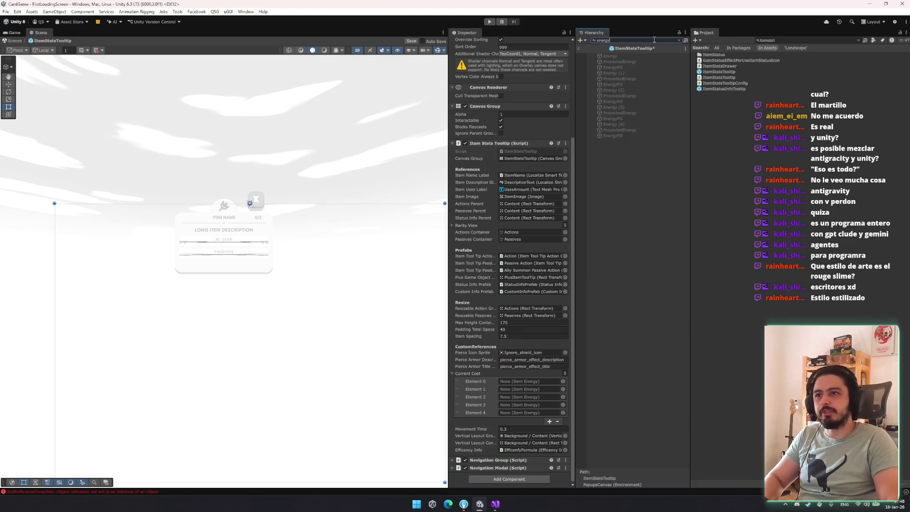
{"action": "left_click", "coordinate": [634, 87]}
{"action": "key", "text": "Escape"}
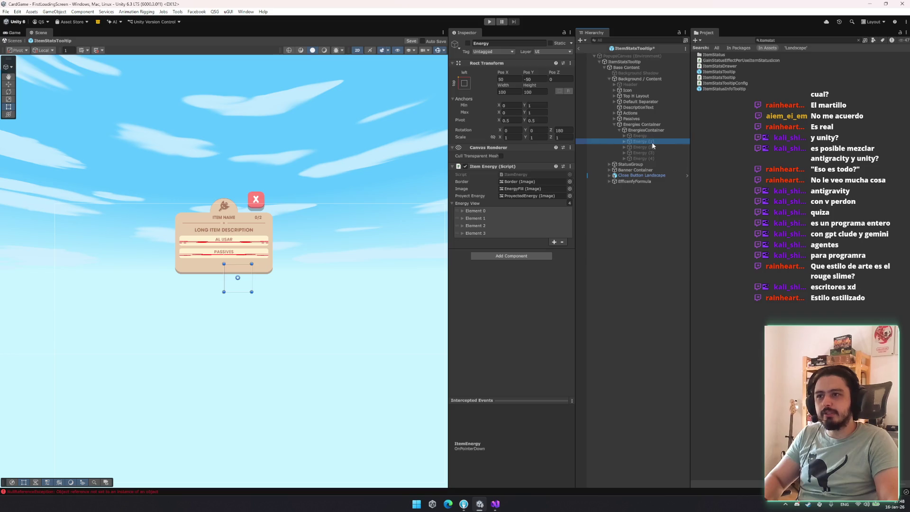
{"action": "left_click", "coordinate": [658, 62]}
Empty Current Cost, lock the Inspector, fill it with Energy through Energy (4), and press Play.
{"action": "scroll", "coordinate": [512, 284], "scroll_direction": "down", "scroll_amount": 5}
{"action": "left_click", "coordinate": [566, 373]}
{"action": "type", "text": "0"}
{"action": "key", "text": "Return"}
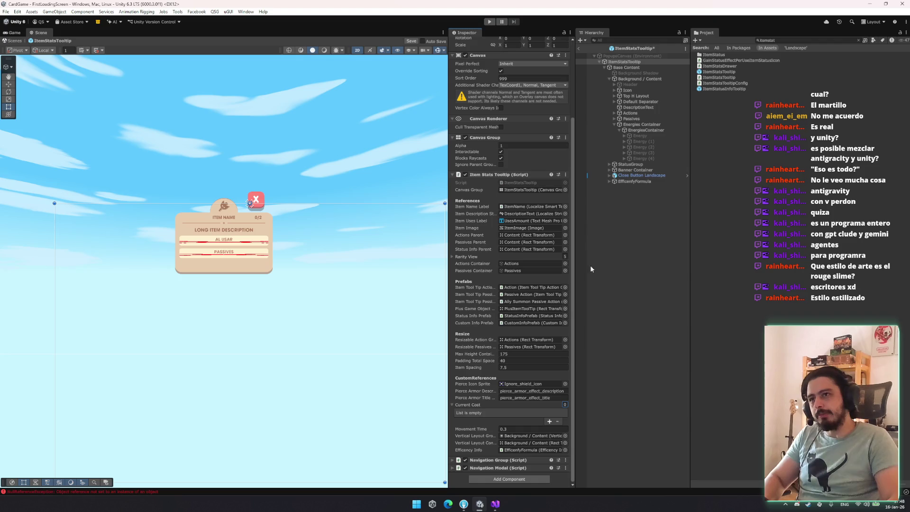
{"action": "left_click", "coordinate": [564, 32]}
{"action": "left_click", "coordinate": [641, 135]}
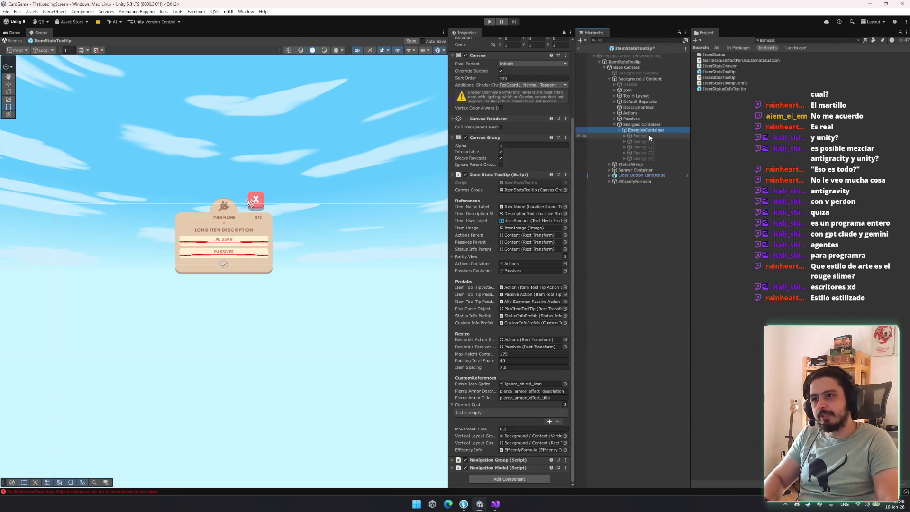
{"action": "left_click", "coordinate": [646, 158], "text": "shift"}
{"action": "left_click_drag", "start_coordinate": [650, 158], "coordinate": [483, 412]}
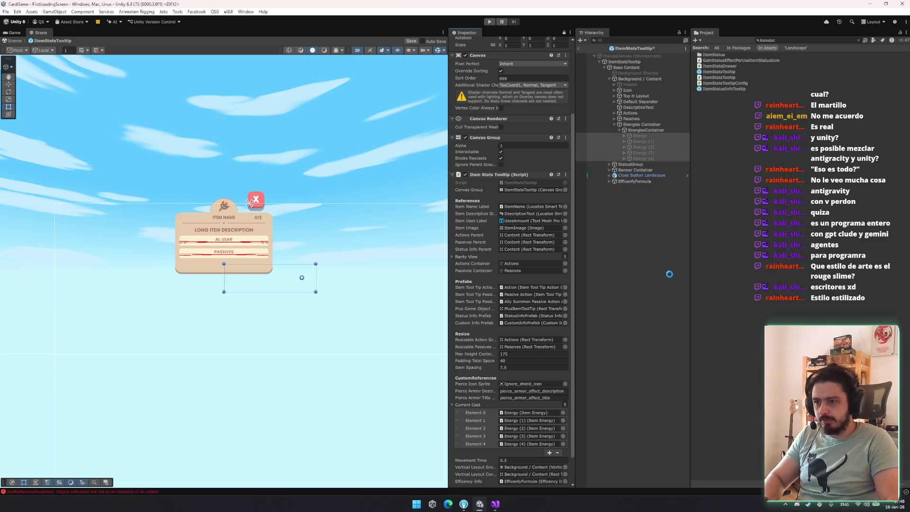
{"action": "left_click", "coordinate": [490, 21]}
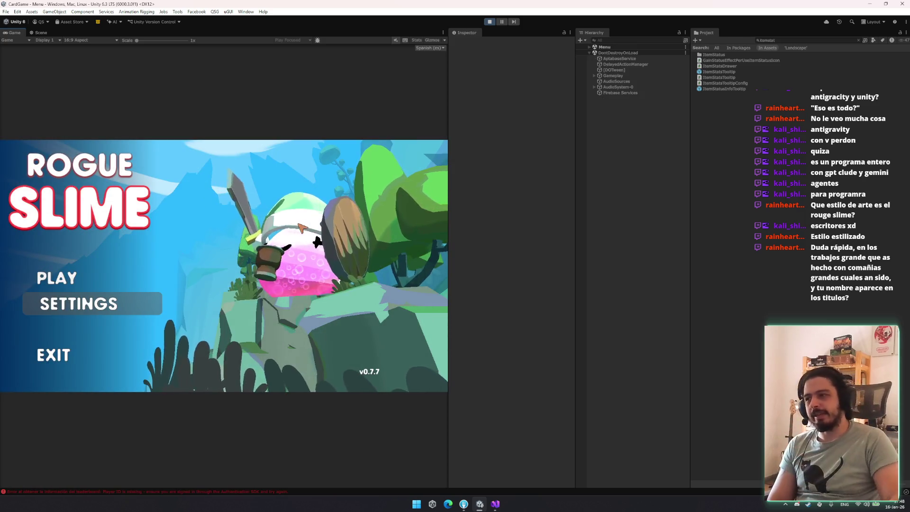
Choose PLAY in the game's main menu to load the City scene, then switch to the browser.
{"action": "key", "text": "Up"}
{"action": "key", "text": "Return"}
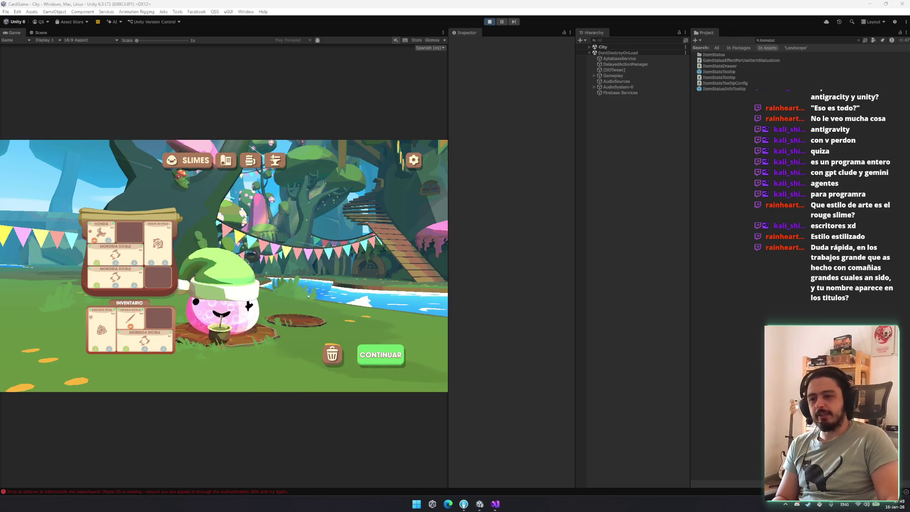
{"action": "key", "text": "alt+Tab"}
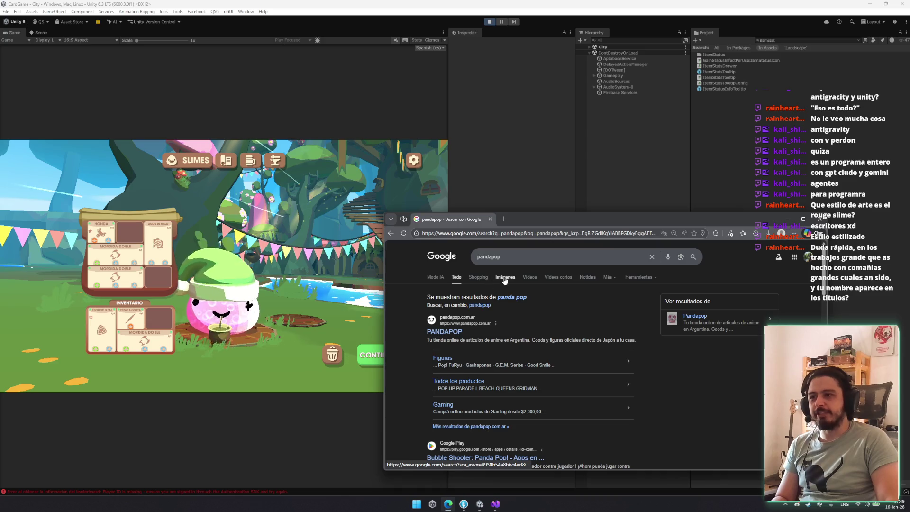
Maximize the browser and open the Bubble Shooter: Panda Pop! store page from the web results.
{"action": "double_click", "coordinate": [573, 215]}
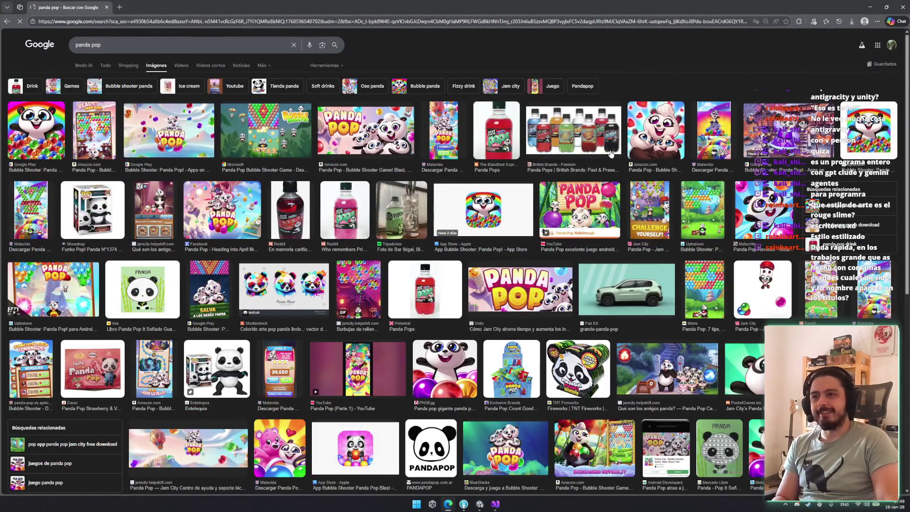
{"action": "left_click", "coordinate": [79, 66]}
{"action": "left_click", "coordinate": [310, 44]}
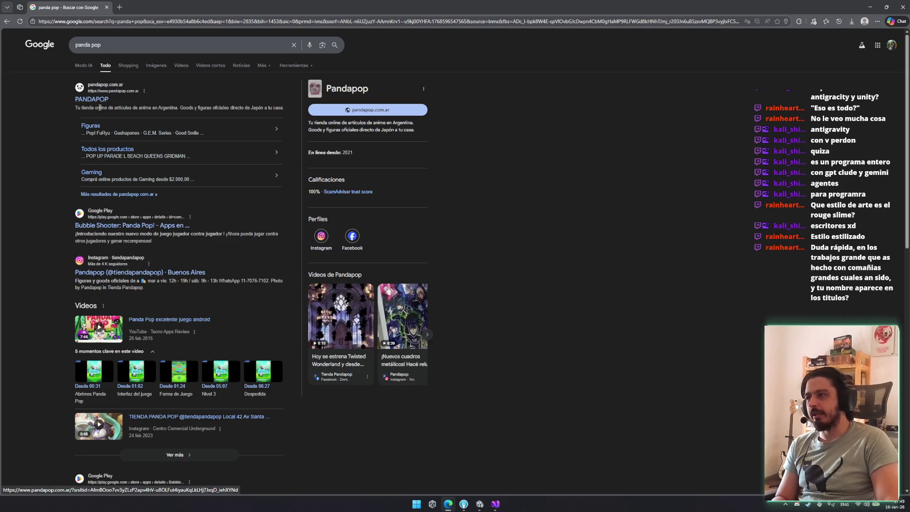
{"action": "scroll", "coordinate": [146, 275], "scroll_direction": "down", "scroll_amount": 3}
{"action": "scroll", "coordinate": [146, 275], "scroll_direction": "down", "scroll_amount": 2}
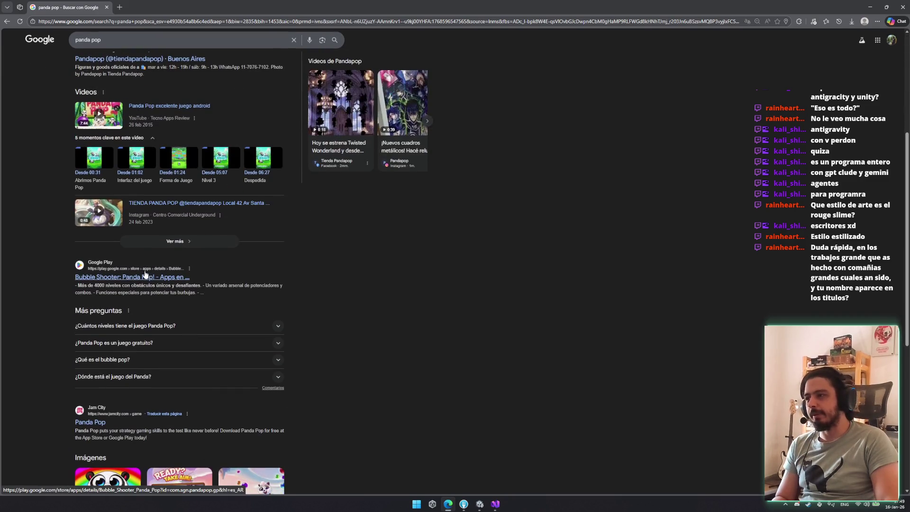
{"action": "left_click", "coordinate": [144, 277]}
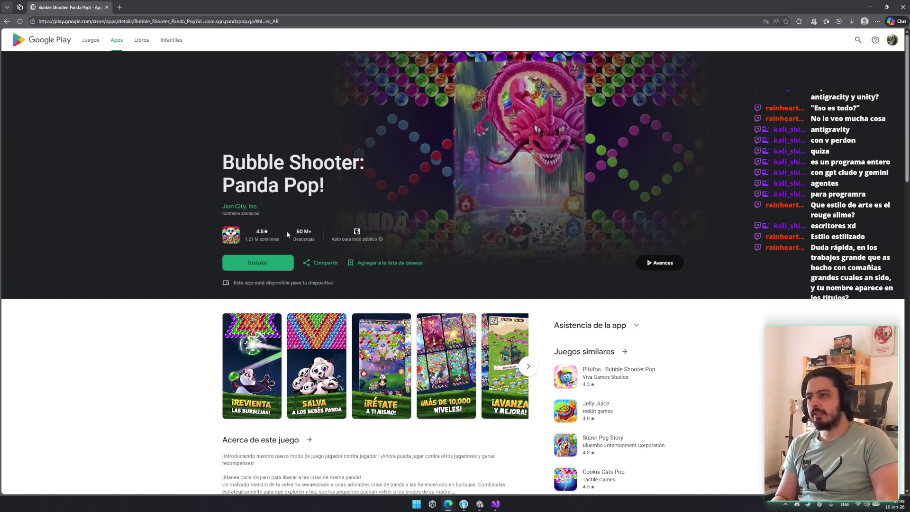
Look over the store page's 50 M+ downloads and screenshots, then shrink the browser over Unity.
{"action": "triple_click", "coordinate": [301, 232]}
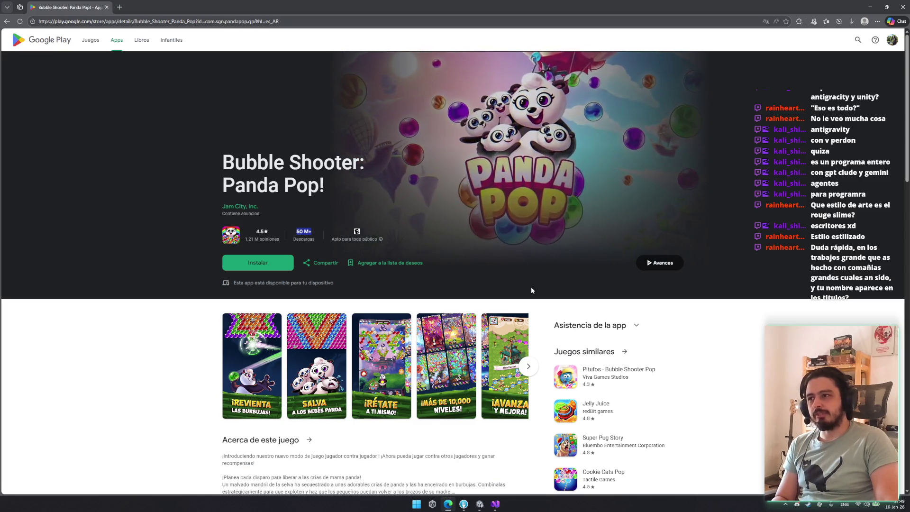
{"action": "scroll", "coordinate": [529, 285], "scroll_direction": "down", "scroll_amount": 2}
{"action": "scroll", "coordinate": [529, 285], "scroll_direction": "down", "scroll_amount": 4}
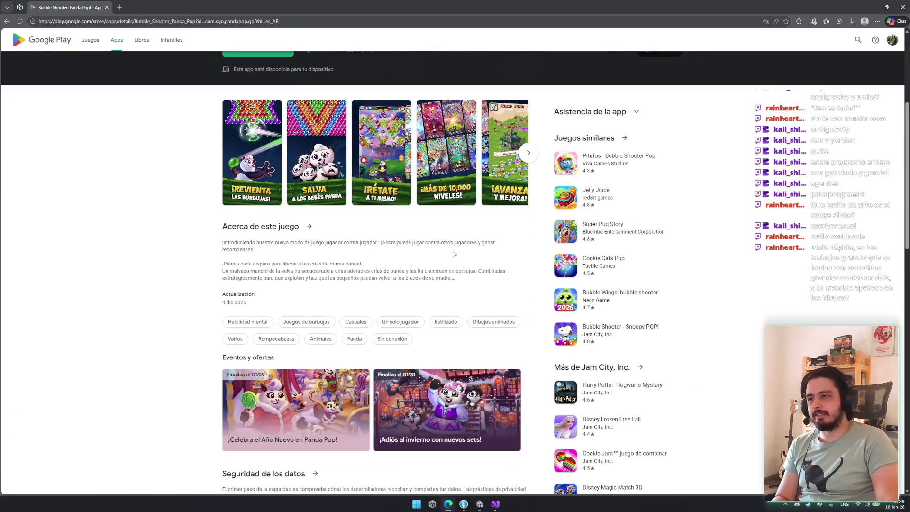
{"action": "scroll", "coordinate": [526, 188], "scroll_direction": "up", "scroll_amount": 2}
{"action": "left_click", "coordinate": [527, 188]}
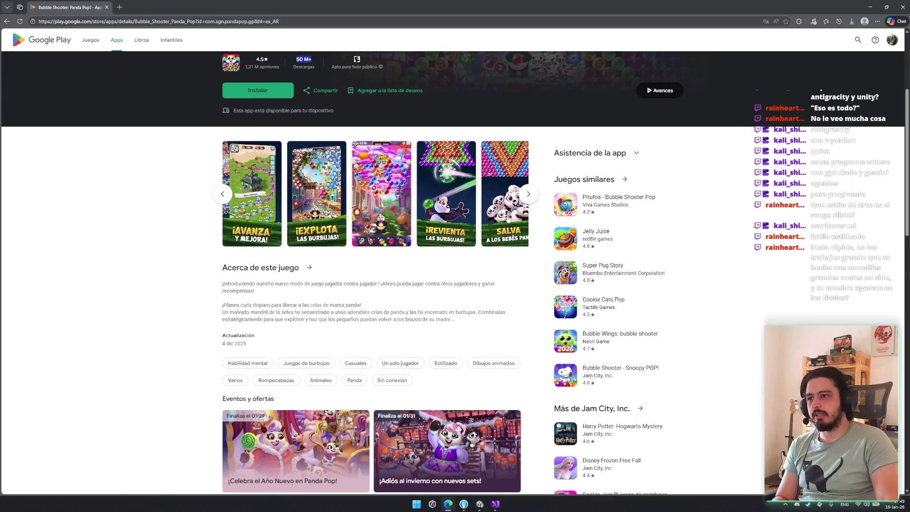
{"action": "scroll", "coordinate": [526, 187], "scroll_direction": "up", "scroll_amount": 5}
{"action": "mouse_move", "coordinate": [804, 7]}
{"action": "left_mouse_down"}
{"action": "mouse_move", "coordinate": [803, 56]}
{"action": "mouse_move", "coordinate": [684, 175]}
{"action": "left_mouse_up"}
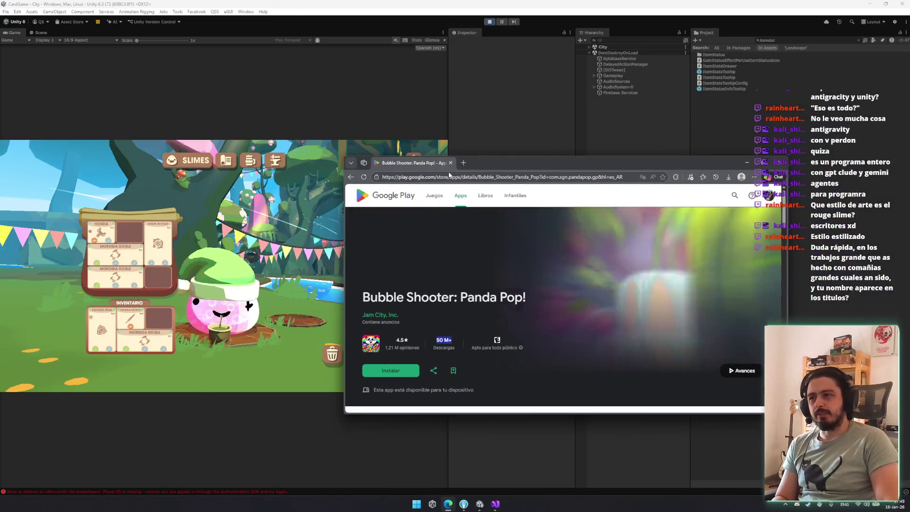
{"action": "left_click", "coordinate": [746, 165]}
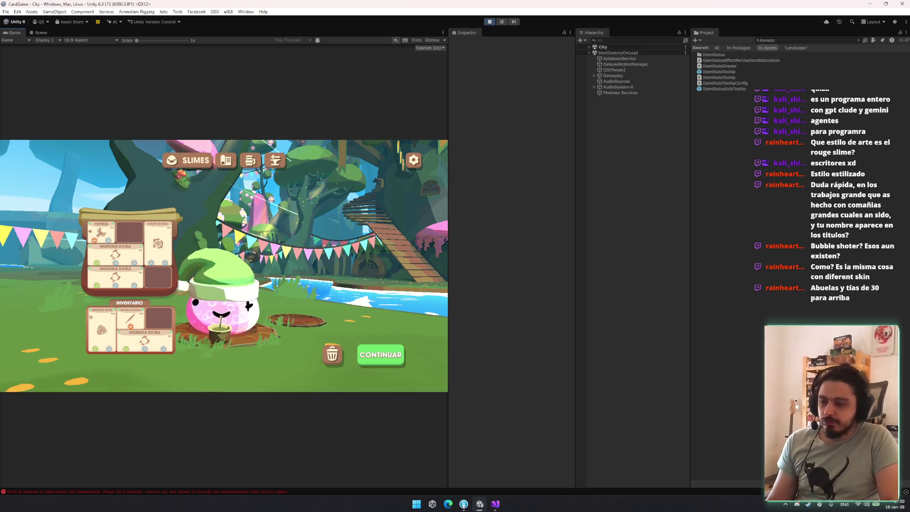
Bring up Visual Studio from the taskbar and hide it again to get back to Unity.
{"action": "left_click", "coordinate": [500, 508]}
{"action": "left_click", "coordinate": [495, 507]}
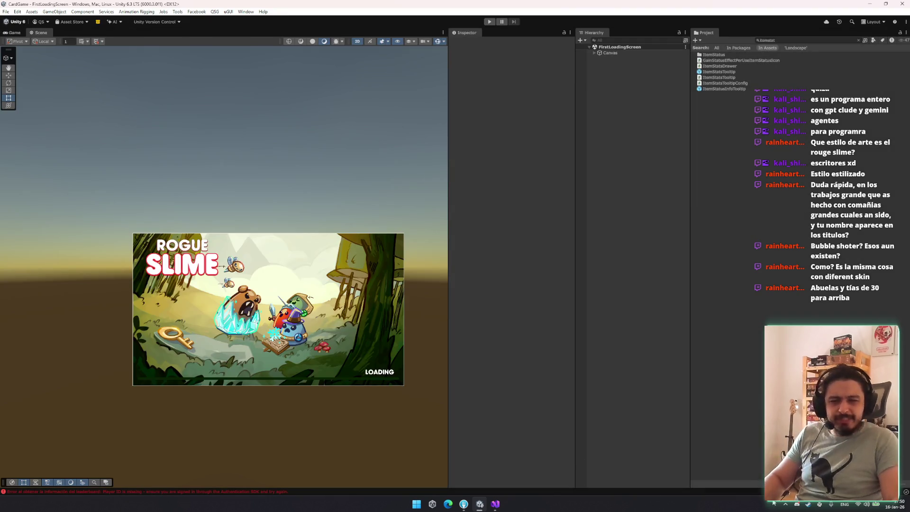
Stop play mode, pan the FirstLoadingScreen Scene view, and bring Visual Studio to the front.
{"action": "left_click", "coordinate": [796, 509]}
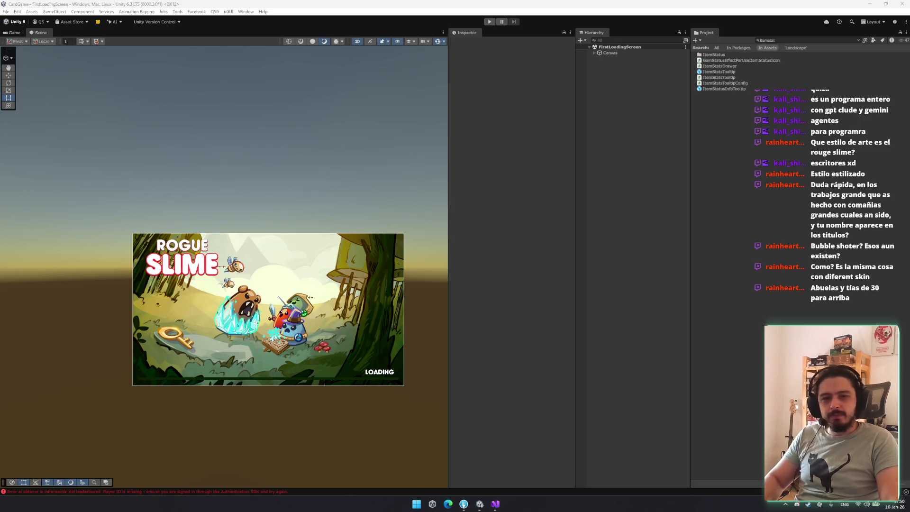
{"action": "left_click", "coordinate": [558, 439]}
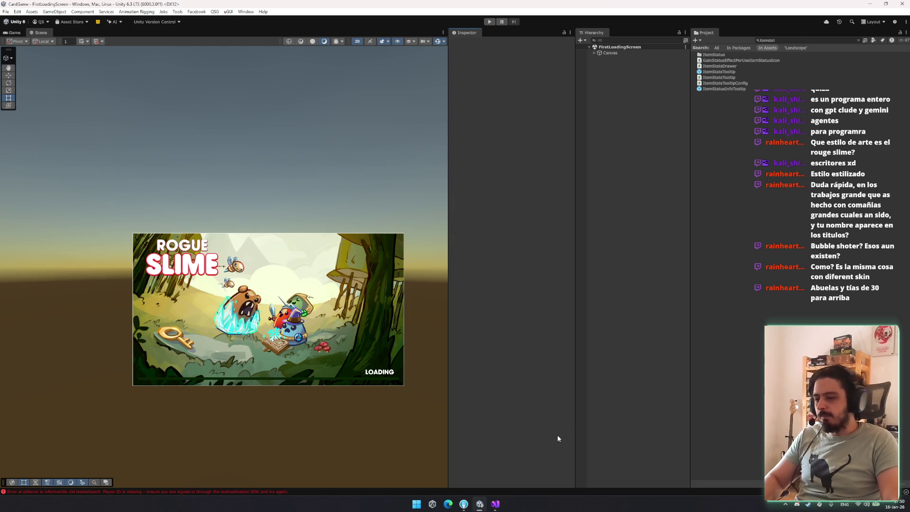
{"action": "mouse_move", "coordinate": [380, 274]}
{"action": "left_mouse_down"}
{"action": "mouse_move", "coordinate": [308, 233]}
{"action": "mouse_move", "coordinate": [306, 221]}
{"action": "left_mouse_up"}
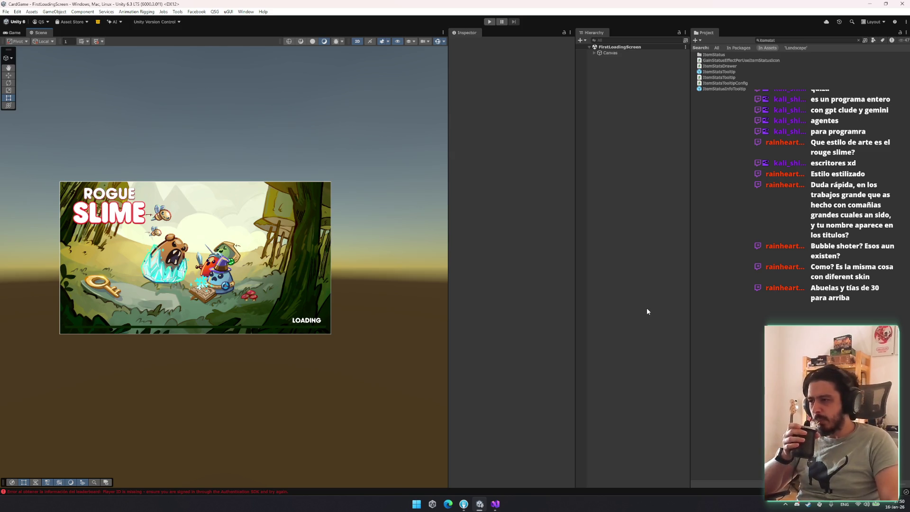
{"action": "left_click", "coordinate": [797, 40]}
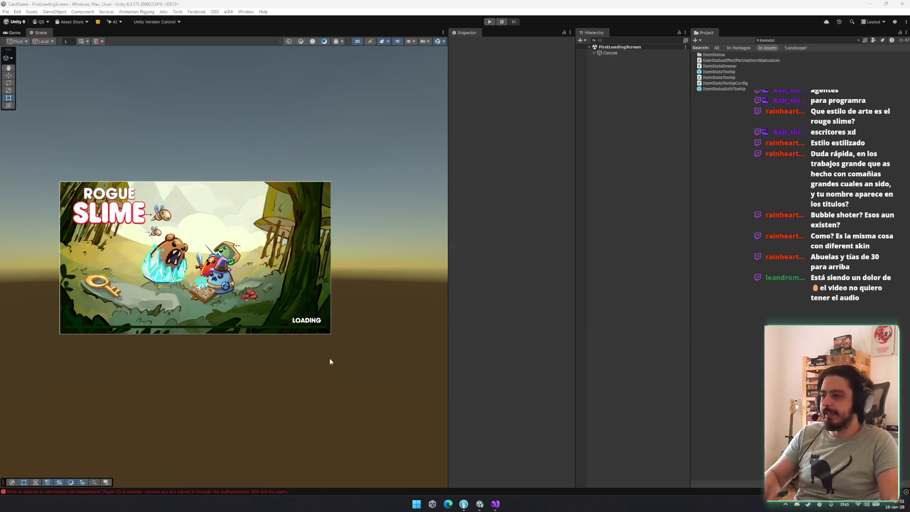
{"action": "left_click", "coordinate": [323, 268]}
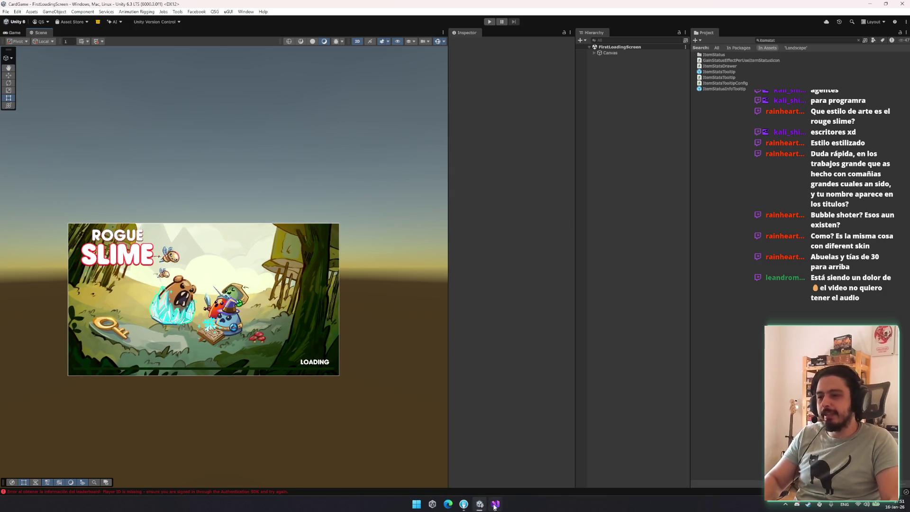
{"action": "left_click", "coordinate": [495, 504]}
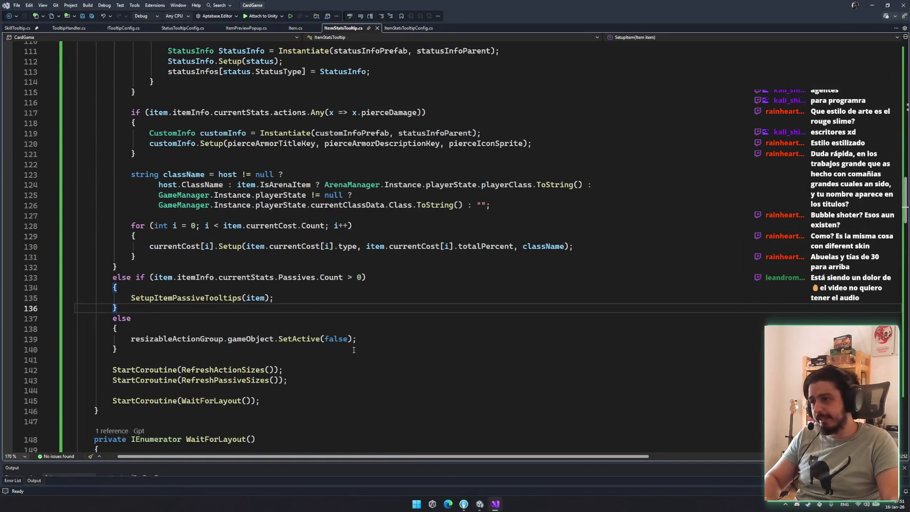
Browse the Item.cs, SkillTooltip.cs, TooltipHandler.cs, ITooltipConfig.cs and StatusTooltipConfig.cs tabs.
{"action": "scroll", "coordinate": [344, 354], "scroll_direction": "up", "scroll_amount": 4}
{"action": "left_click", "coordinate": [296, 29]}
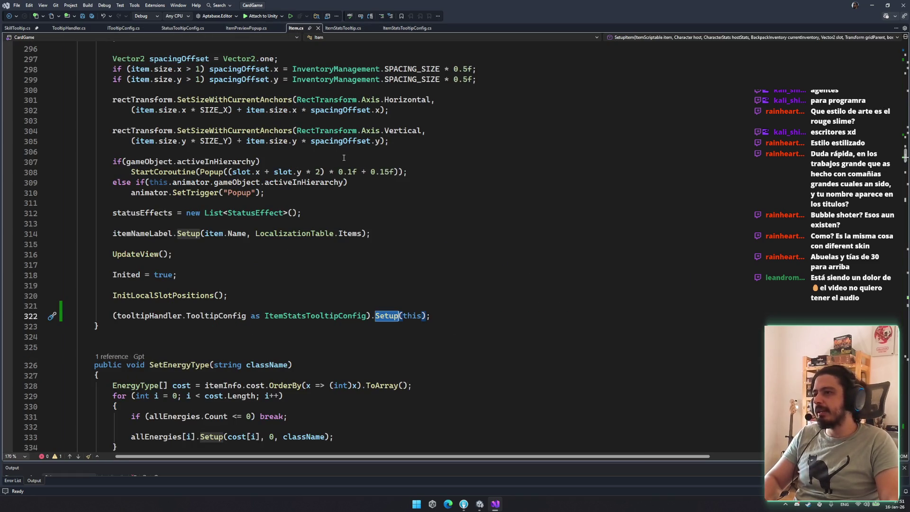
{"action": "scroll", "coordinate": [344, 158], "scroll_direction": "down", "scroll_amount": 7}
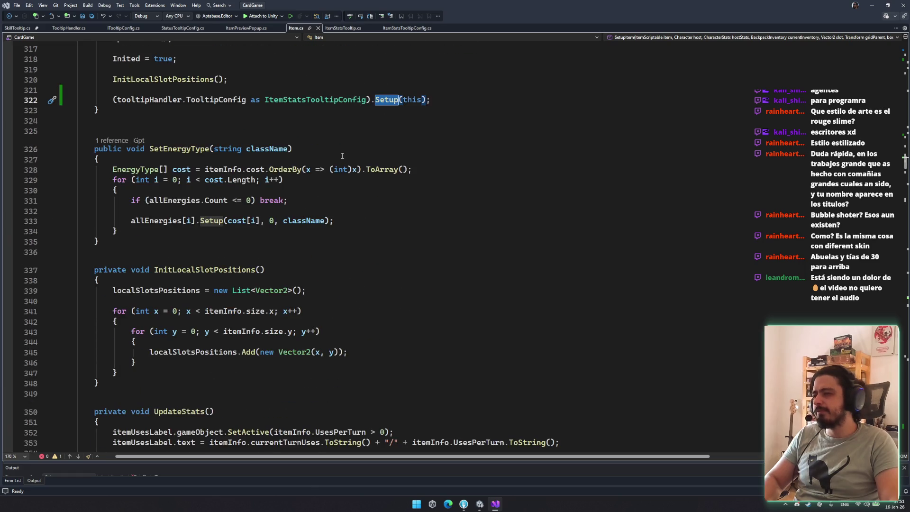
{"action": "scroll", "coordinate": [342, 156], "scroll_direction": "down", "scroll_amount": 20}
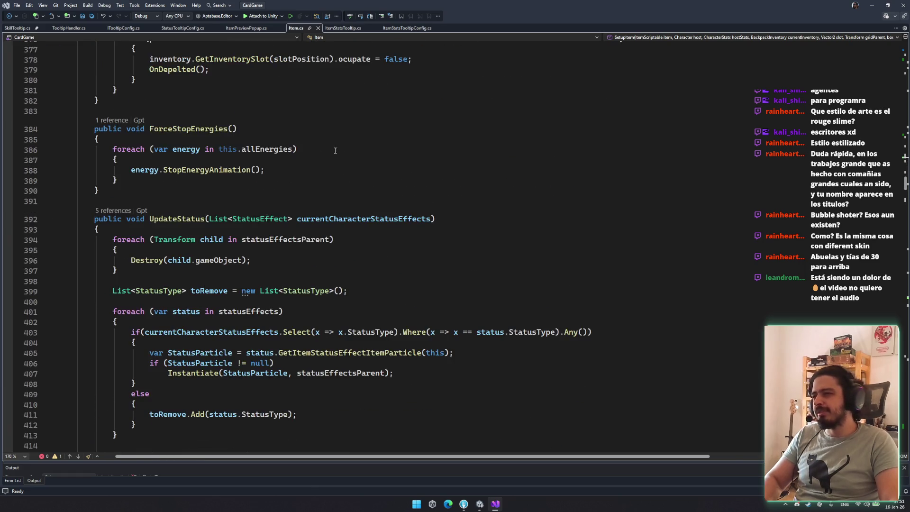
{"action": "left_click", "coordinate": [18, 28]}
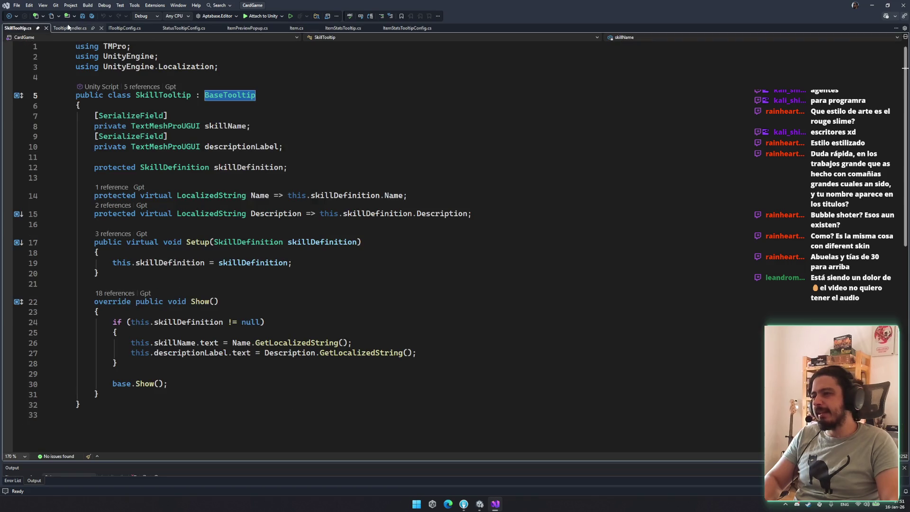
{"action": "left_click", "coordinate": [69, 28]}
{"action": "left_click", "coordinate": [136, 29]}
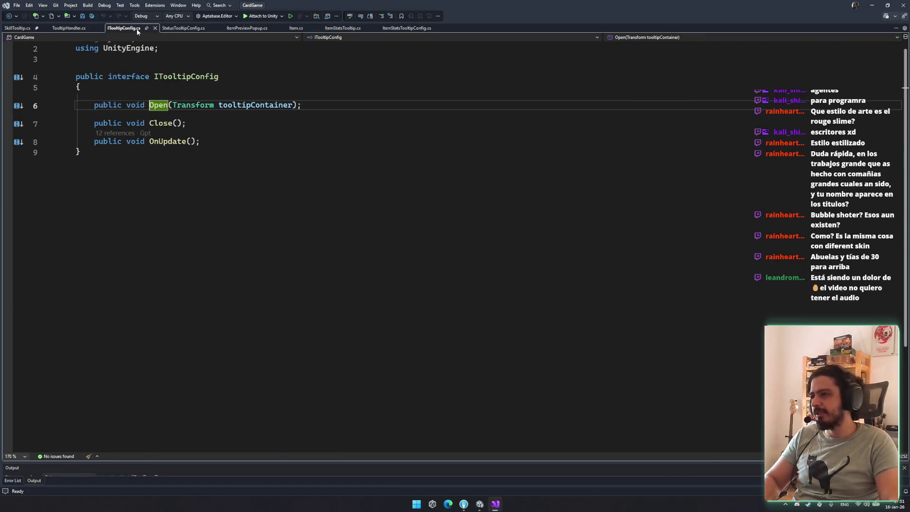
{"action": "left_click", "coordinate": [183, 28]}
Close ItemPreviewPopup.cs and switch to ItemStatsTooltipConfig.cs at its mouse-position code.
{"action": "left_click", "coordinate": [247, 28]}
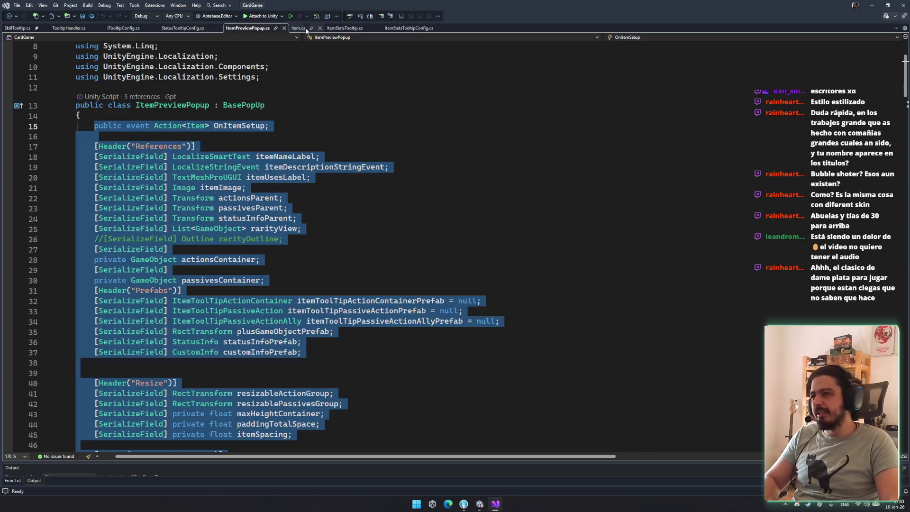
{"action": "left_click", "coordinate": [363, 167]}
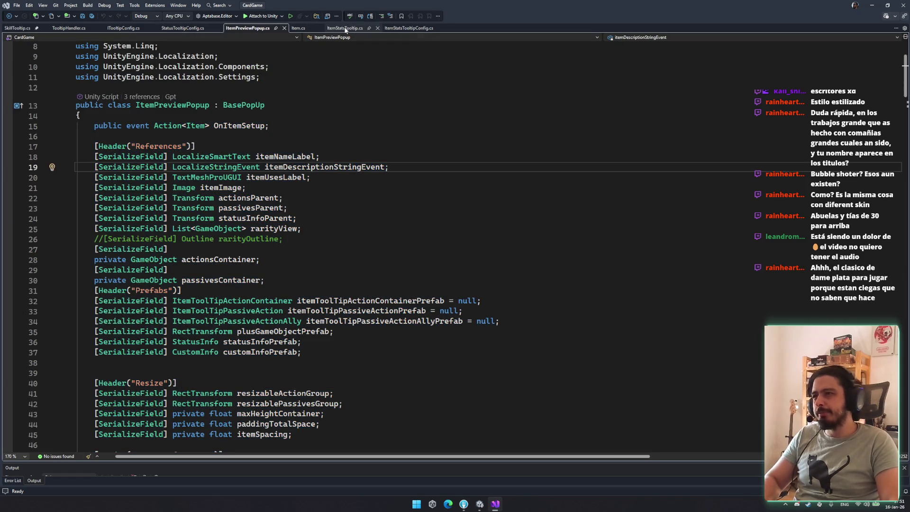
{"action": "left_click", "coordinate": [284, 28]}
{"action": "left_click", "coordinate": [299, 29]}
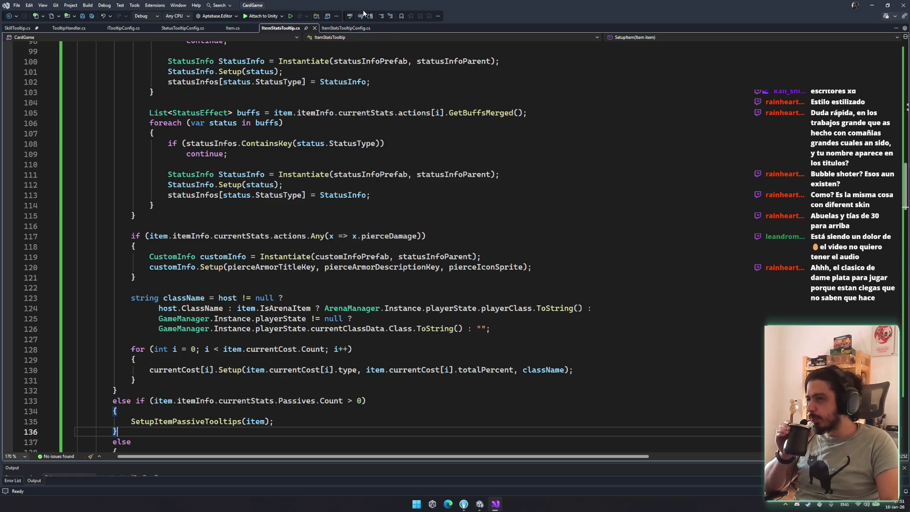
{"action": "left_click", "coordinate": [356, 29]}
{"action": "scroll", "coordinate": [427, 237], "scroll_direction": "down", "scroll_amount": 2}
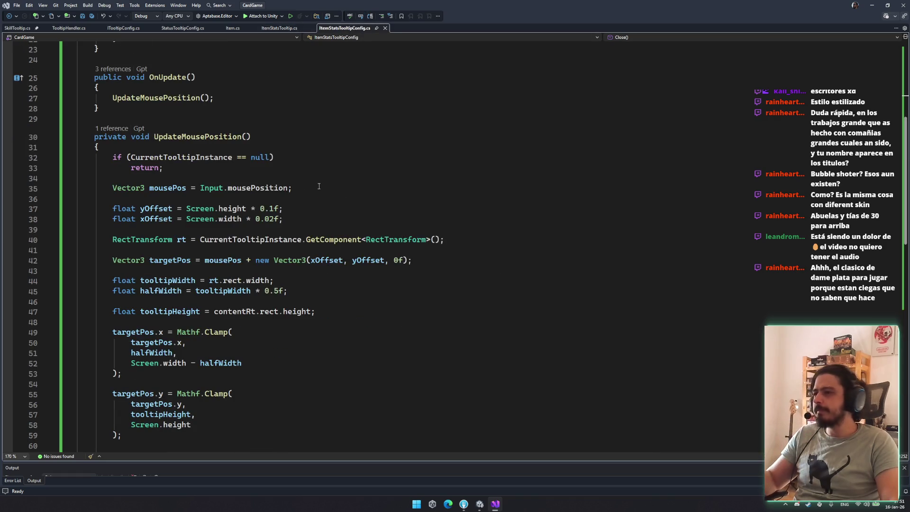
Move the RectTransform rt line around in UpdateMousePosition, save, then cut it again.
{"action": "left_click", "coordinate": [461, 268]}
{"action": "scroll", "coordinate": [461, 268], "scroll_direction": "down", "scroll_amount": 3}
{"action": "left_click", "coordinate": [248, 117]}
{"action": "key", "text": "ctrl+x"}
{"action": "key", "text": "ctrl+x"}
{"action": "key", "text": "ctrl+s"}
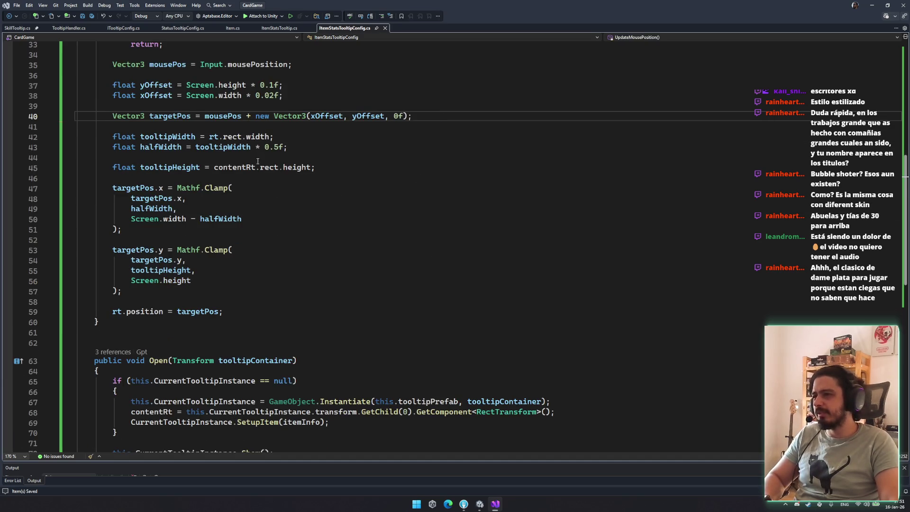
{"action": "key", "text": "ctrl+v"}
{"action": "double_click", "coordinate": [332, 117]}
{"action": "left_click", "coordinate": [265, 117]}
{"action": "left_click", "coordinate": [460, 119]}
{"action": "key", "text": "ctrl+s"}
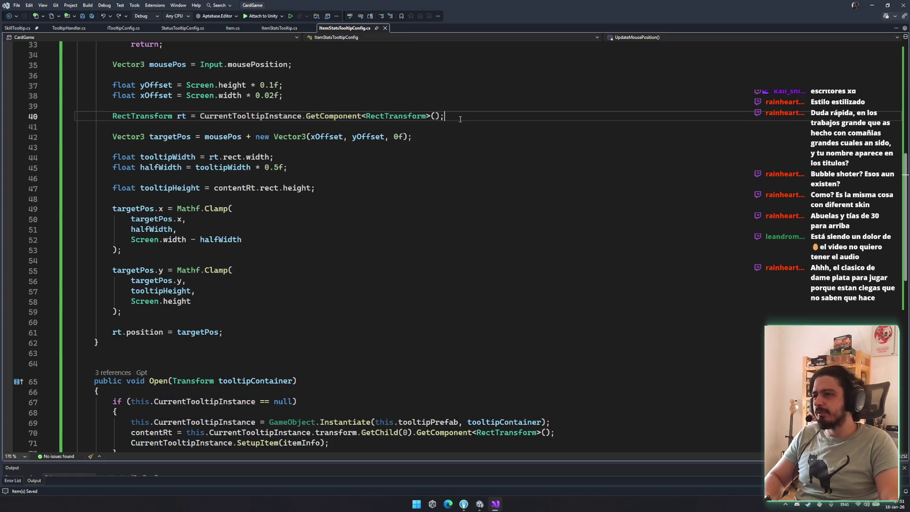
{"action": "key", "text": "ctrl+x"}
Make the tooltip width and height lines use rt, so tooltipHeight reads rt.rect.height.
{"action": "scroll", "coordinate": [244, 175], "scroll_direction": "up", "scroll_amount": 10}
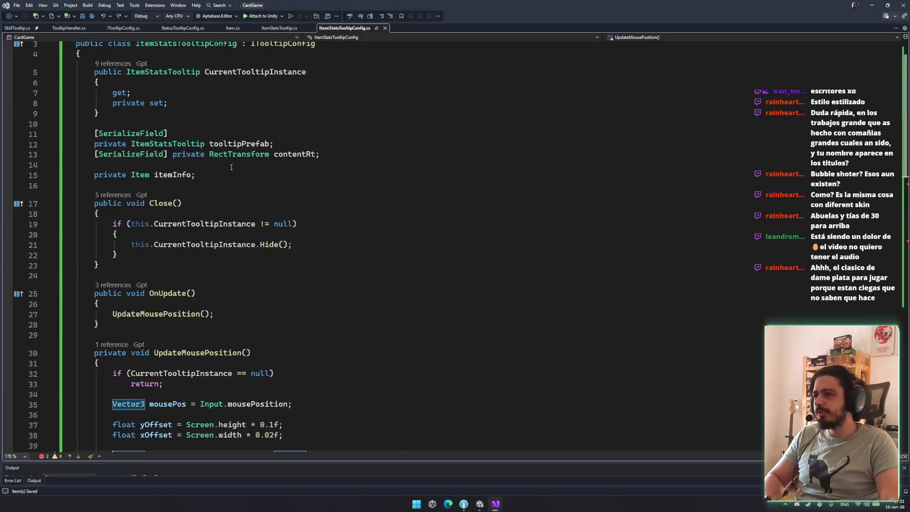
{"action": "left_click", "coordinate": [243, 175]}
{"action": "double_click", "coordinate": [298, 185]}
{"action": "scroll", "coordinate": [284, 194], "scroll_direction": "down", "scroll_amount": 7}
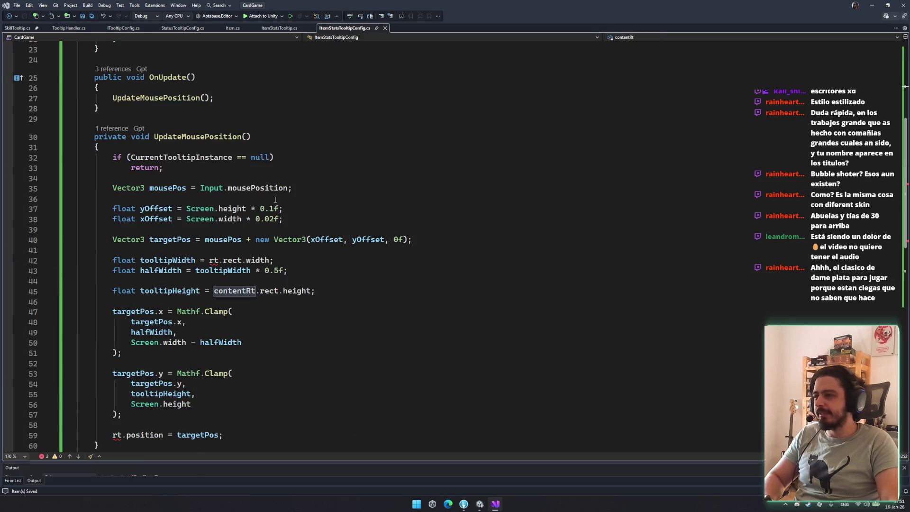
{"action": "double_click", "coordinate": [215, 259]}
{"action": "key", "text": "ctrl+v"}
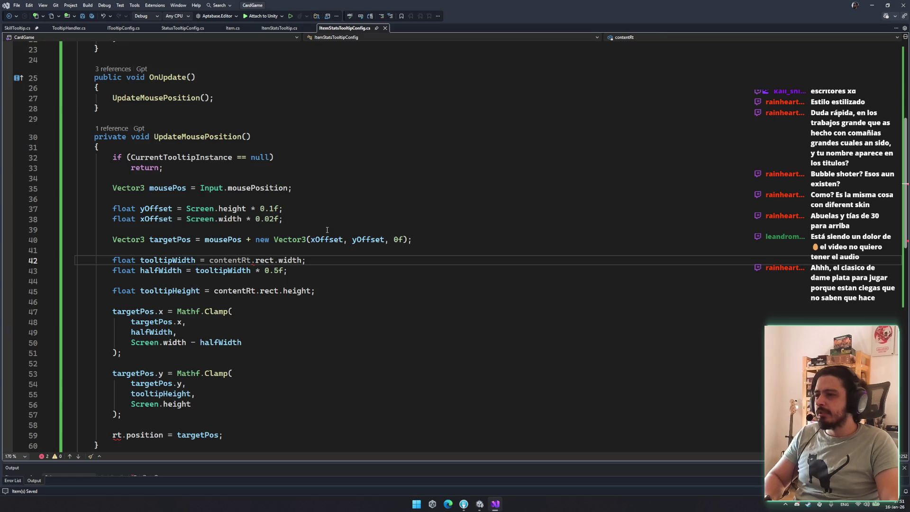
{"action": "key", "text": "ctrl+z"}
{"action": "key", "text": "ctrl+z"}
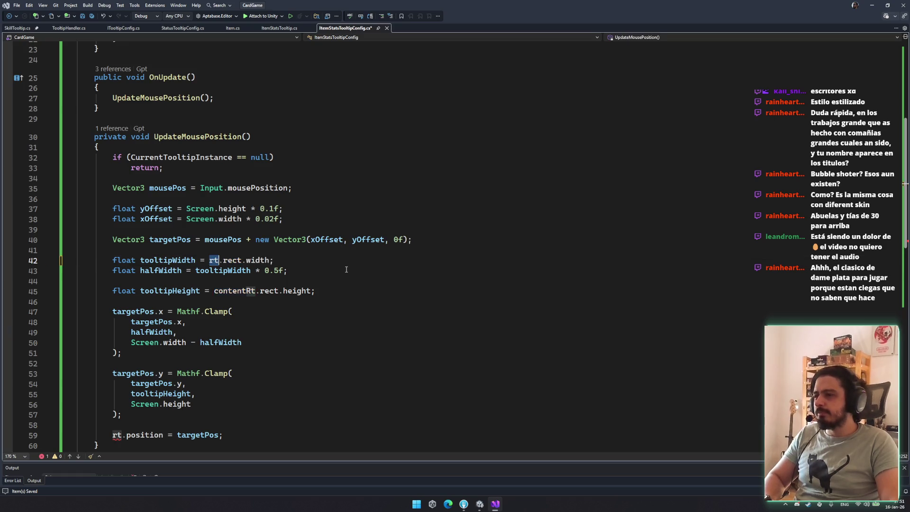
{"action": "left_click", "coordinate": [178, 239]}
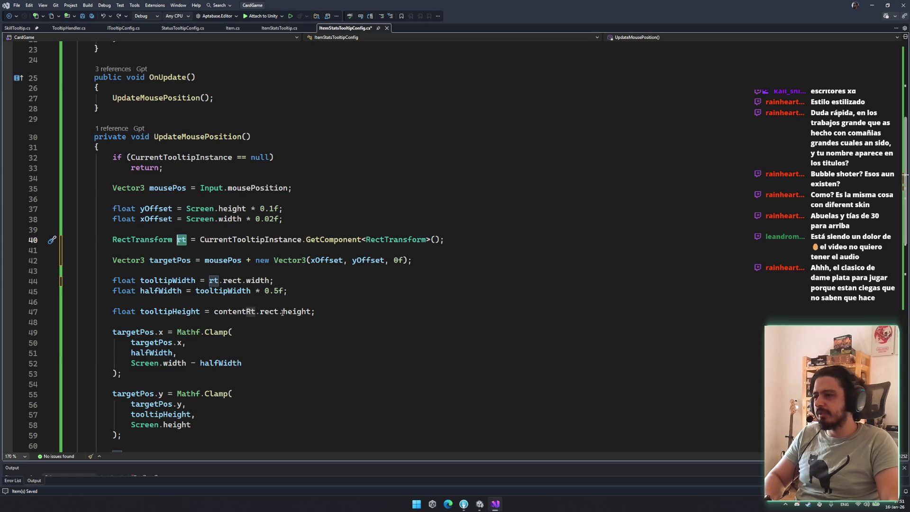
{"action": "double_click", "coordinate": [237, 311]}
{"action": "type", "text": "rt"}
{"action": "scroll", "coordinate": [237, 311], "scroll_direction": "down", "scroll_amount": 4}
{"action": "scroll", "coordinate": [336, 138], "scroll_direction": "up", "scroll_amount": 11}
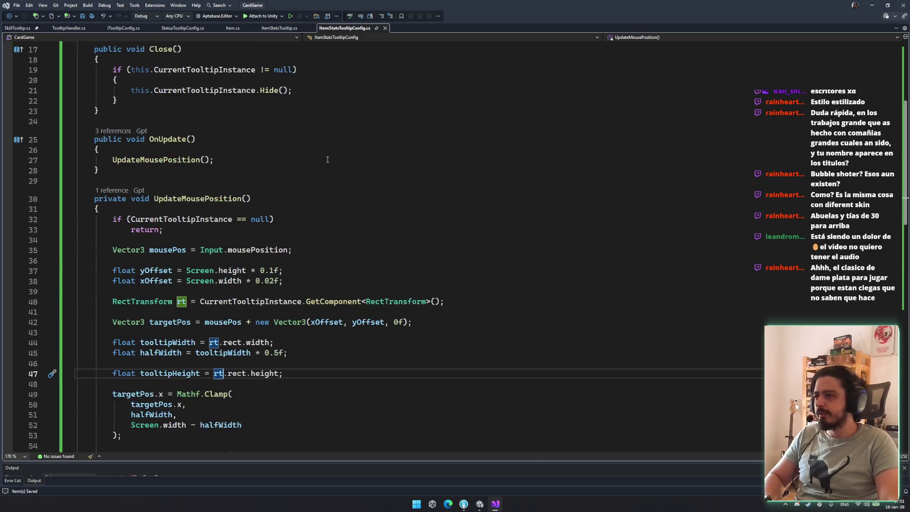
Delete the contentRt field declaration and its assignment in Open.
{"action": "left_click", "coordinate": [327, 185]}
{"action": "key", "text": "ctrl+x"}
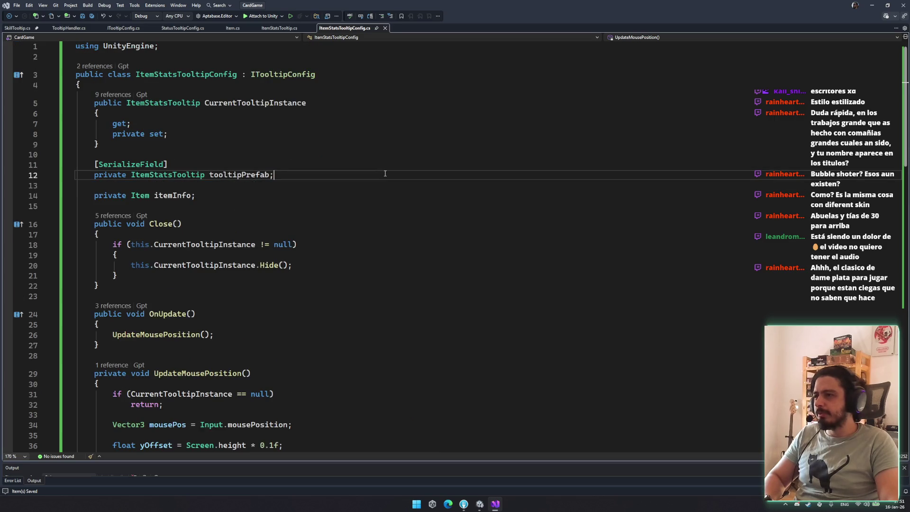
{"action": "scroll", "coordinate": [282, 219], "scroll_direction": "down", "scroll_amount": 8}
{"action": "scroll", "coordinate": [281, 219], "scroll_direction": "down", "scroll_amount": 5}
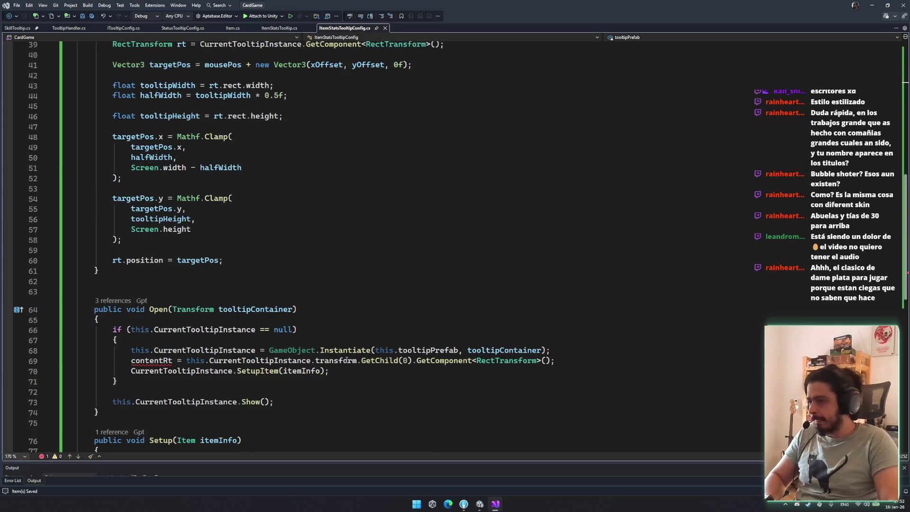
{"action": "left_click", "coordinate": [368, 360]}
{"action": "key", "text": "ctrl+x"}
Add an empty line below the itemInfo field declaration.
{"action": "scroll", "coordinate": [367, 240], "scroll_direction": "up", "scroll_amount": 4}
{"action": "left_click", "coordinate": [368, 240]}
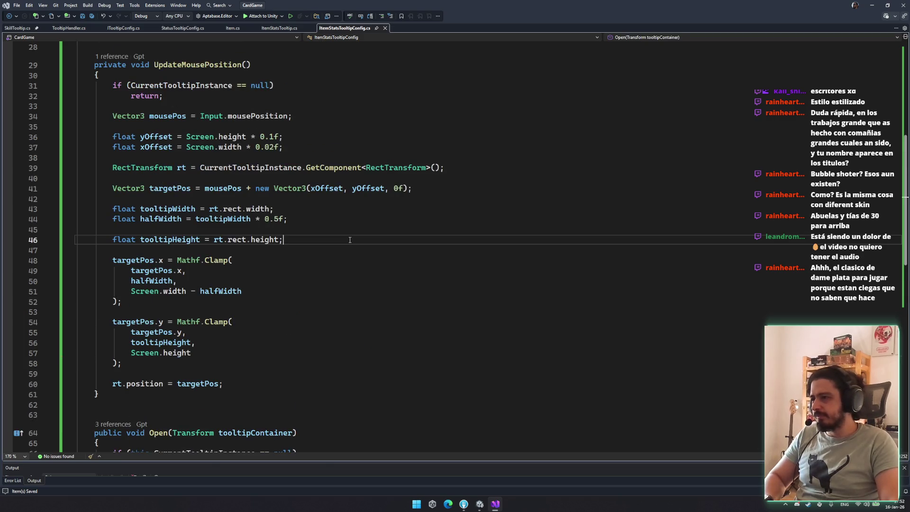
{"action": "scroll", "coordinate": [358, 231], "scroll_direction": "down", "scroll_amount": 3}
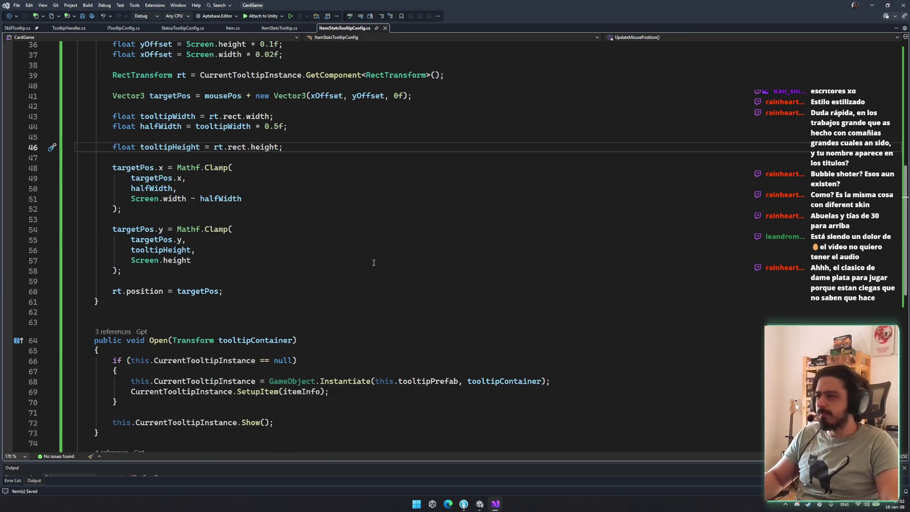
{"action": "scroll", "coordinate": [361, 237], "scroll_direction": "up", "scroll_amount": 4}
{"action": "scroll", "coordinate": [347, 211], "scroll_direction": "up", "scroll_amount": 8}
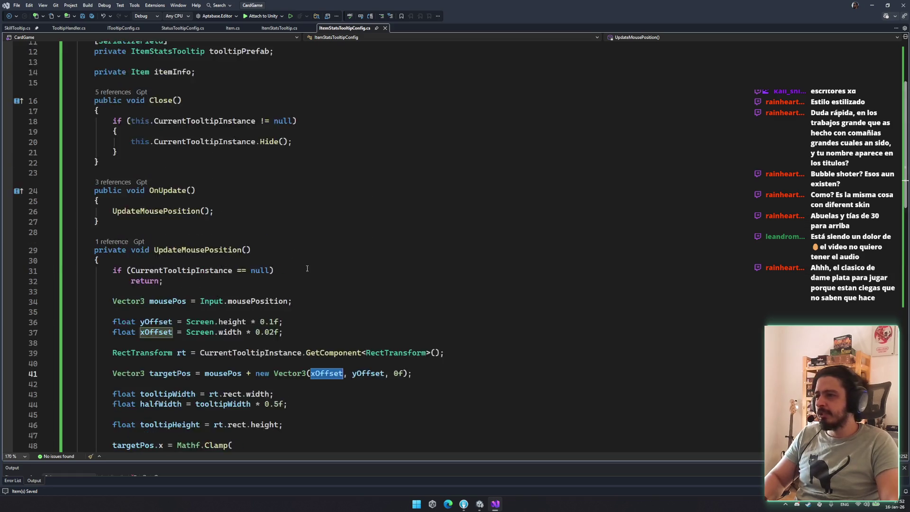
{"action": "left_click", "coordinate": [345, 166]}
{"action": "left_click", "coordinate": [335, 195]}
{"action": "key", "text": "Return"}
{"action": "key", "text": "Return"}
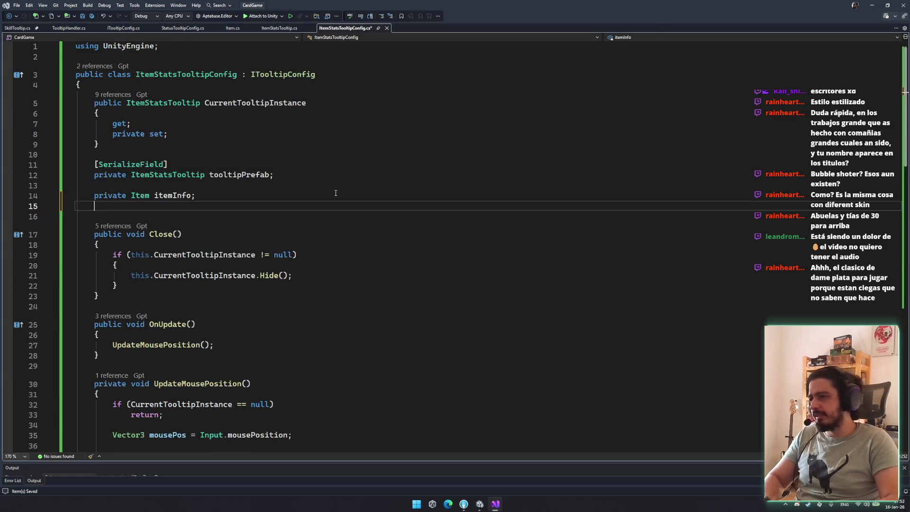
Add [SerializeField] float offsetX; and offsetY; fields and save the script.
{"action": "type", "text": "[SerializeField] "}
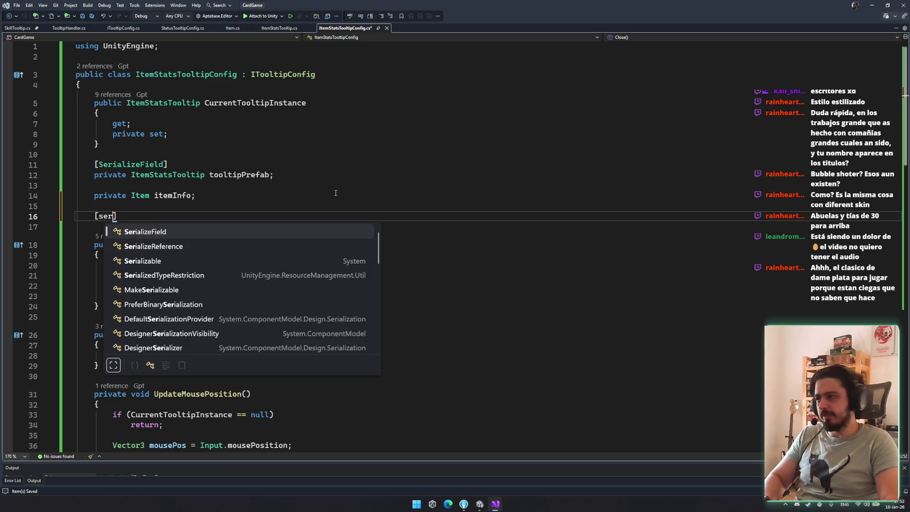
{"action": "type", "text": "float off"}
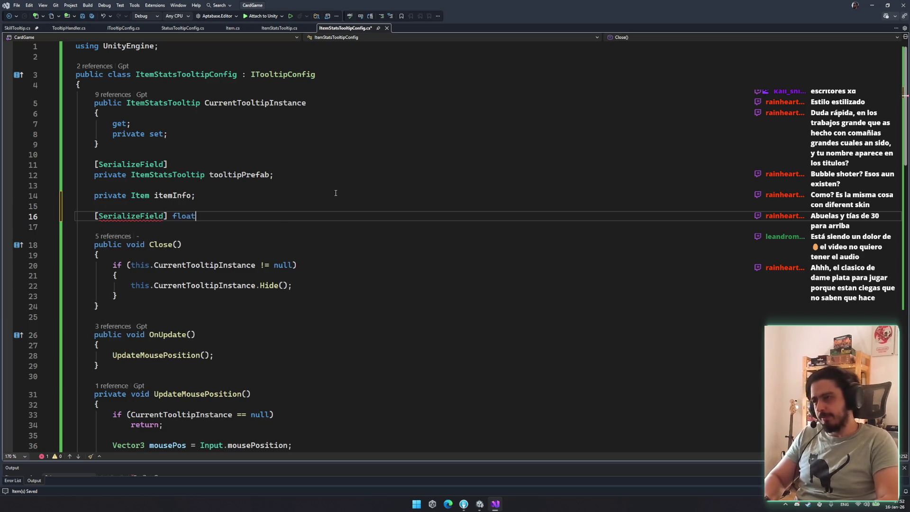
{"action": "type", "text": "setX;"}
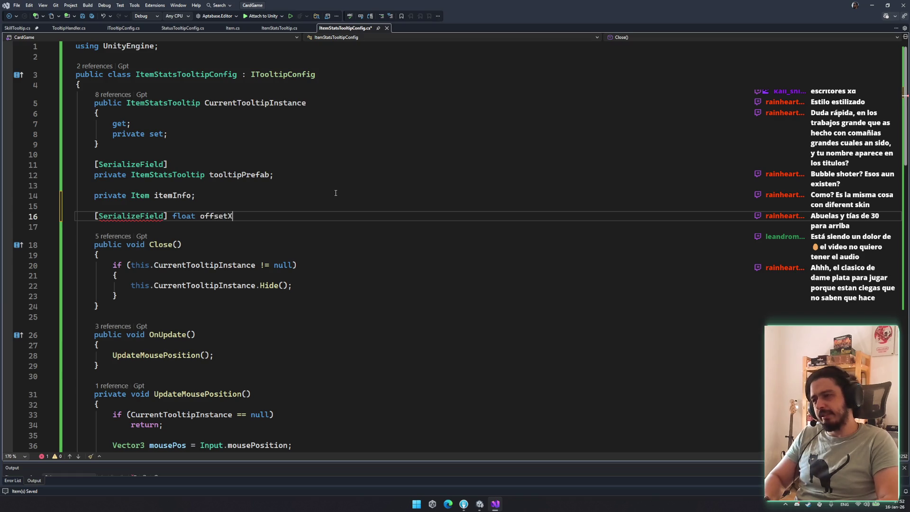
{"action": "key", "text": "Return"}
{"action": "key", "text": "Tab"}
{"action": "left_click", "coordinate": [233, 231]}
{"action": "key", "text": "BackSpace"}
{"action": "type", "text": "Y"}
{"action": "key", "text": "ctrl+s"}
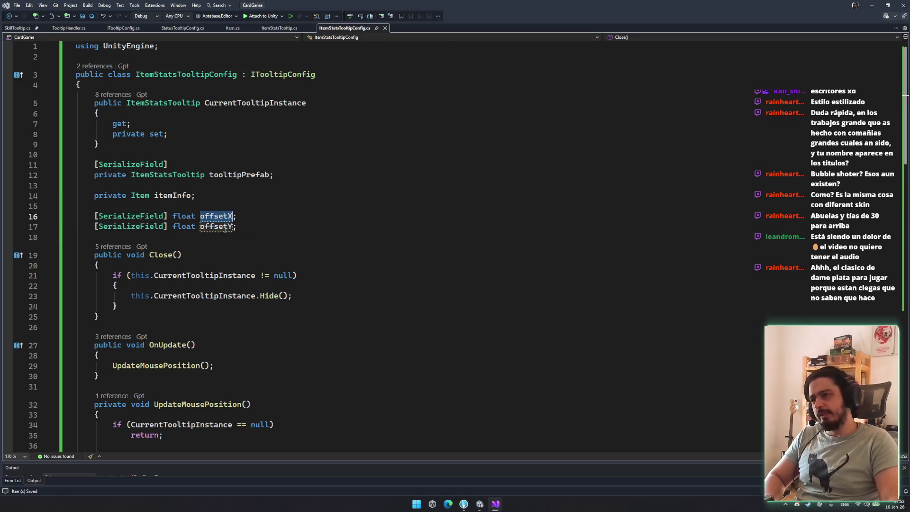
Use offsetX and offsetY in targetPos, delete the old xOffset/yOffset lines, and save.
{"action": "scroll", "coordinate": [380, 194], "scroll_direction": "down", "scroll_amount": 10}
{"action": "double_click", "coordinate": [345, 188]}
{"action": "type", "text": "offsetX"}
{"action": "double_click", "coordinate": [372, 188]}
{"action": "type", "text": "a"}
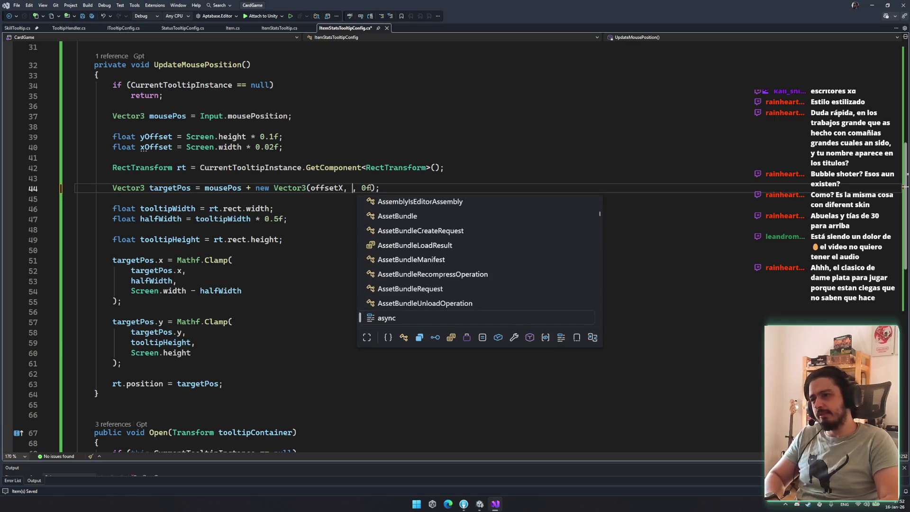
{"action": "key", "text": "BackSpace"}
{"action": "type", "text": "off"}
{"action": "key", "text": "Tab"}
{"action": "left_click_drag", "start_coordinate": [284, 148], "coordinate": [327, 120]}
{"action": "key", "text": "Delete"}
{"action": "key", "text": "ctrl+s"}
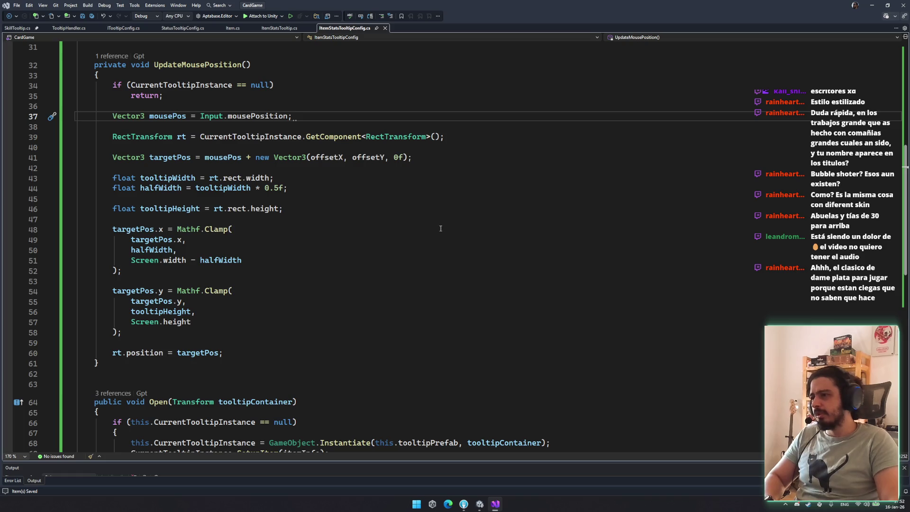
Review the Open method that instantiates the tooltip, calls SetupItem(itemInfo), then Show().
{"action": "scroll", "coordinate": [441, 229], "scroll_direction": "down", "scroll_amount": 10}
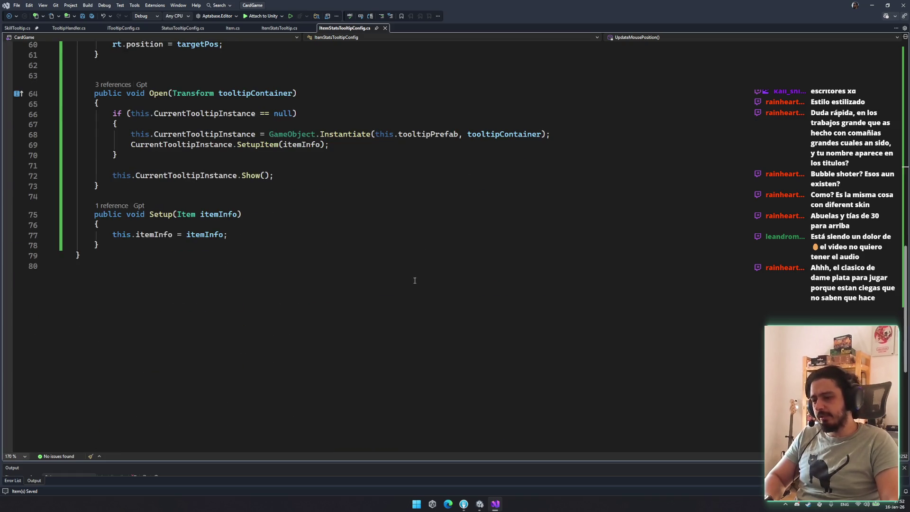
{"action": "scroll", "coordinate": [411, 270], "scroll_direction": "up", "scroll_amount": 4}
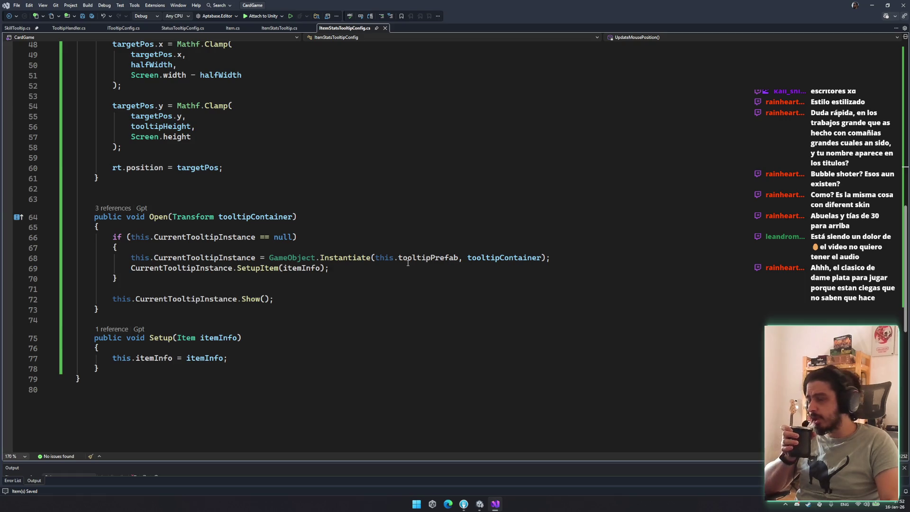
{"action": "left_click_drag", "start_coordinate": [216, 216], "coordinate": [483, 298]}
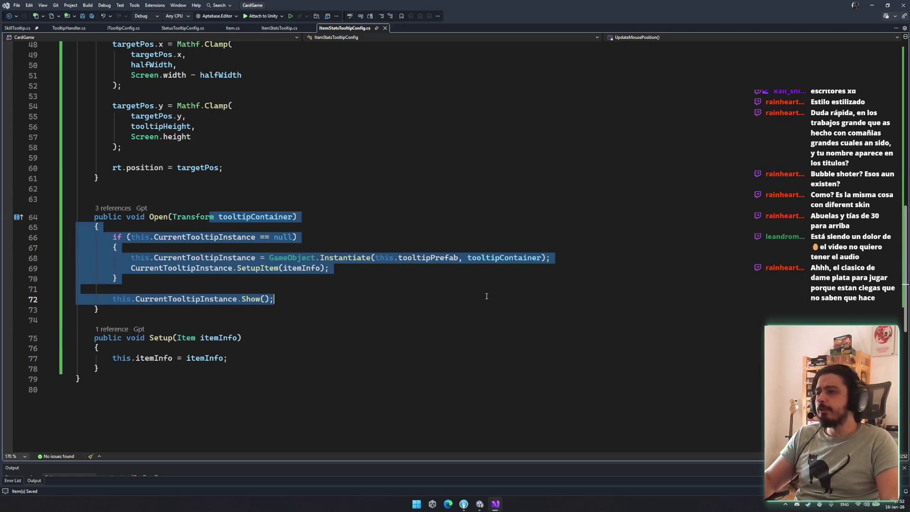
{"action": "key", "text": "Right"}
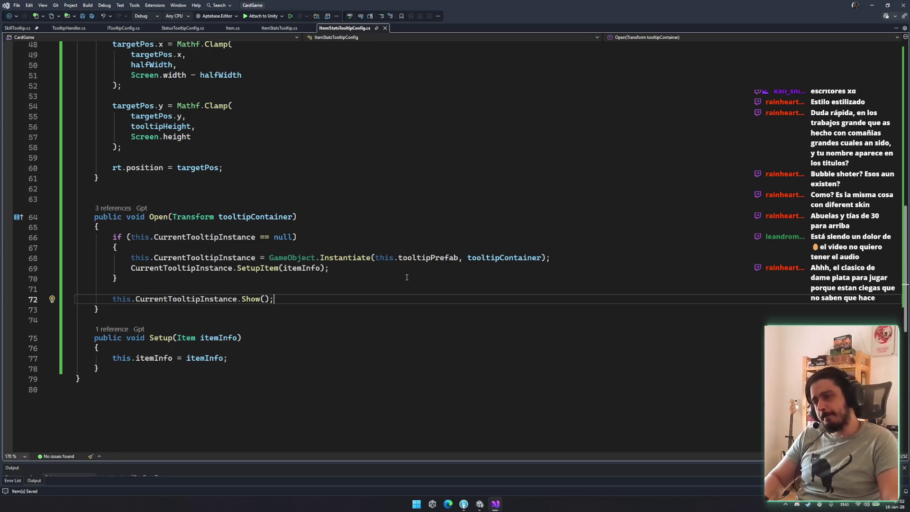
{"action": "scroll", "coordinate": [405, 278], "scroll_direction": "up", "scroll_amount": 7}
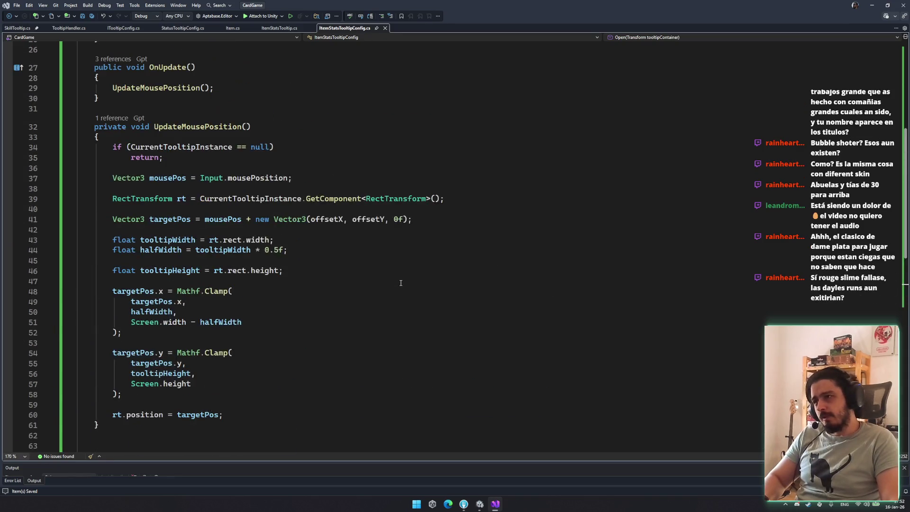
{"action": "scroll", "coordinate": [400, 283], "scroll_direction": "down", "scroll_amount": 5}
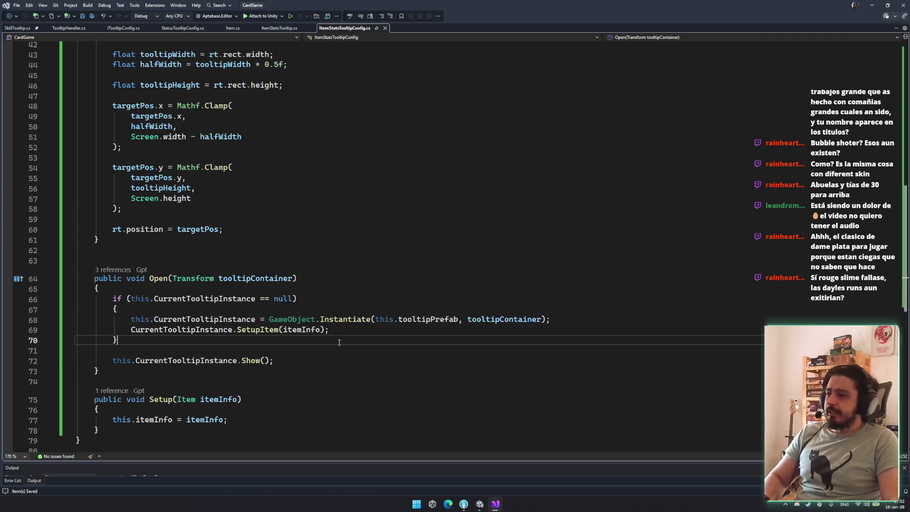
{"action": "scroll", "coordinate": [348, 318], "scroll_direction": "up", "scroll_amount": 9}
{"action": "scroll", "coordinate": [348, 318], "scroll_direction": "down", "scroll_amount": 9}
Add 'true' as the third GameObject.Instantiate argument on line 68.
{"action": "left_click", "coordinate": [560, 323]}
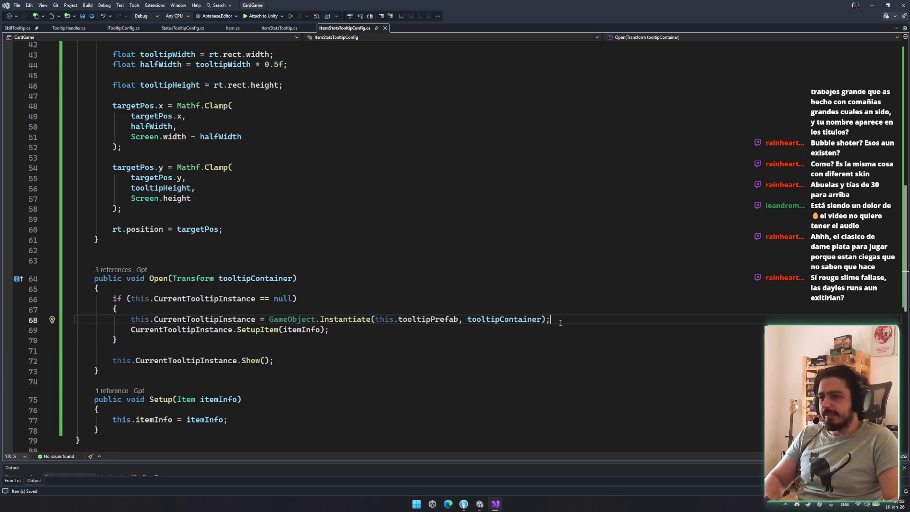
{"action": "key", "text": "Return"}
{"action": "key", "text": "Return"}
{"action": "key", "text": "Return"}
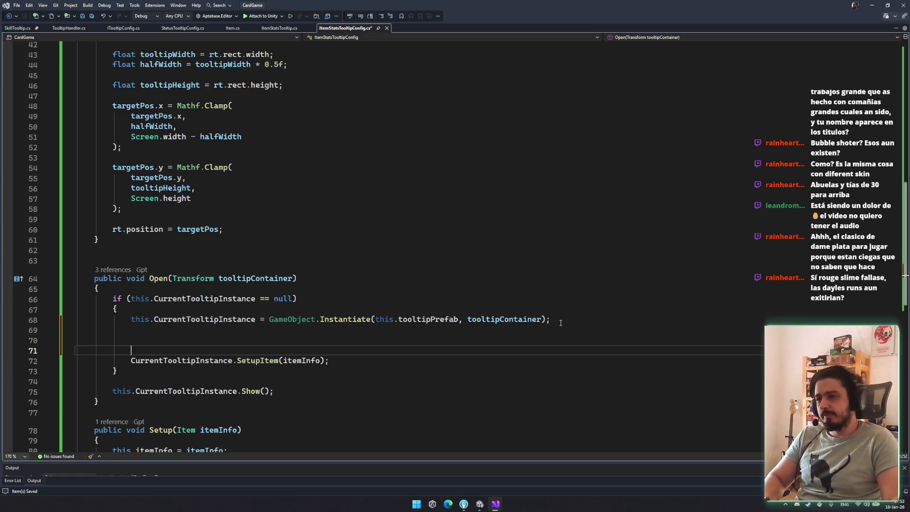
{"action": "key", "text": "ctrl+z"}
{"action": "key", "text": "ctrl+z"}
{"action": "left_click", "coordinate": [543, 319]}
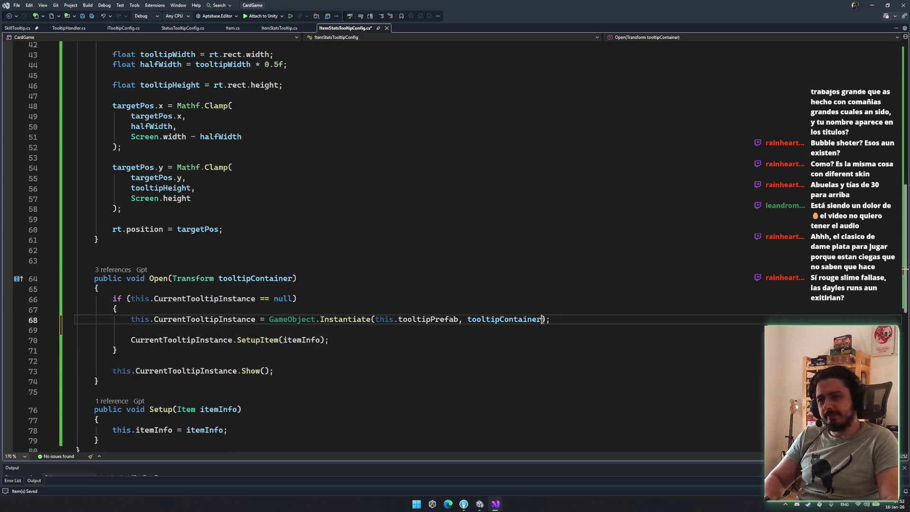
{"action": "type", "text": ","}
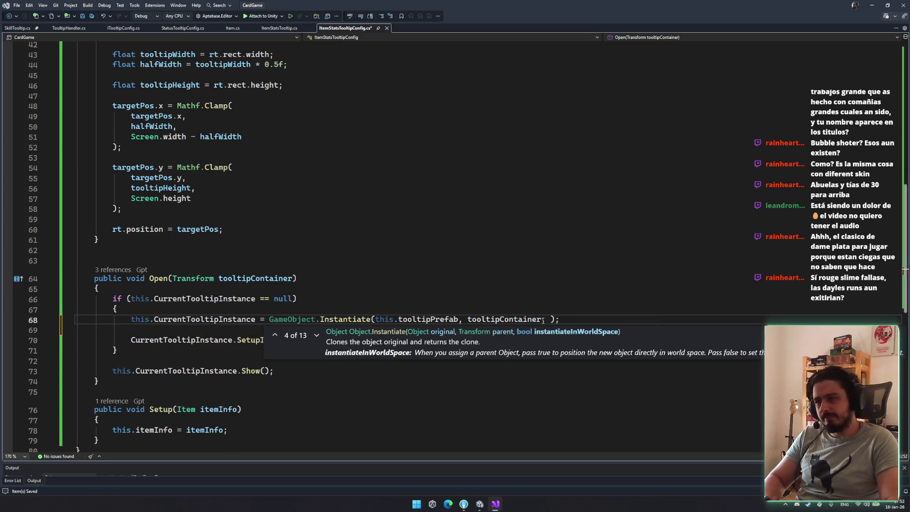
{"action": "key", "text": "ctrl+space"}
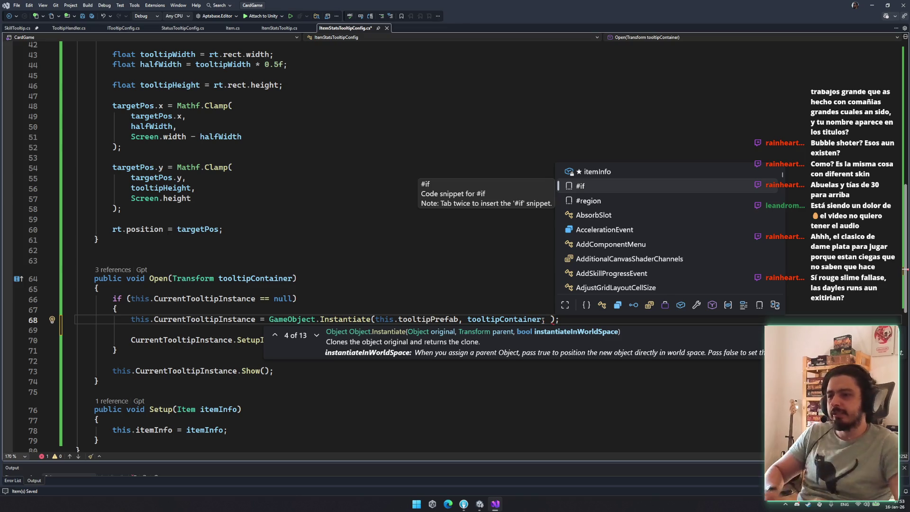
{"action": "type", "text": "true"}
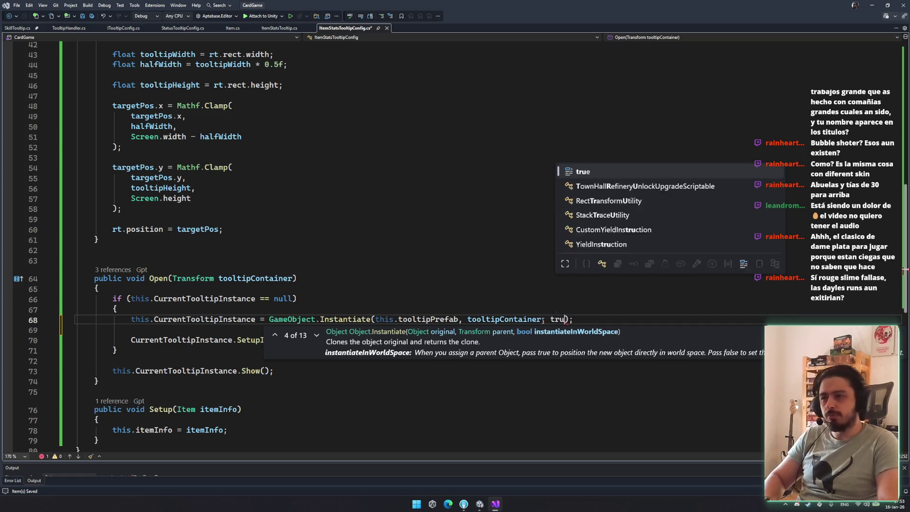
{"action": "key", "text": "ctrl+minus"}
Delete the blank line before SetupItem and return to Unity to recompile.
{"action": "left_click", "coordinate": [531, 298]}
{"action": "left_click", "coordinate": [534, 330]}
{"action": "key", "text": "Delete"}
{"action": "left_click", "coordinate": [532, 298]}
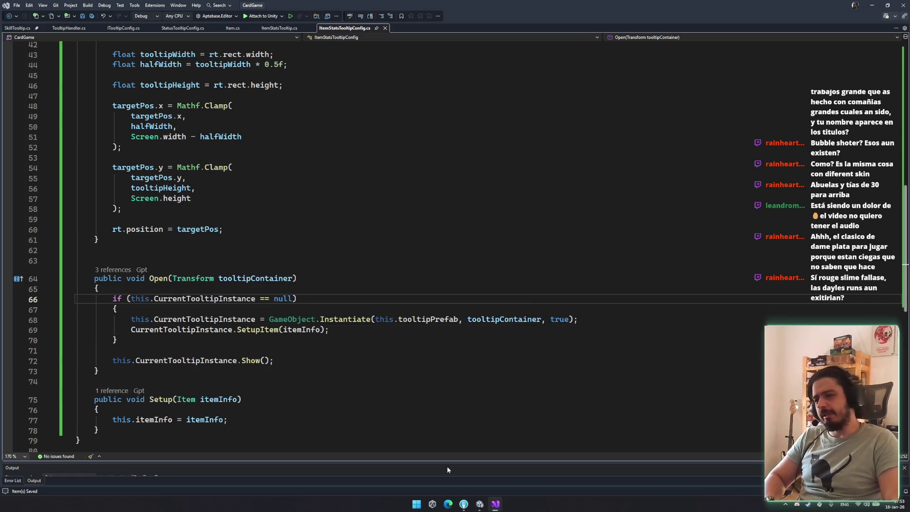
{"action": "left_click", "coordinate": [480, 504]}
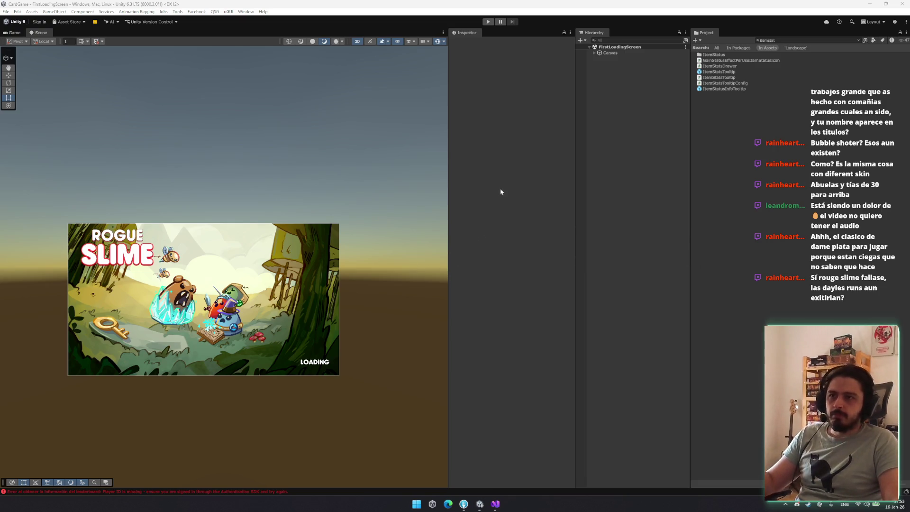
Clear the Project asset search and enter Play mode with Ctrl+P.
{"action": "left_click", "coordinate": [858, 39]}
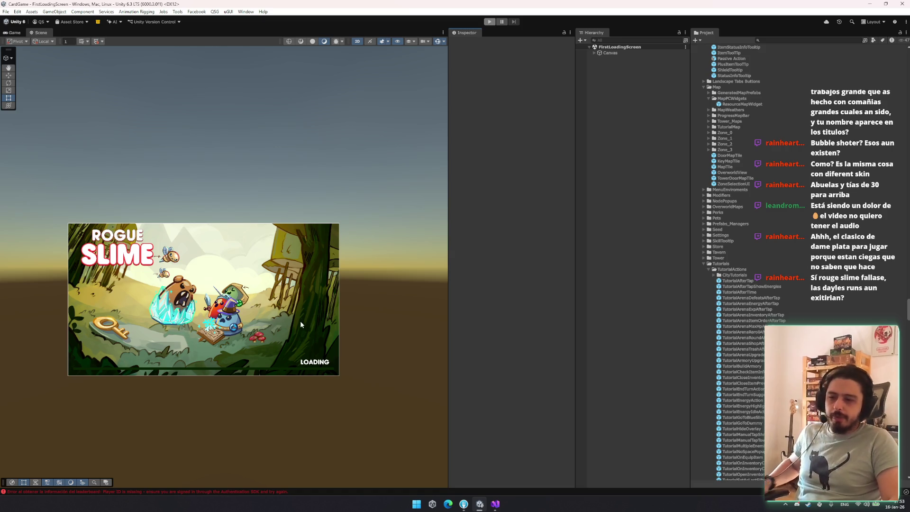
{"action": "key", "text": "ctrl+p"}
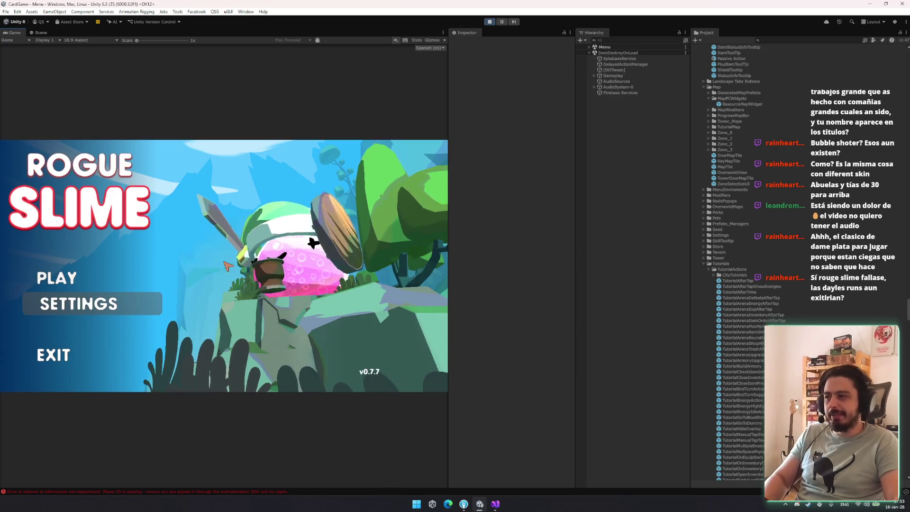
Start a run from the main menu and dock a taller Scene view below the Game view.
{"action": "left_click", "coordinate": [67, 280]}
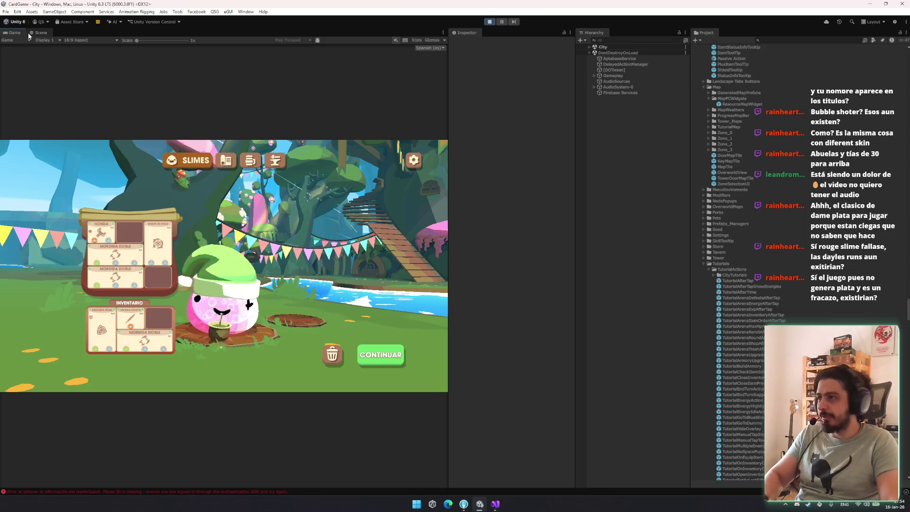
{"action": "left_click_drag", "start_coordinate": [40, 32], "coordinate": [190, 417]}
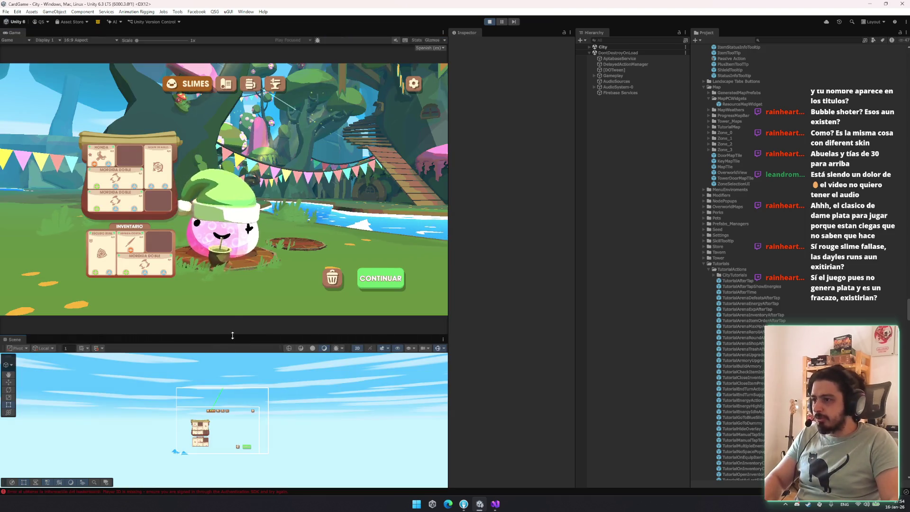
{"action": "left_click_drag", "start_coordinate": [232, 339], "coordinate": [232, 262]}
Show an item card's stats tooltip in the City equipment screen.
{"action": "scroll", "coordinate": [201, 363], "scroll_direction": "up", "scroll_amount": 5}
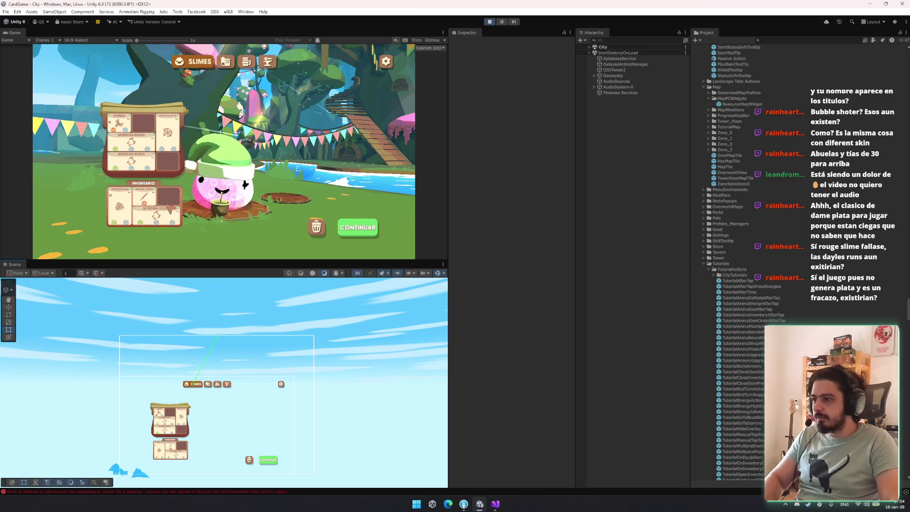
{"action": "left_click", "coordinate": [135, 204]}
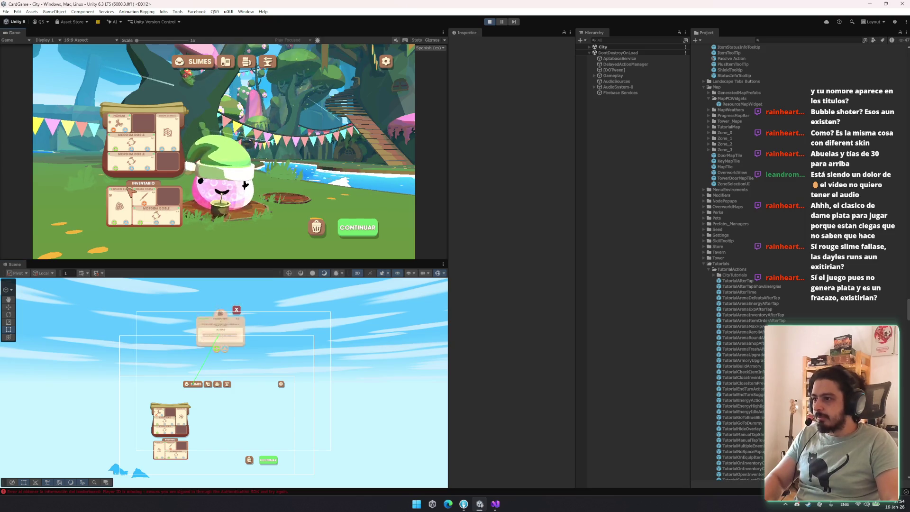
{"action": "mouse_move", "coordinate": [116, 218]}
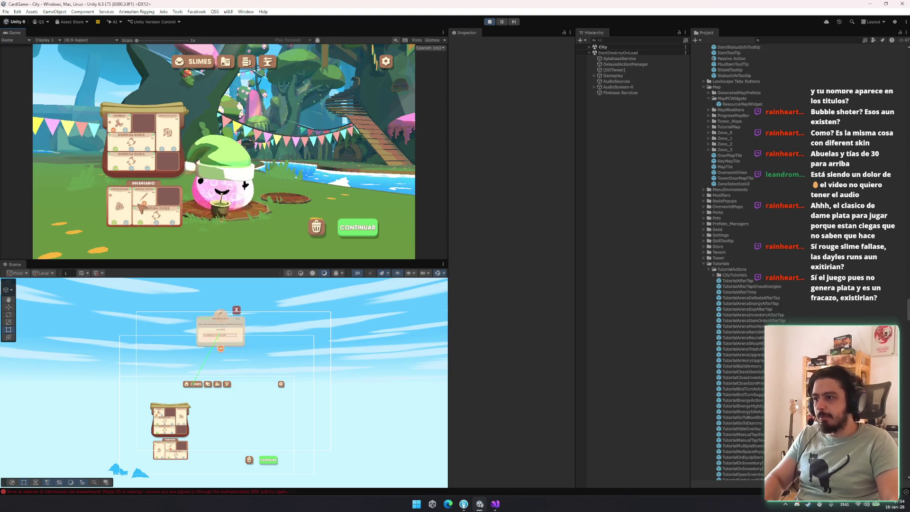
{"action": "scroll", "coordinate": [207, 373], "scroll_direction": "up", "scroll_amount": 2}
{"action": "scroll", "coordinate": [207, 373], "scroll_direction": "up", "scroll_amount": 3}
{"action": "scroll", "coordinate": [185, 393], "scroll_direction": "up", "scroll_amount": 2}
{"action": "scroll", "coordinate": [171, 404], "scroll_direction": "down", "scroll_amount": 4}
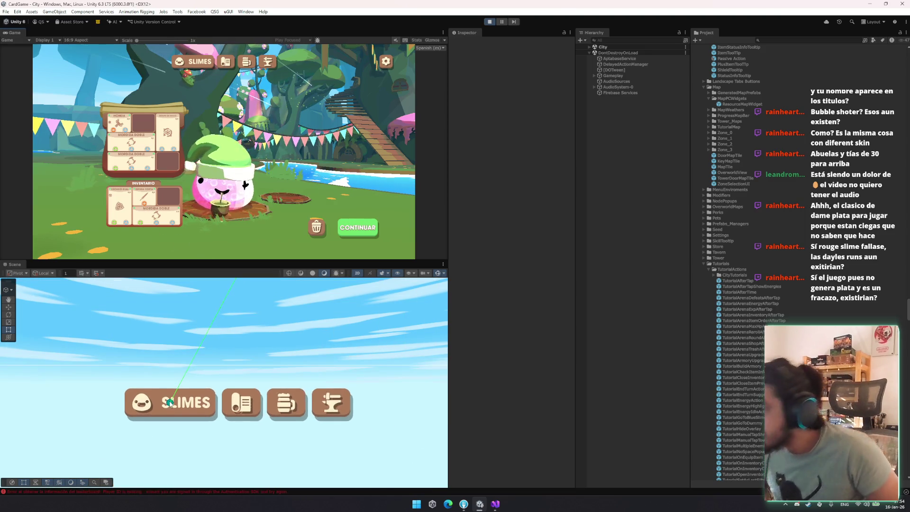
{"action": "scroll", "coordinate": [165, 387], "scroll_direction": "down", "scroll_amount": 3}
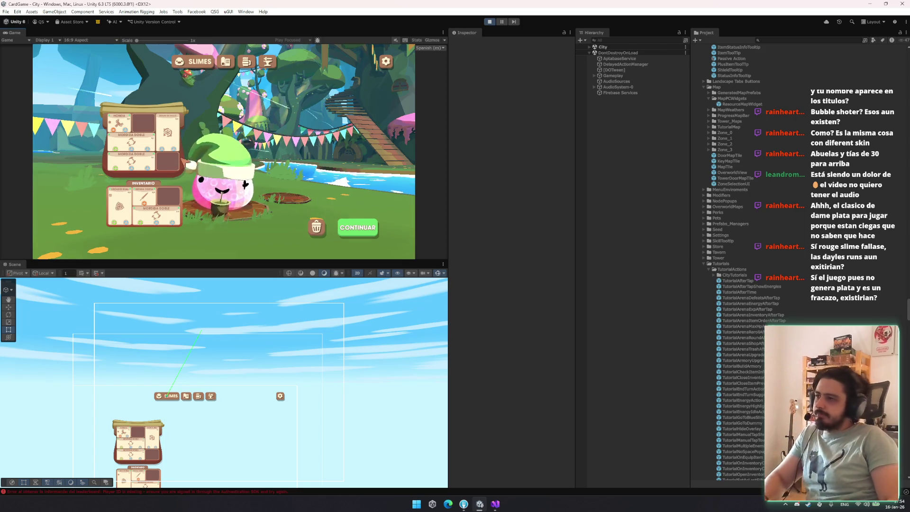
{"action": "left_click", "coordinate": [123, 161]}
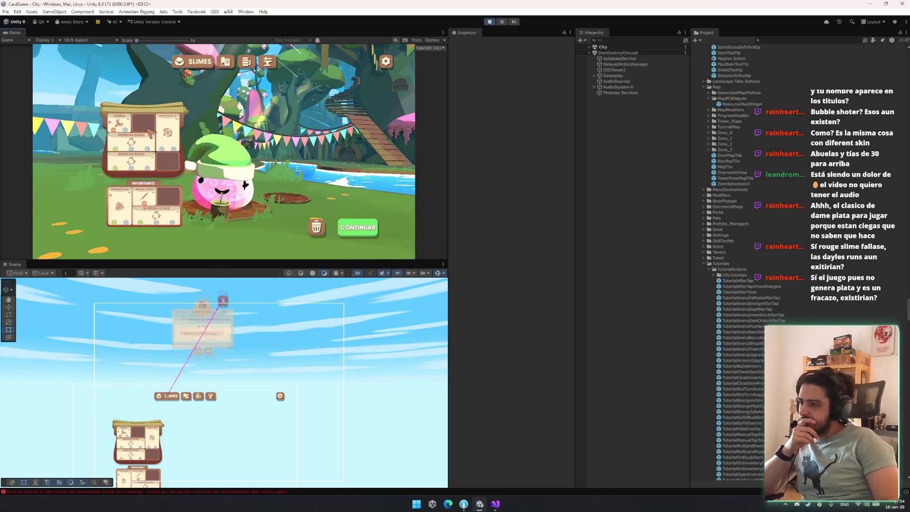
{"action": "scroll", "coordinate": [243, 335], "scroll_direction": "up", "scroll_amount": 5}
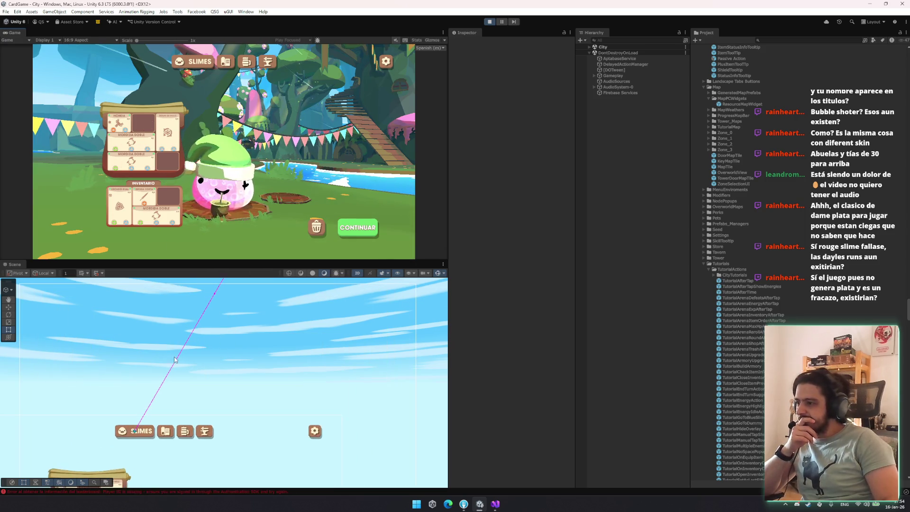
{"action": "scroll", "coordinate": [117, 456], "scroll_direction": "up", "scroll_amount": 5}
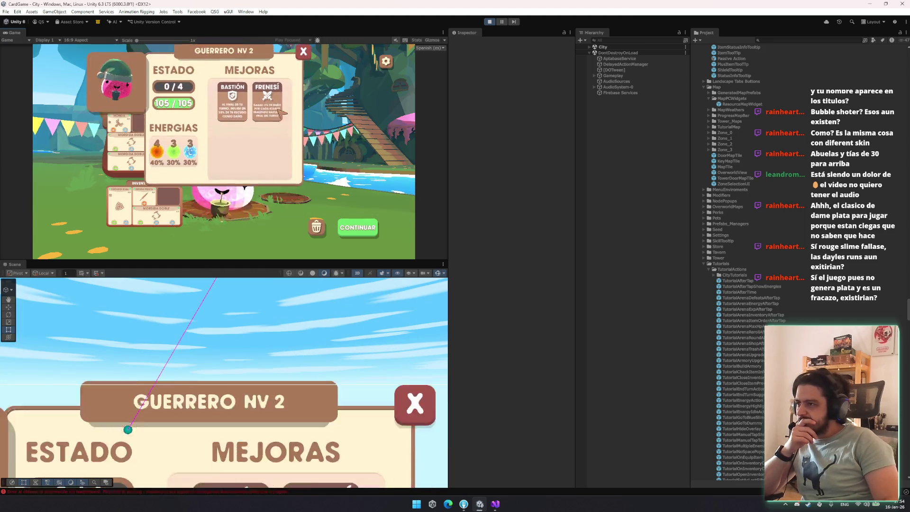
{"action": "left_click", "coordinate": [223, 176]}
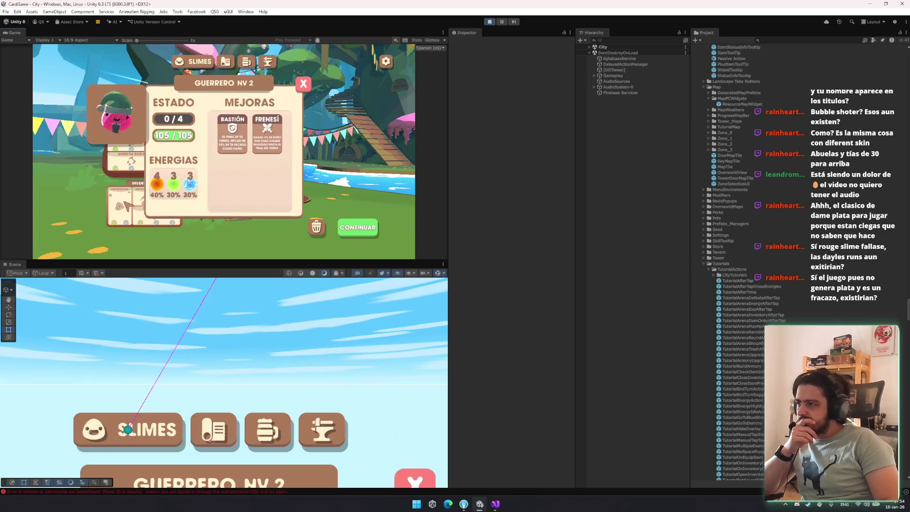
{"action": "left_click", "coordinate": [159, 205]}
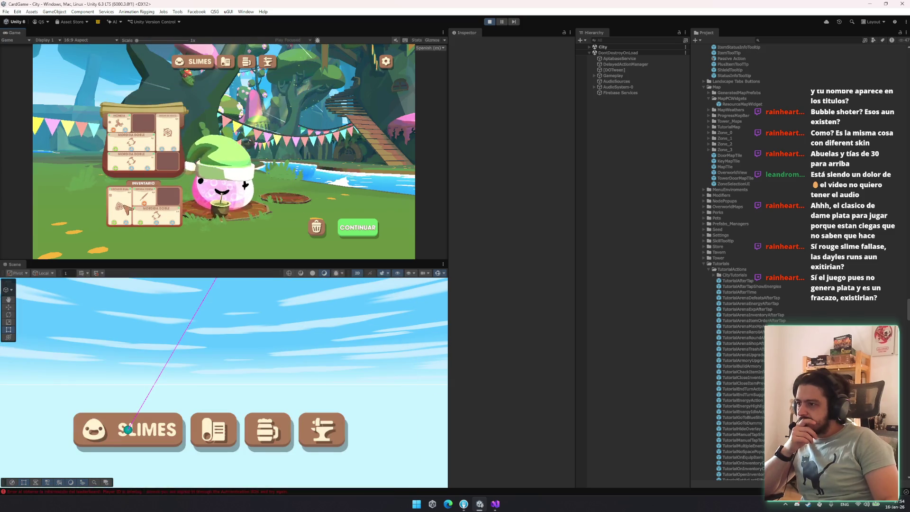
{"action": "scroll", "coordinate": [288, 342], "scroll_direction": "down", "scroll_amount": 6}
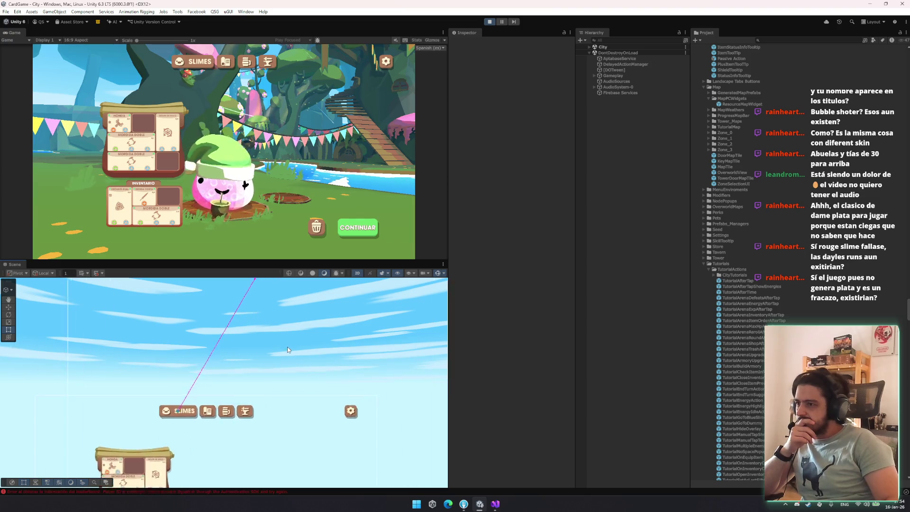
{"action": "left_click", "coordinate": [221, 209]}
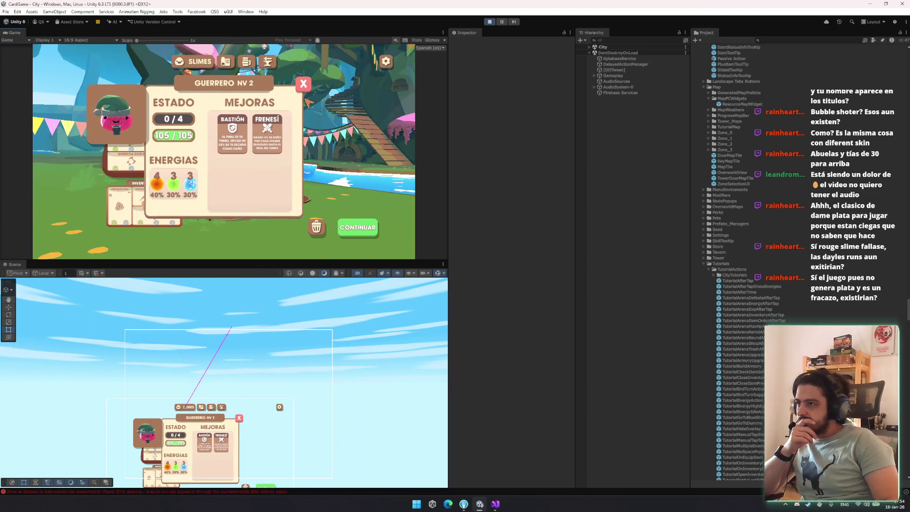
{"action": "left_click", "coordinate": [282, 92]}
{"action": "left_click", "coordinate": [120, 207]}
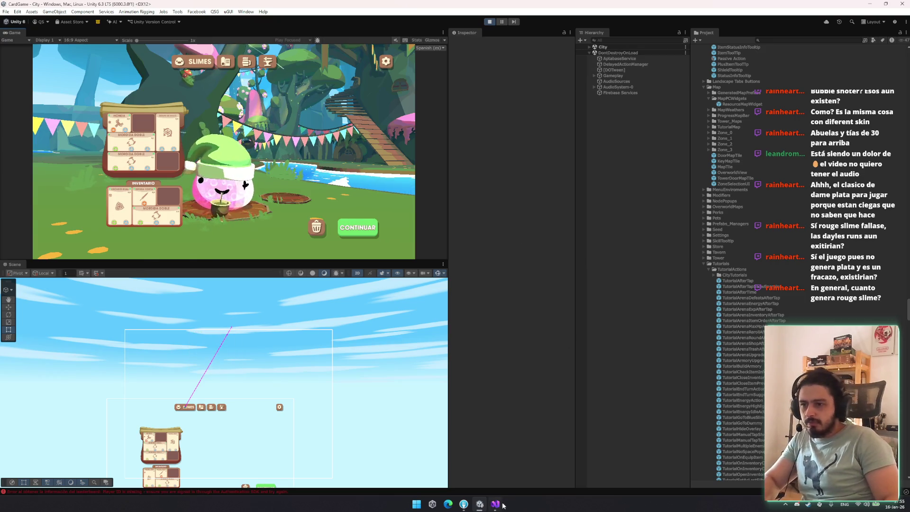
{"action": "key", "text": "alt+Tab"}
Inspect the targetPos, halfWidth, tooltipWidth and width references in ItemStatsTooltipConfig.cs.
{"action": "left_click", "coordinate": [363, 330]}
{"action": "scroll", "coordinate": [364, 323], "scroll_direction": "up", "scroll_amount": 8}
{"action": "left_click", "coordinate": [370, 248]}
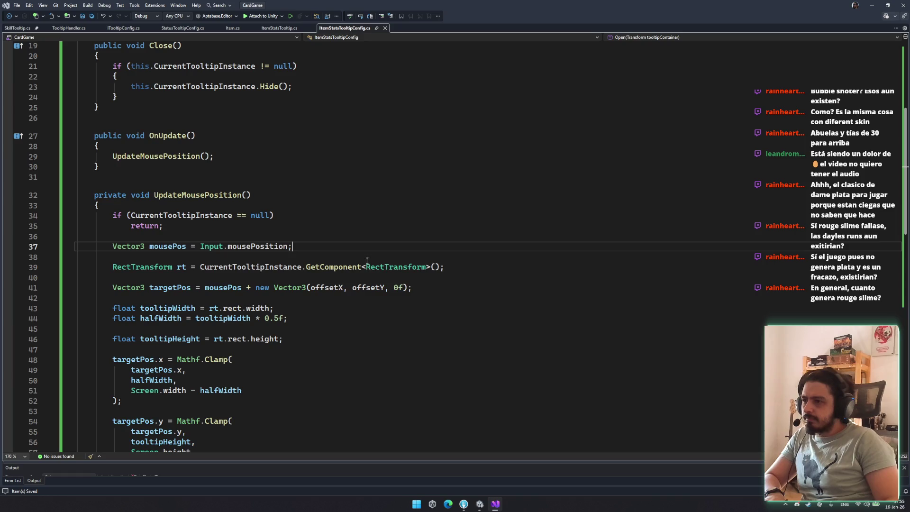
{"action": "left_click", "coordinate": [165, 237]}
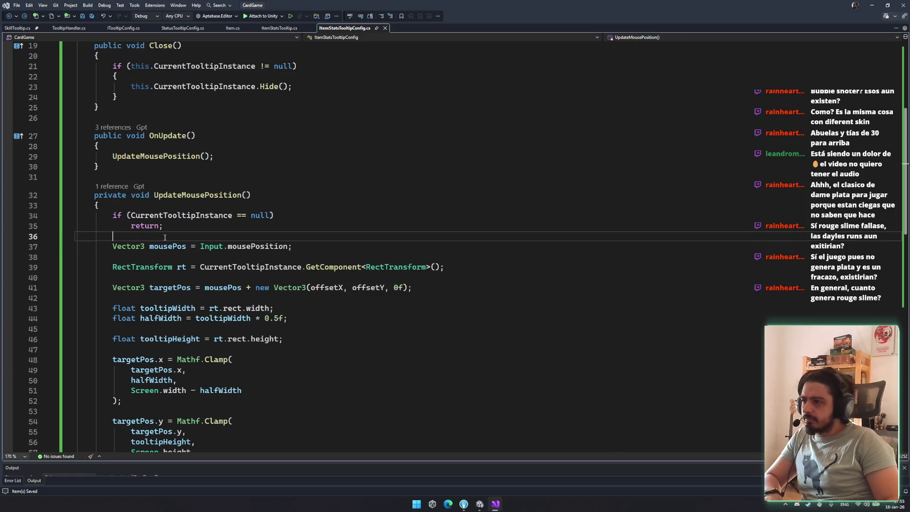
{"action": "left_click", "coordinate": [222, 288]}
{"action": "double_click", "coordinate": [169, 288]}
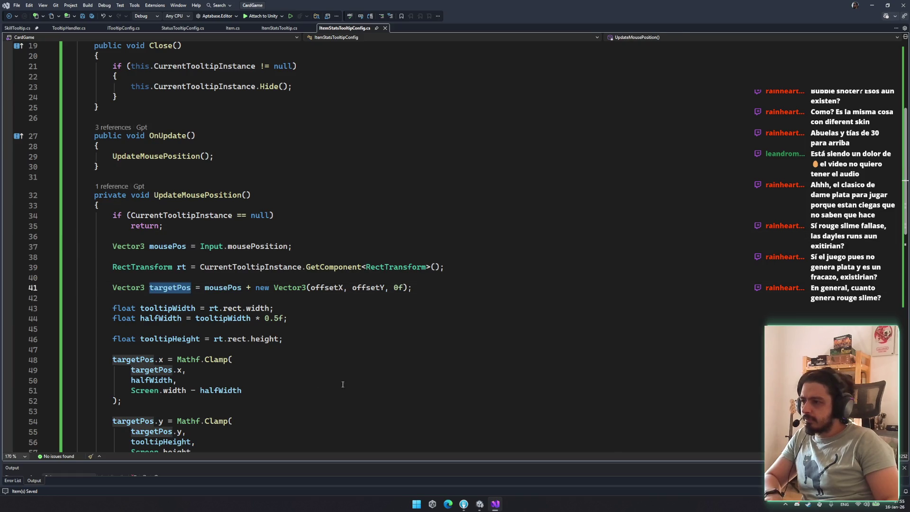
{"action": "left_click", "coordinate": [213, 360]}
{"action": "double_click", "coordinate": [152, 380]}
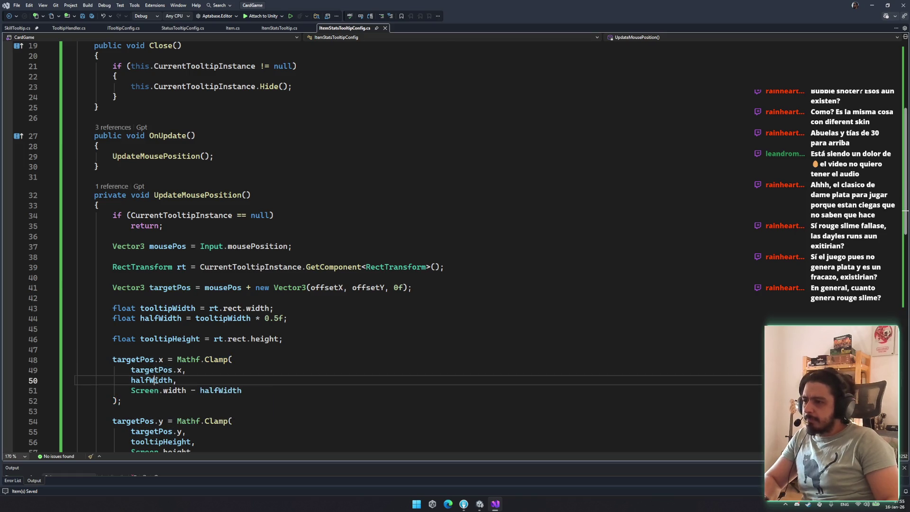
{"action": "scroll", "coordinate": [284, 392], "scroll_direction": "down", "scroll_amount": 3}
{"action": "double_click", "coordinate": [193, 297]}
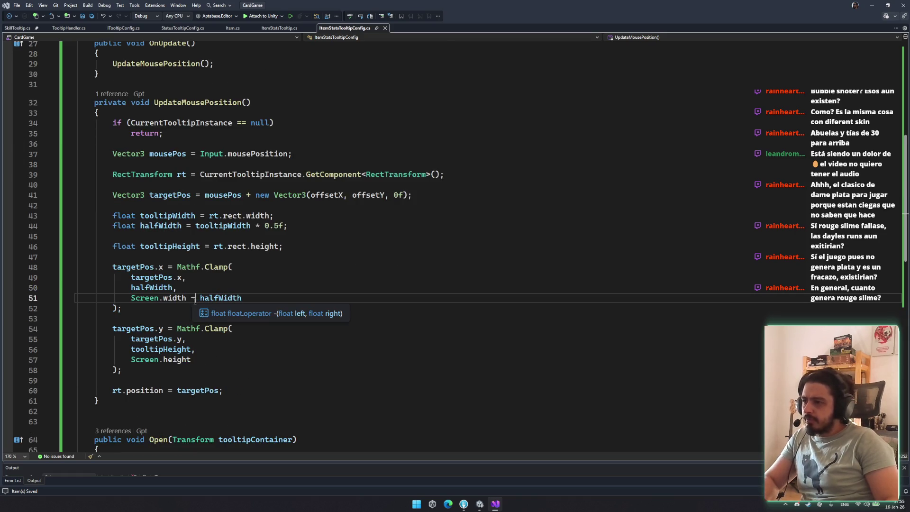
{"action": "double_click", "coordinate": [220, 298]}
{"action": "double_click", "coordinate": [225, 227]}
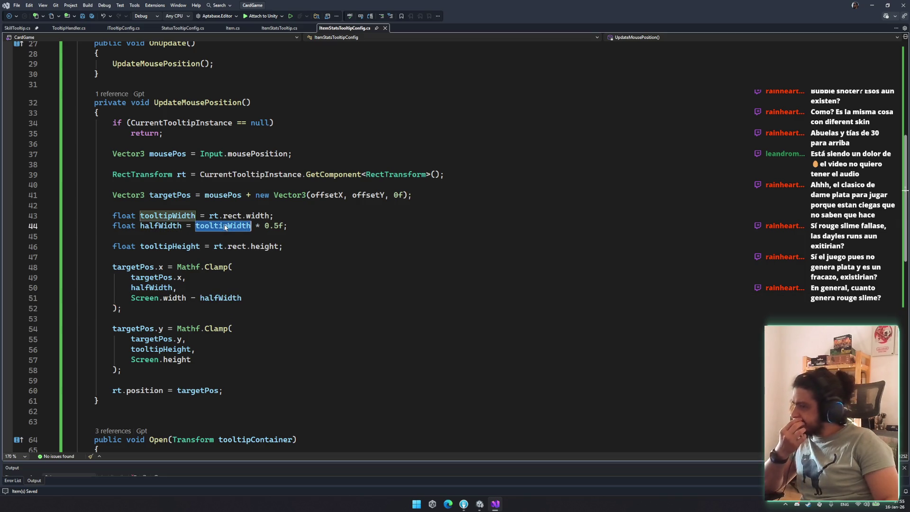
{"action": "double_click", "coordinate": [251, 215]}
{"action": "double_click", "coordinate": [223, 226]}
{"action": "double_click", "coordinate": [160, 226]}
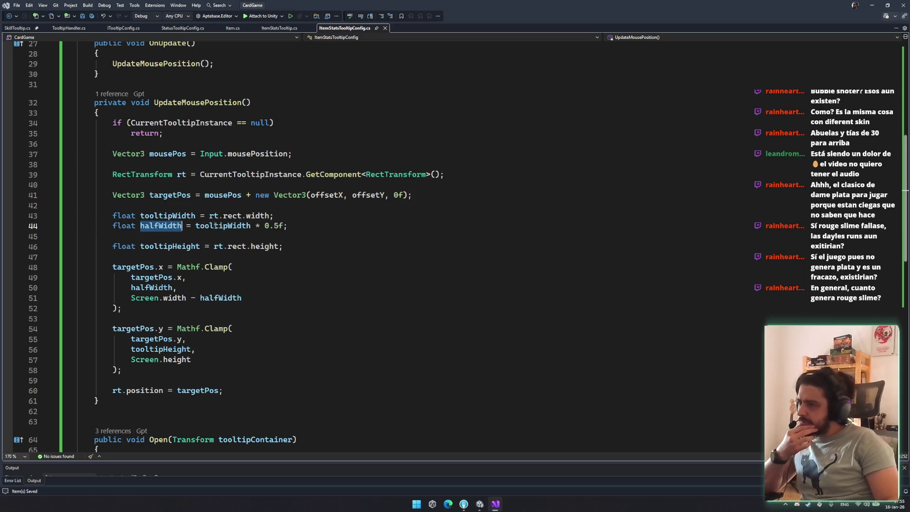
{"action": "left_click", "coordinate": [232, 267]}
Review how targetPos and halfWidth are used in the x clamp on lines 48–51.
{"action": "left_click", "coordinate": [142, 257]}
{"action": "double_click", "coordinate": [133, 267]}
{"action": "left_click", "coordinate": [139, 288]}
{"action": "left_click", "coordinate": [173, 298]}
{"action": "left_click", "coordinate": [162, 277]}
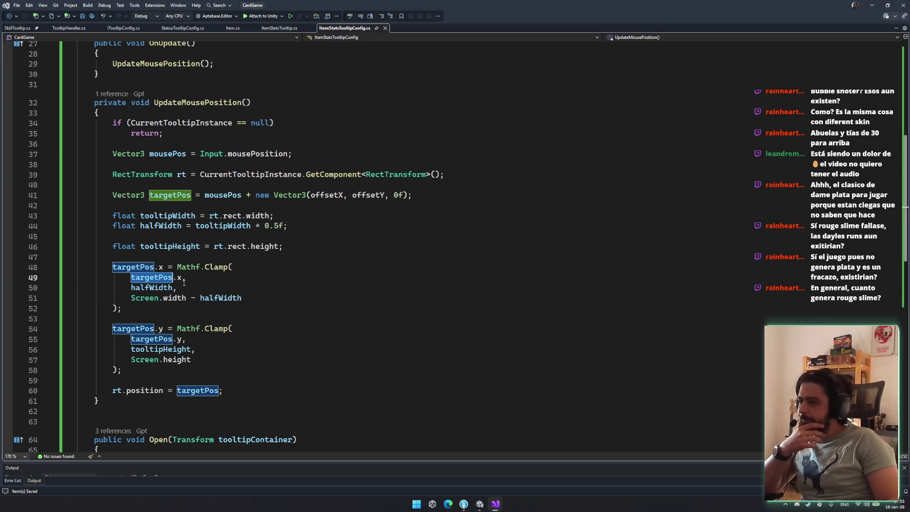
{"action": "left_click", "coordinate": [163, 277]}
{"action": "left_click", "coordinate": [142, 298]}
{"action": "left_click", "coordinate": [154, 288]}
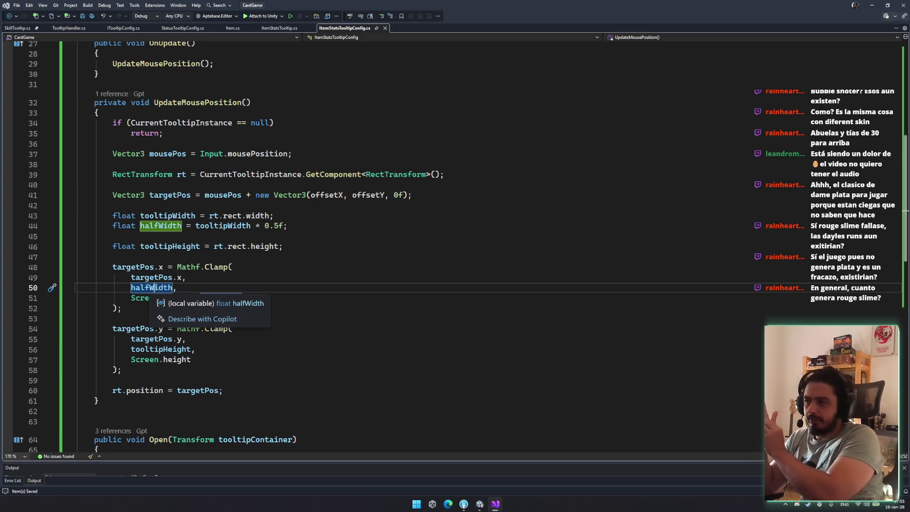
{"action": "left_click", "coordinate": [261, 278]}
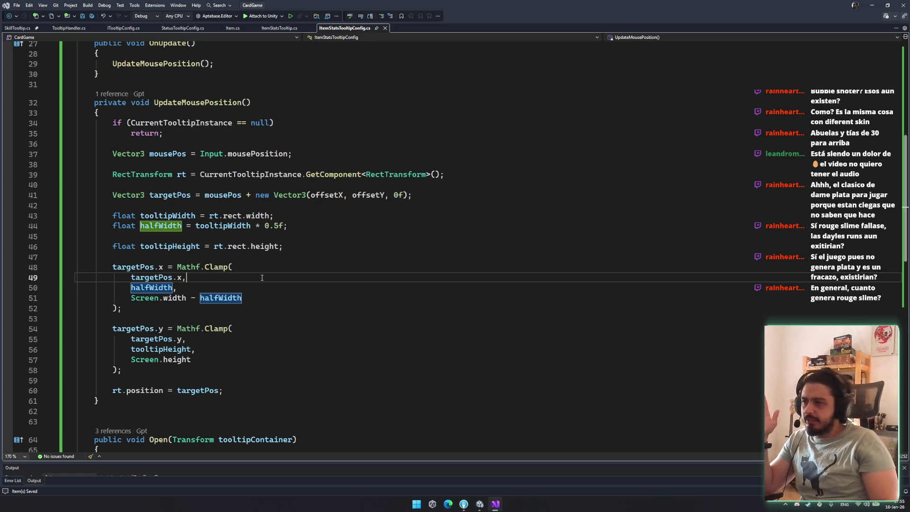
{"action": "left_click", "coordinate": [170, 302]}
{"action": "double_click", "coordinate": [220, 300]}
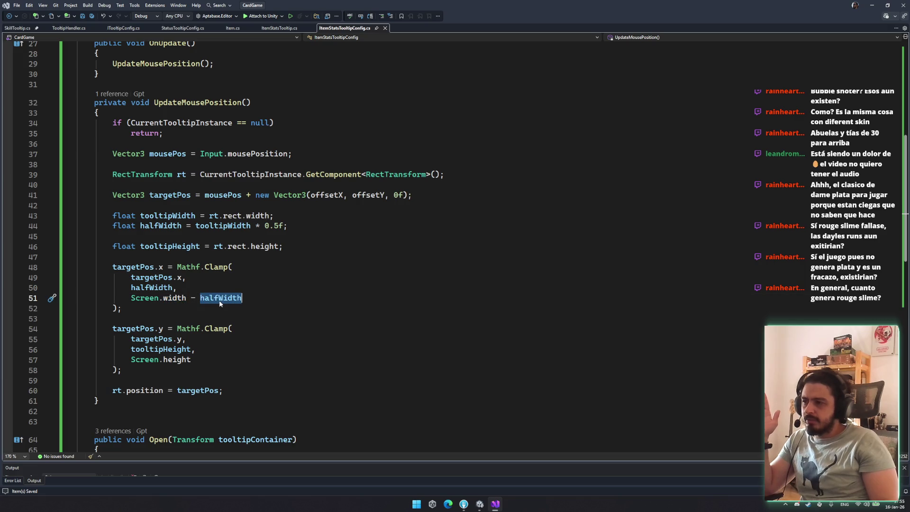
{"action": "double_click", "coordinate": [151, 290]}
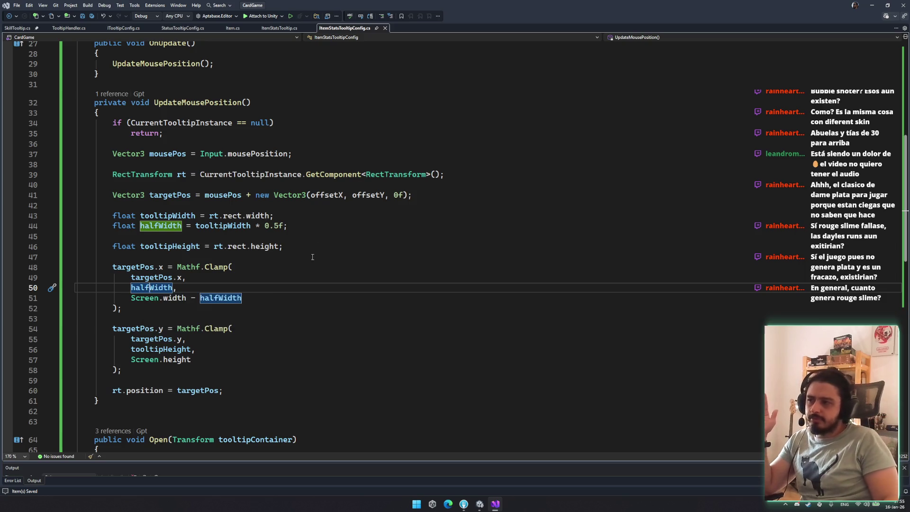
{"action": "double_click", "coordinate": [217, 298]}
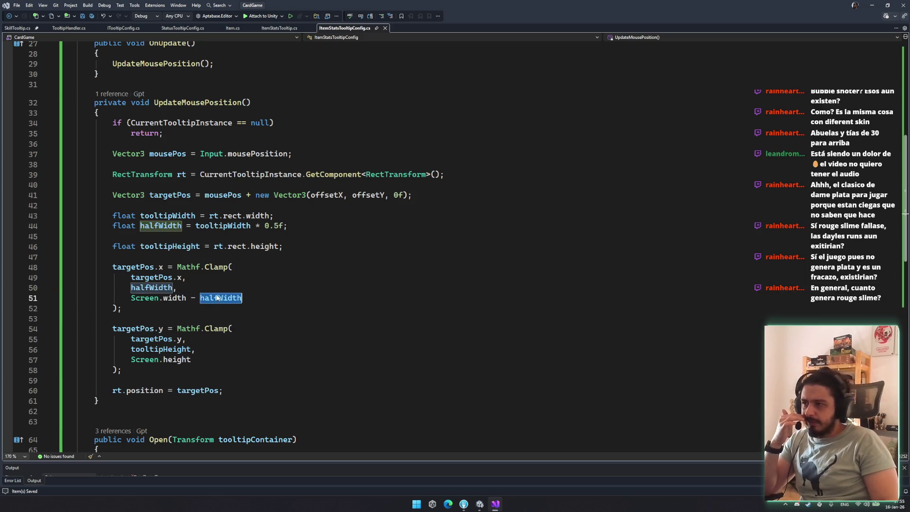
{"action": "left_click", "coordinate": [132, 267]}
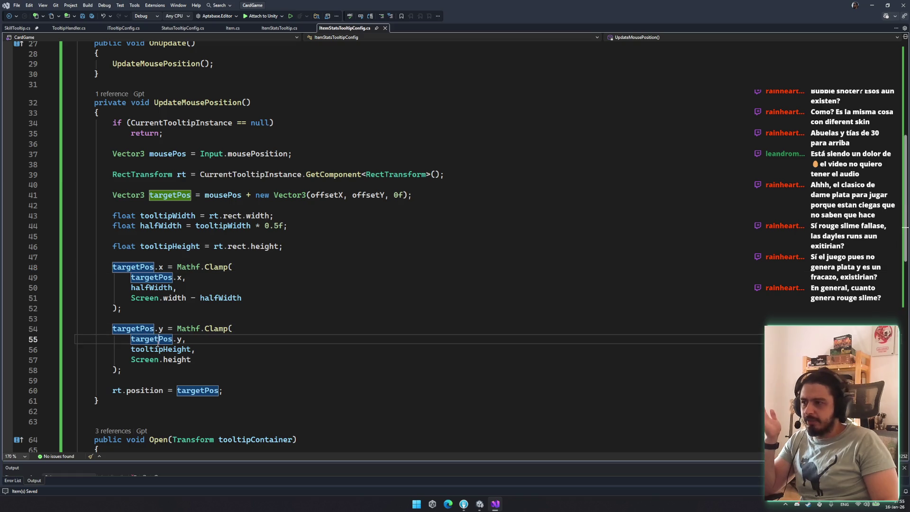
Make the targetPos.y clamp maximum Screen.height - tooltipHeight on line 57.
{"action": "double_click", "coordinate": [164, 350]}
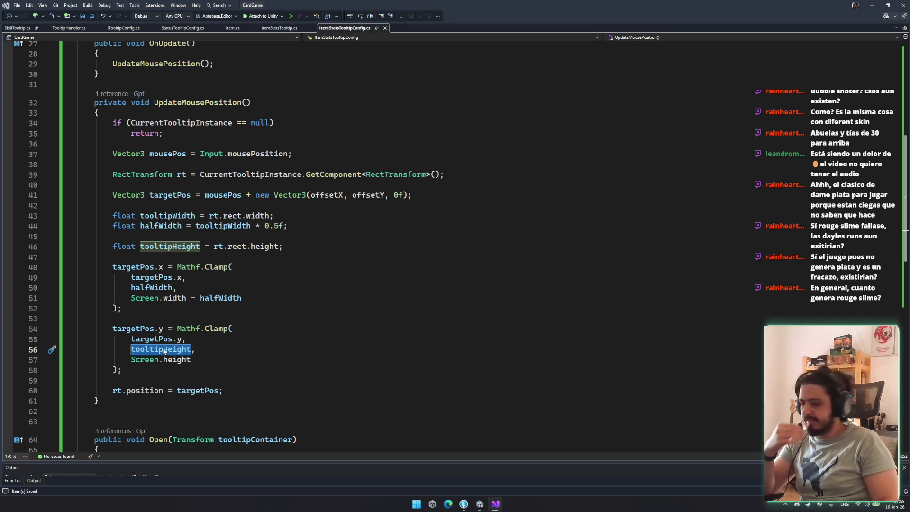
{"action": "type", "text": "0,"}
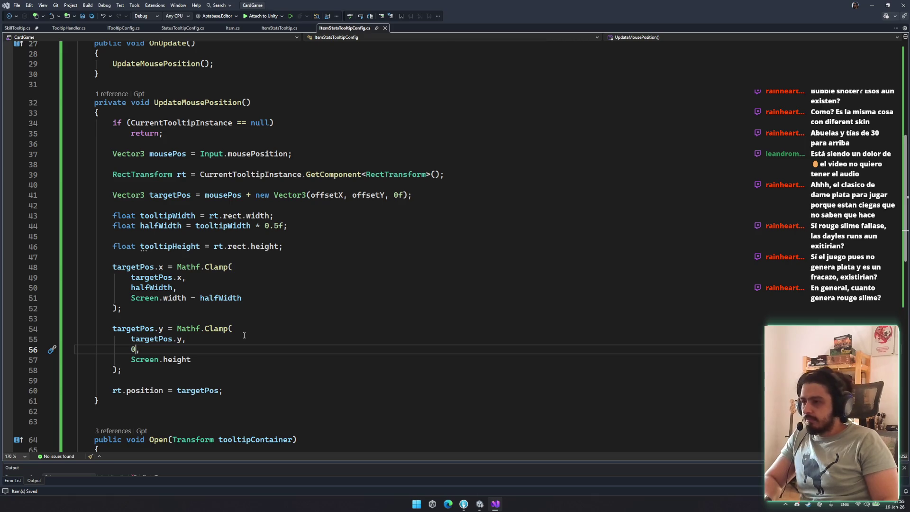
{"action": "left_click", "coordinate": [129, 359]}
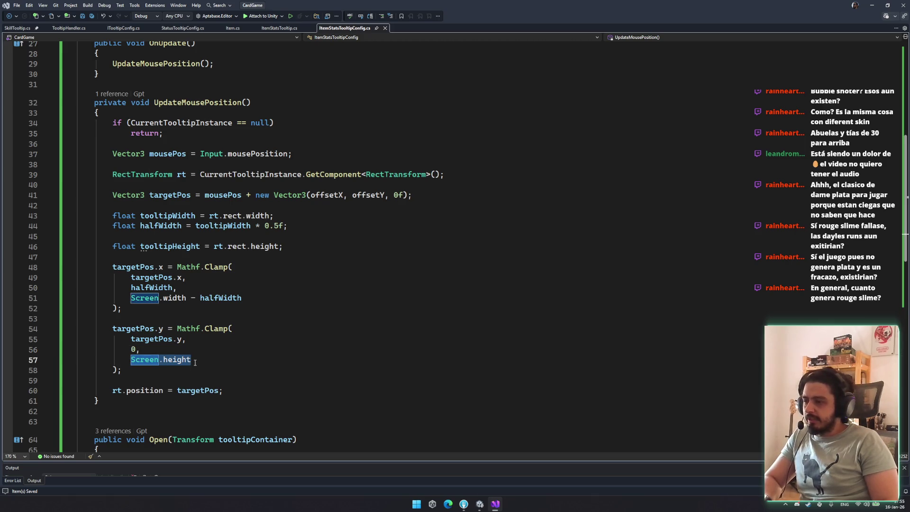
{"action": "key", "text": "ctrl+z"}
{"action": "left_click", "coordinate": [203, 360]}
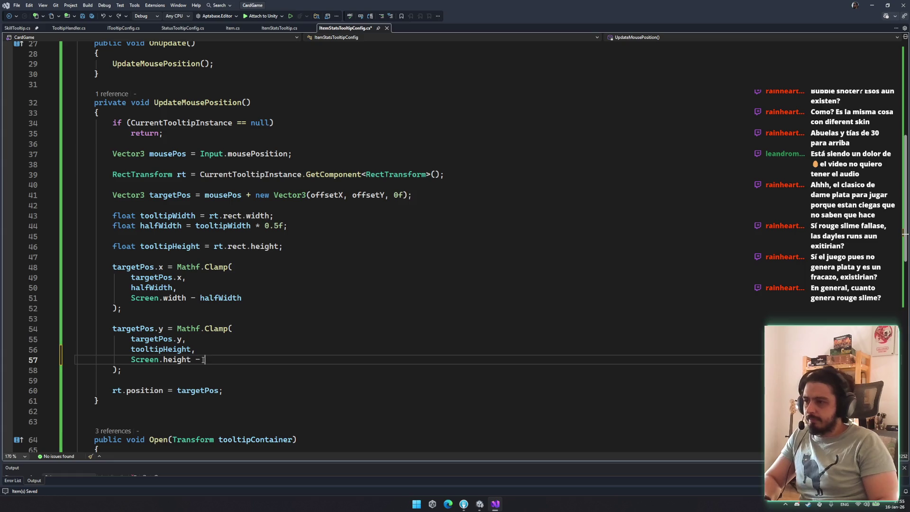
{"action": "type", "text": "toolt"}
{"action": "key", "text": "Tab"}
Set the targetPos.y clamp minimum to 0 on line 56 and return to Unity.
{"action": "double_click", "coordinate": [175, 353]}
{"action": "type", "text": "0,"}
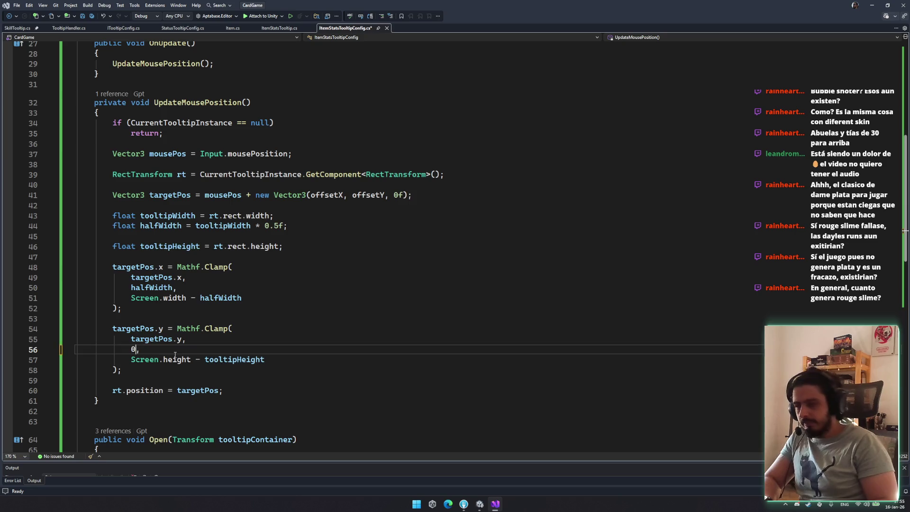
{"action": "double_click", "coordinate": [252, 360]}
{"action": "left_click", "coordinate": [360, 350]}
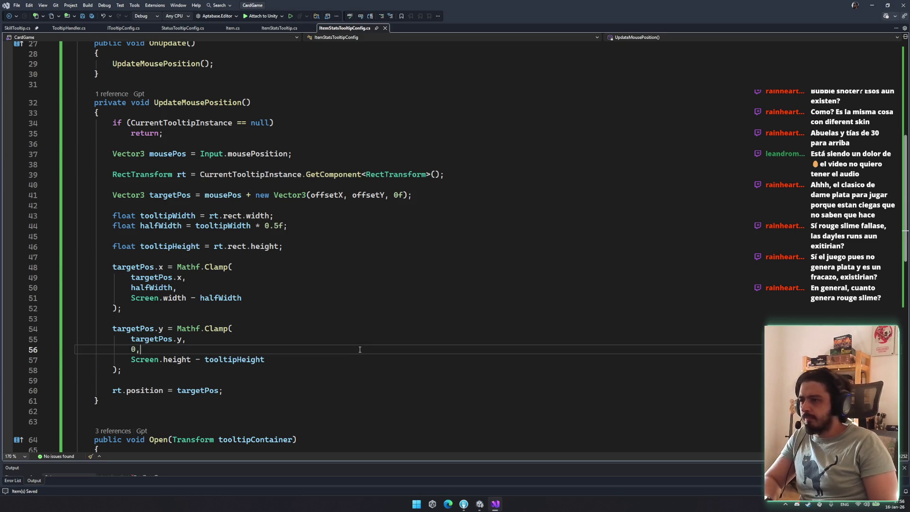
{"action": "key", "text": "alt+Tab"}
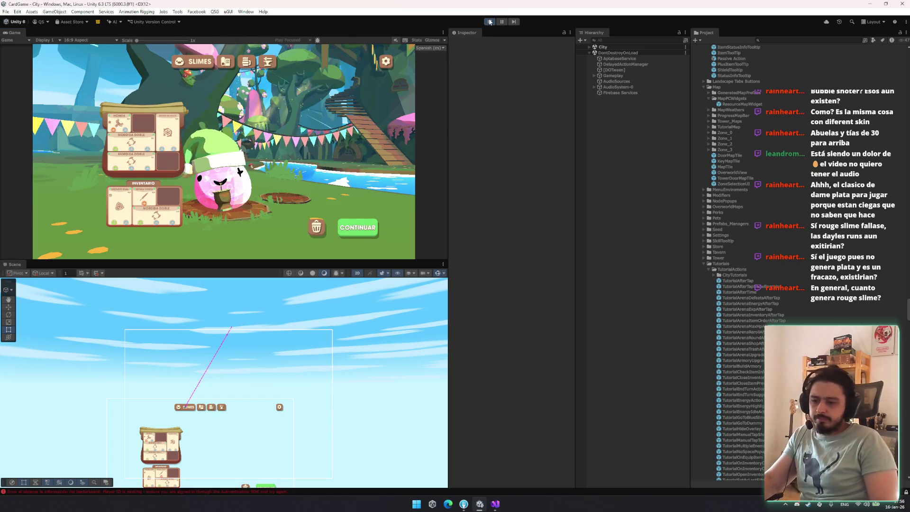
Stop the running game with Ctrl+P so the updated tooltip script recompiles.
{"action": "key", "text": "ctrl+p"}
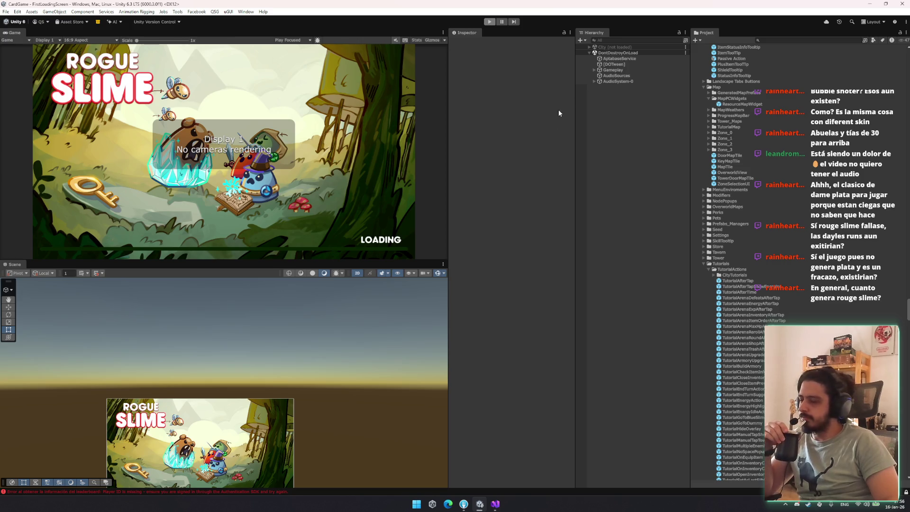
{"action": "key", "text": "ctrl+p"}
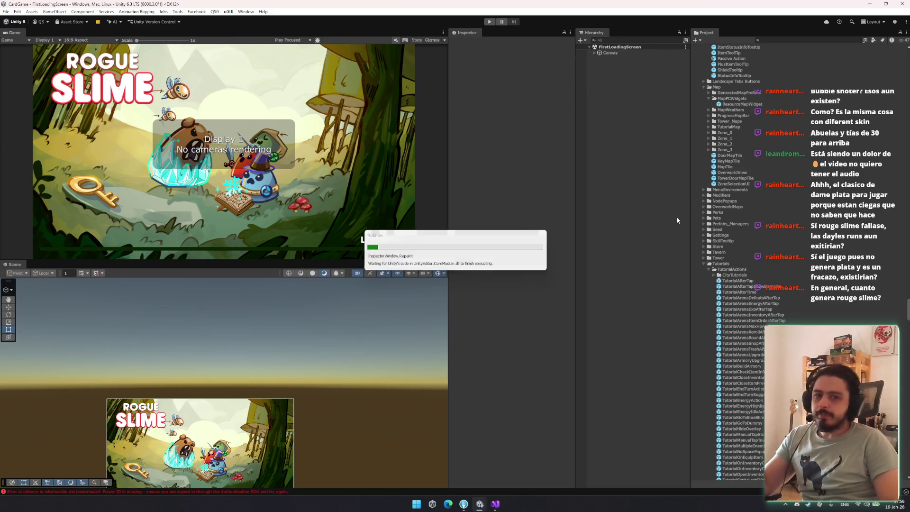
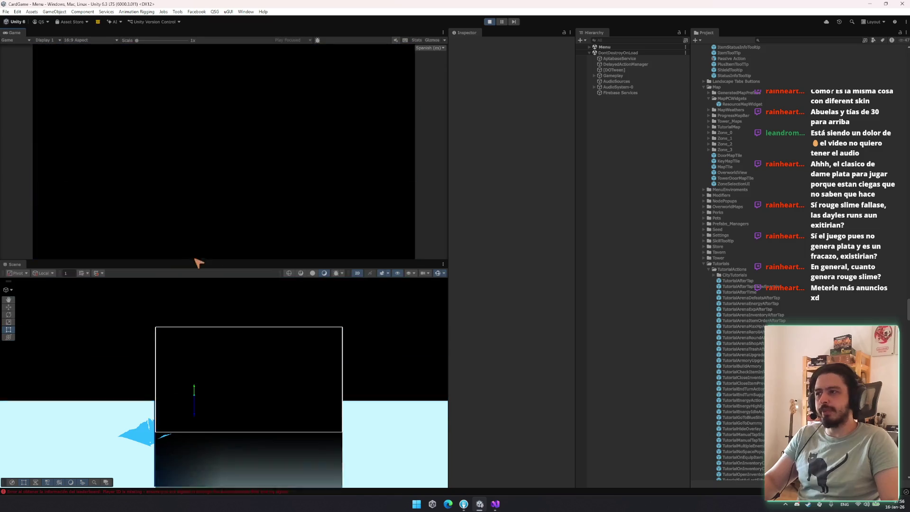
In Play mode, make the Game view taller, hover an inventory card to check its tooltip, then return to the code.
{"action": "left_click_drag", "start_coordinate": [206, 278], "coordinate": [208, 279]}
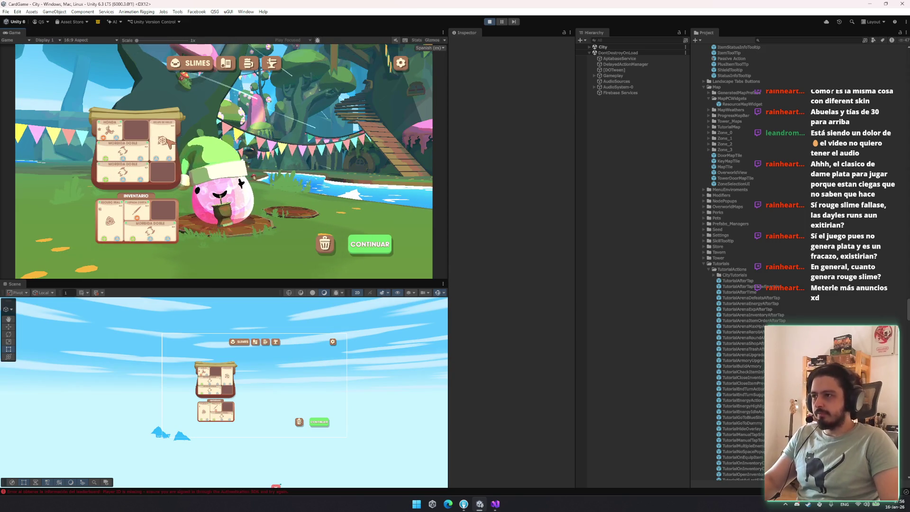
{"action": "scroll", "coordinate": [277, 383], "scroll_direction": "down", "scroll_amount": 5}
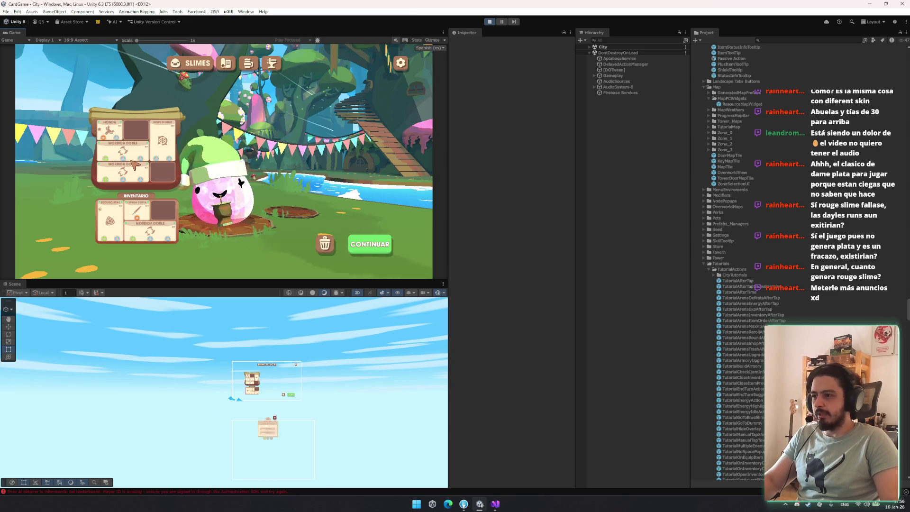
{"action": "mouse_move", "coordinate": [130, 157]}
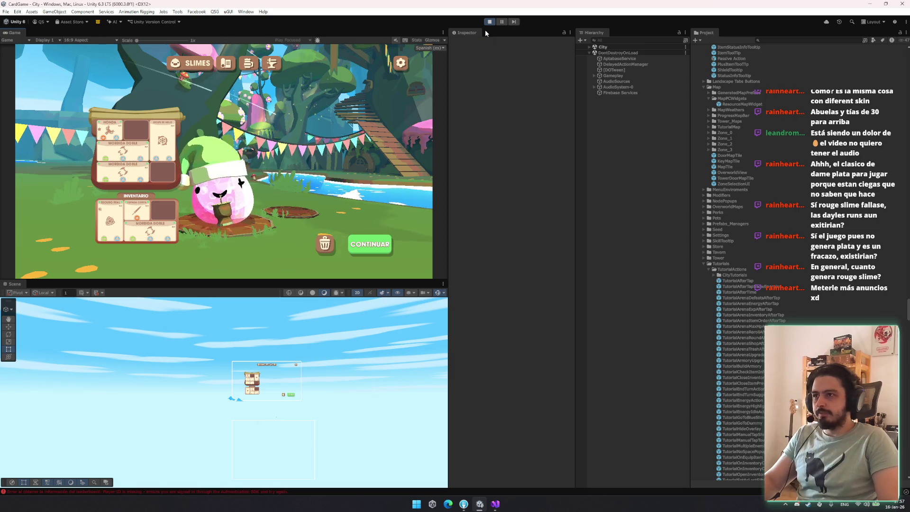
{"action": "left_click", "coordinate": [496, 503]}
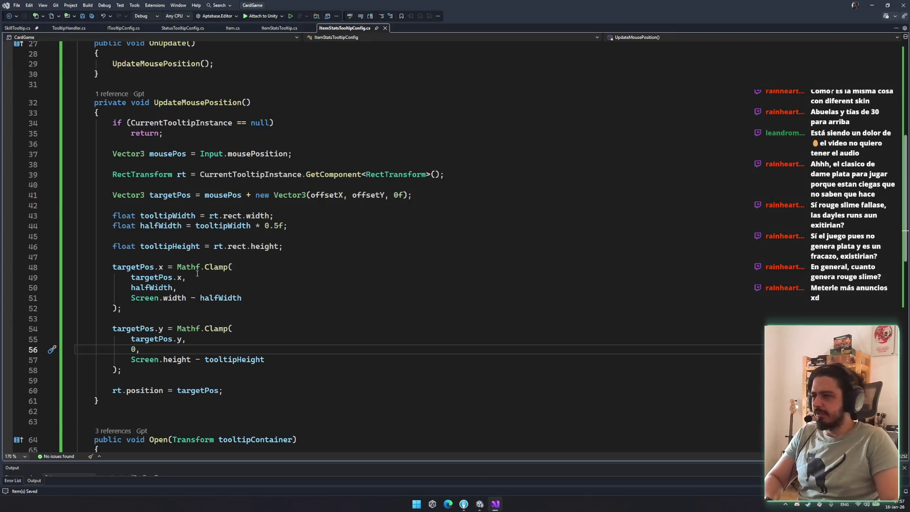
Inspect the targetPos variable and its uses in UpdateMousePosition.
{"action": "left_click", "coordinate": [99, 264]}
{"action": "left_click", "coordinate": [108, 261]}
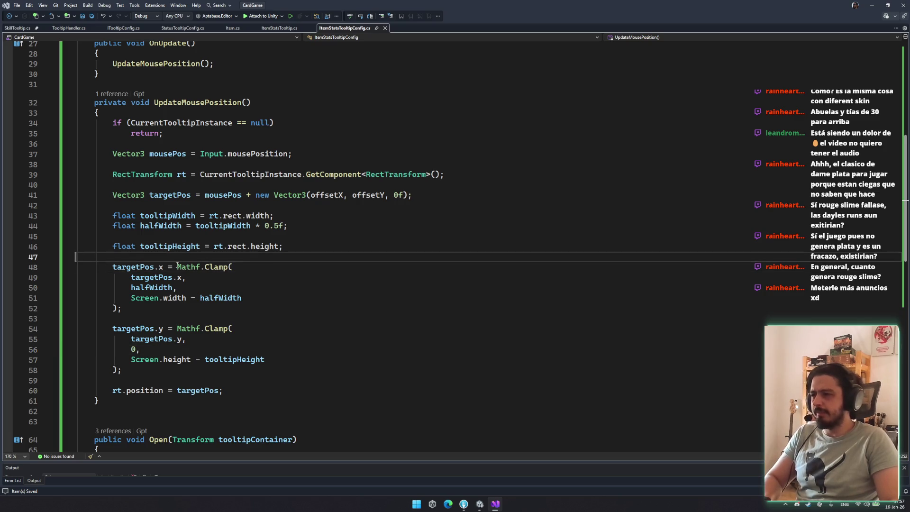
{"action": "left_click", "coordinate": [144, 277]}
{"action": "left_click", "coordinate": [171, 195]}
{"action": "double_click", "coordinate": [171, 196]}
{"action": "left_click", "coordinate": [172, 199]}
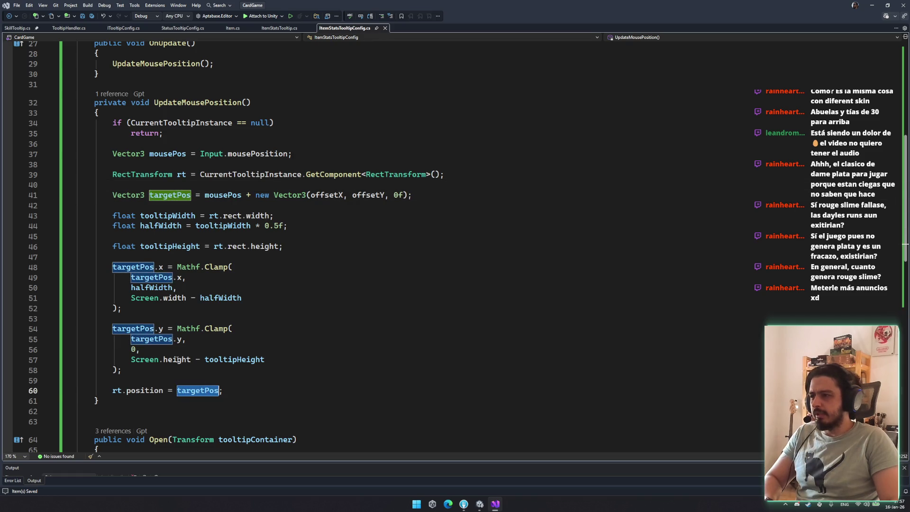
Comment out both Mathf.Clamp blocks on lines 48–58 and return to Unity to recompile.
{"action": "left_click", "coordinate": [207, 391]}
{"action": "left_click", "coordinate": [110, 269]}
{"action": "left_click", "coordinate": [110, 370], "text": "alt+shift"}
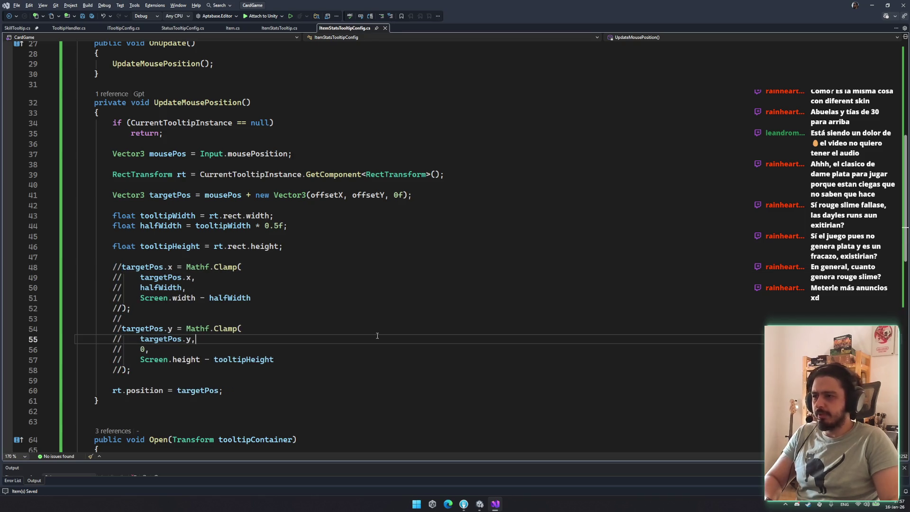
{"action": "left_click", "coordinate": [375, 349]}
{"action": "left_click", "coordinate": [479, 504]}
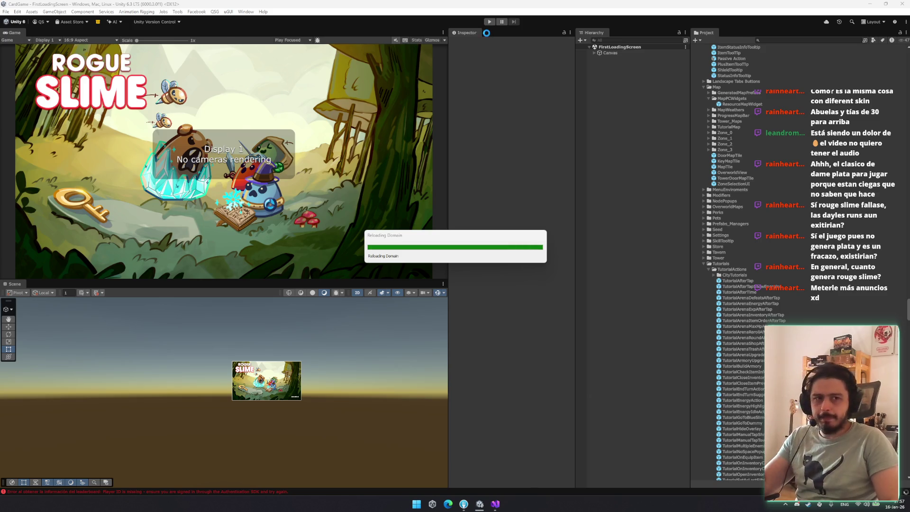
Inspect mousePos on line 41 of the tooltip script without changes, then go back to Unity.
{"action": "left_click", "coordinate": [496, 504]}
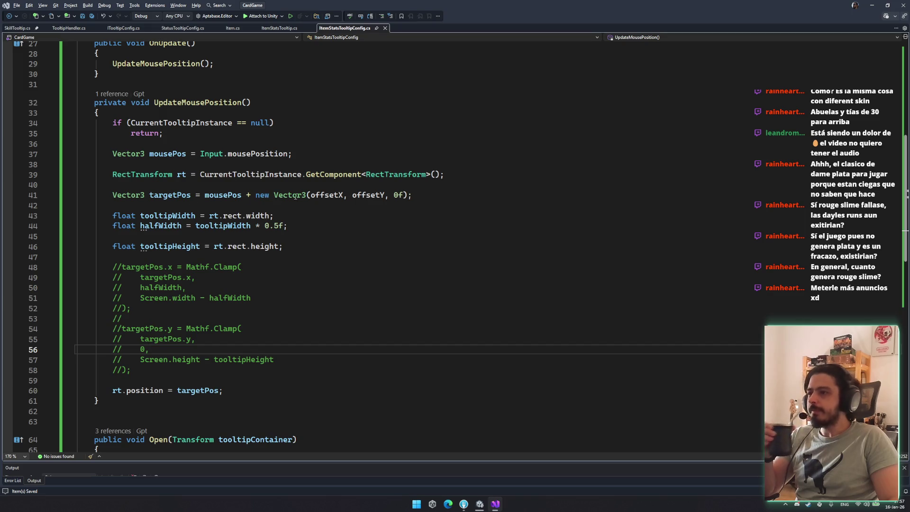
{"action": "double_click", "coordinate": [207, 195]}
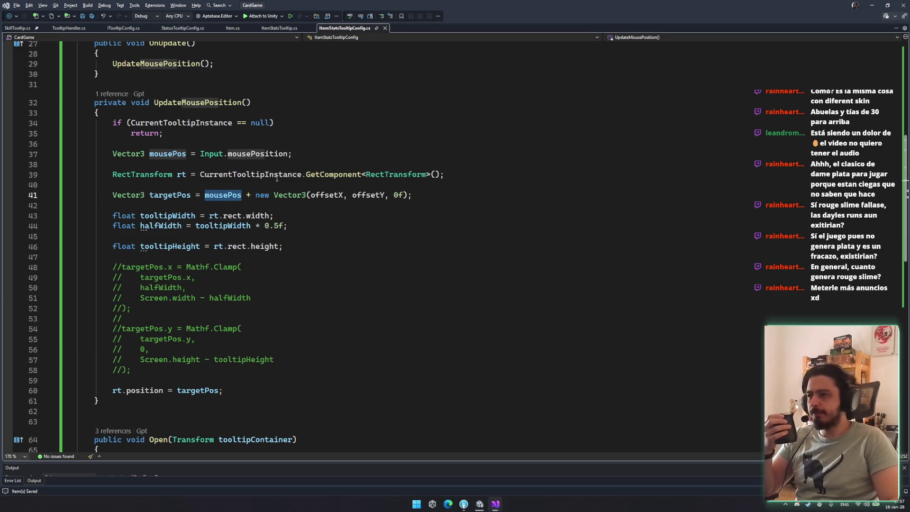
{"action": "mouse_move", "coordinate": [480, 506]}
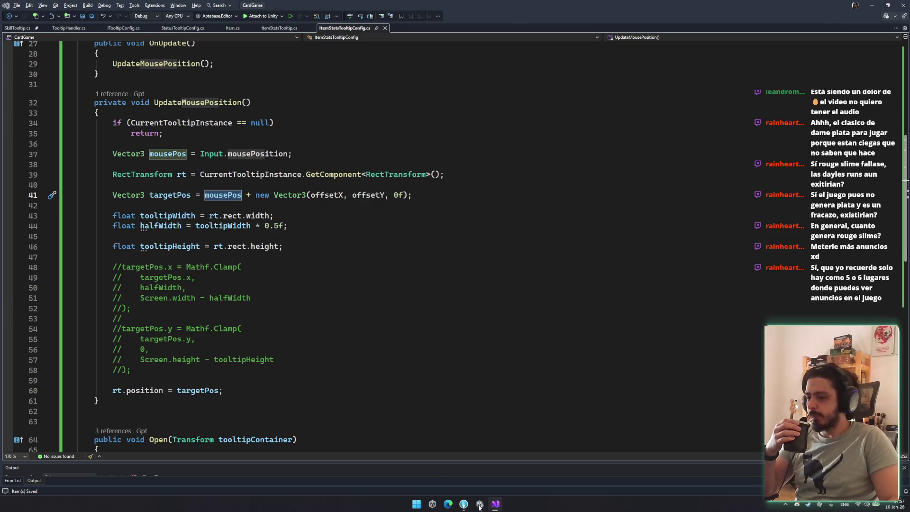
{"action": "left_click", "coordinate": [480, 505]}
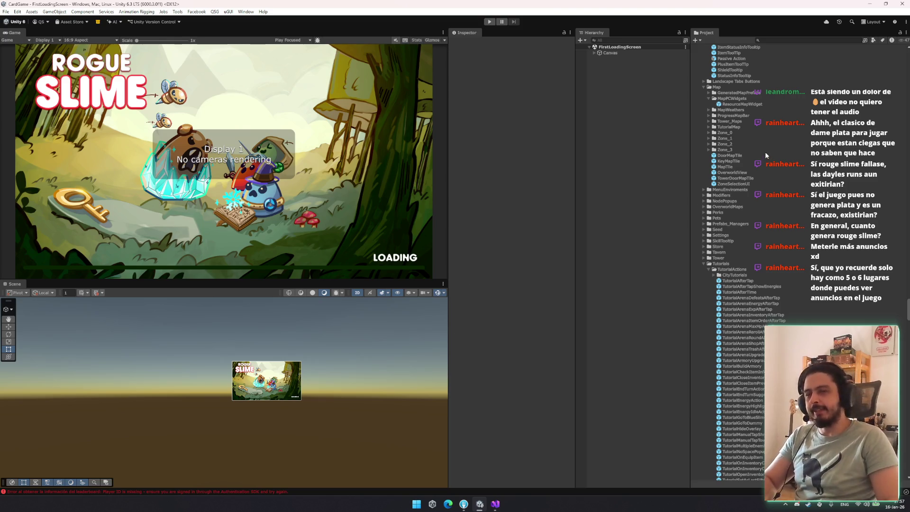
{"action": "scroll", "coordinate": [766, 143], "scroll_direction": "up", "scroll_amount": 8}
Browse the Prefabs folders, collapsing ItemToolTip and the tutorial folders.
{"action": "left_click", "coordinate": [750, 205]}
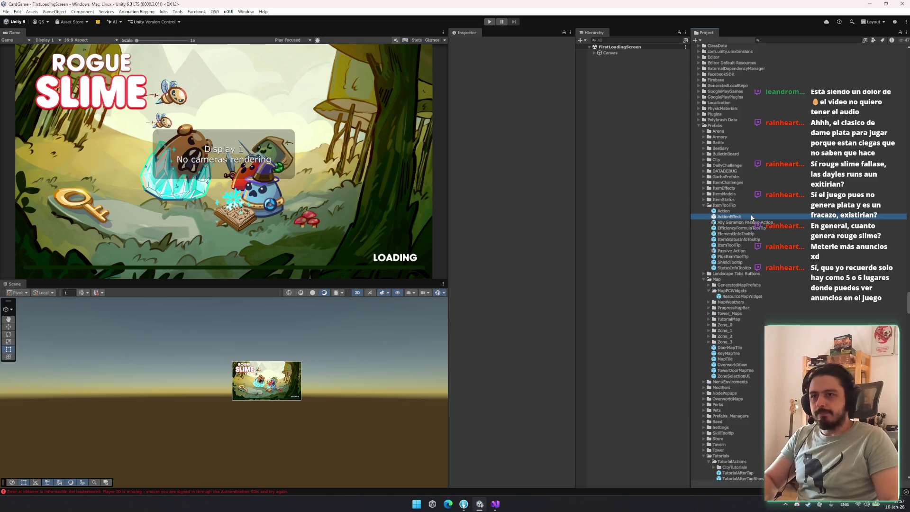
{"action": "key", "text": "Left"}
{"action": "key", "text": "Down"}
{"action": "key", "text": "Down"}
{"action": "key", "text": "Down"}
{"action": "key", "text": "Left"}
{"action": "key", "text": "Left"}
{"action": "key", "text": "Down"}
{"action": "key", "text": "Down"}
{"action": "key", "text": "Down"}
{"action": "key", "text": "Down"}
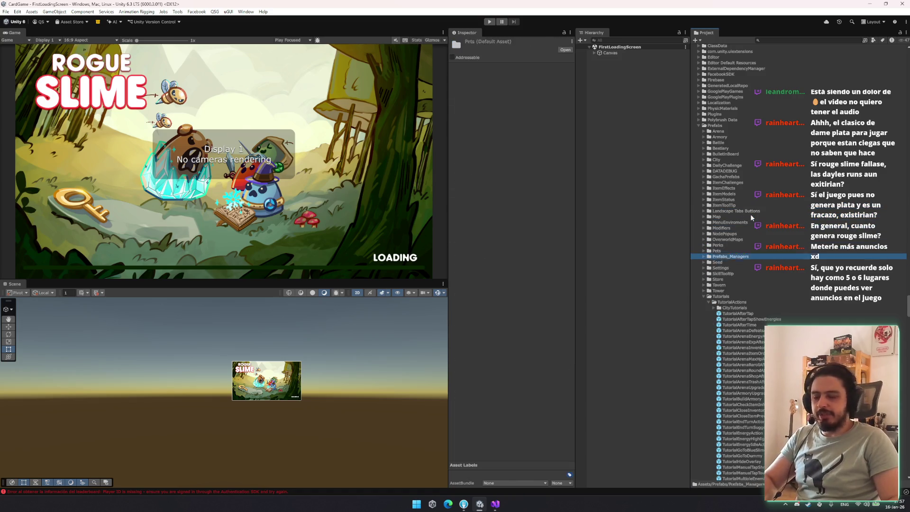
{"action": "key", "text": "Up"}
{"action": "key", "text": "Up"}
{"action": "key", "text": "Up"}
{"action": "key", "text": "Left"}
{"action": "key", "text": "Left"}
{"action": "key", "text": "Left"}
{"action": "key", "text": "Down"}
{"action": "key", "text": "Down"}
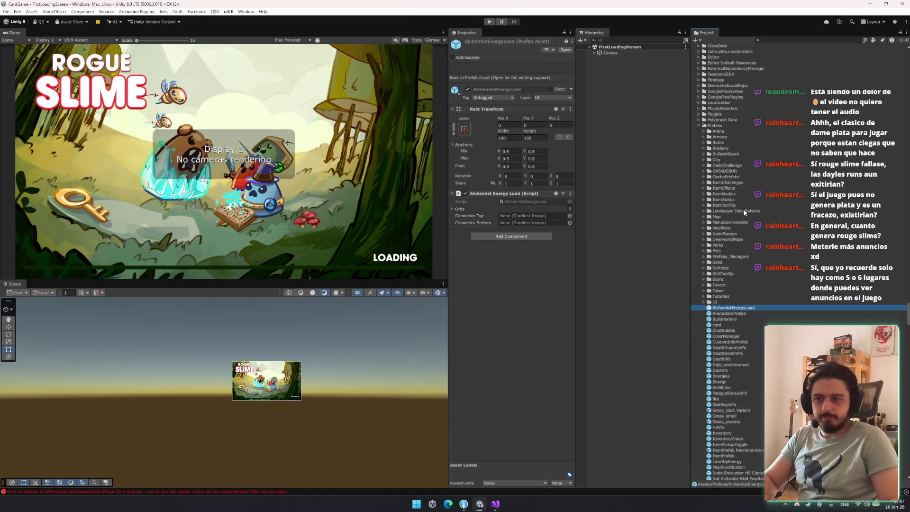
{"action": "scroll", "coordinate": [744, 209], "scroll_direction": "down", "scroll_amount": 10}
{"action": "scroll", "coordinate": [737, 328], "scroll_direction": "down", "scroll_amount": 5}
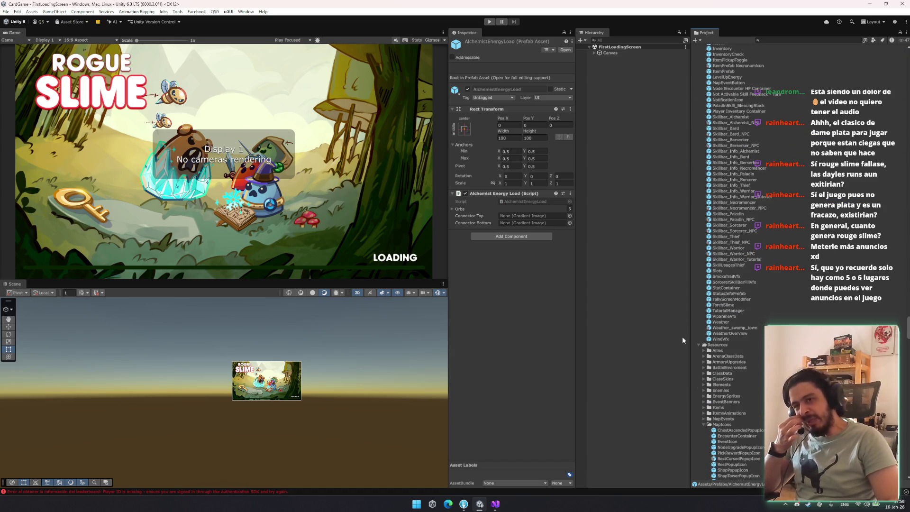
{"action": "scroll", "coordinate": [797, 303], "scroll_direction": "down", "scroll_amount": 3}
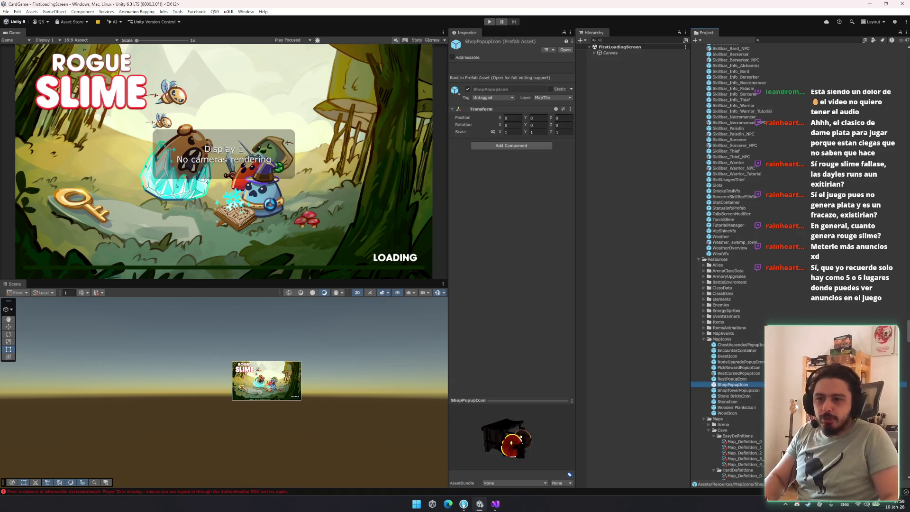
Browse the Resources folders (EasyDefinitions, Maps, NewPopups), ending on the EventIcon map icon.
{"action": "left_click", "coordinate": [738, 436]}
{"action": "key", "text": "Left"}
{"action": "key", "text": "Left"}
{"action": "key", "text": "Left"}
{"action": "key", "text": "Down"}
{"action": "key", "text": "Down"}
{"action": "key", "text": "Down"}
{"action": "key", "text": "Down"}
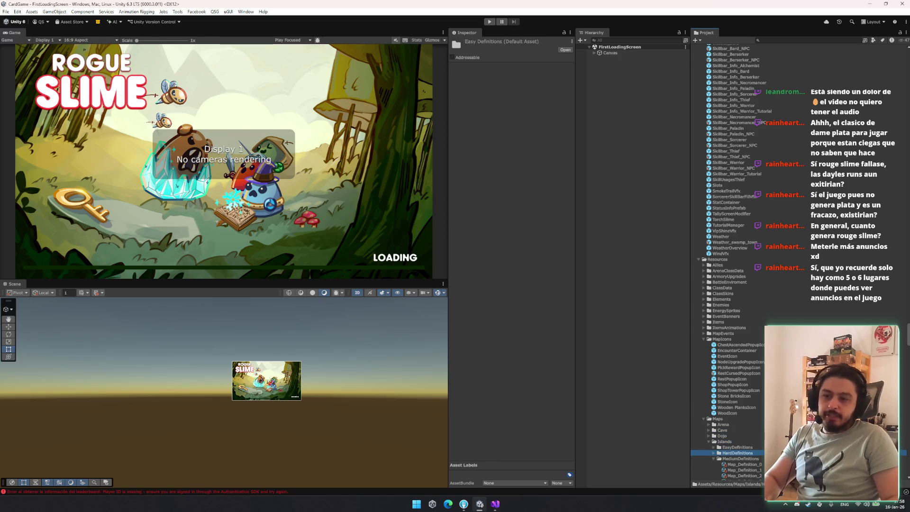
{"action": "key", "text": "Left"}
{"action": "key", "text": "Left"}
{"action": "key", "text": "Left"}
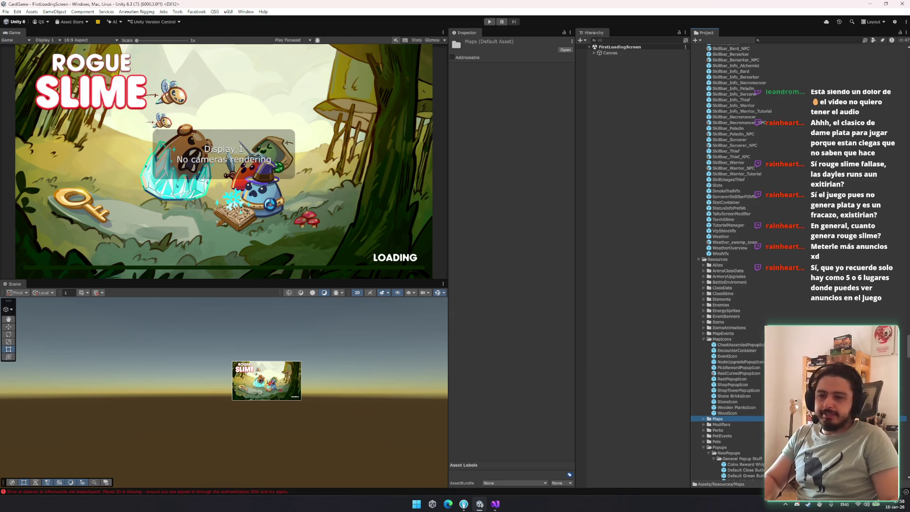
{"action": "scroll", "coordinate": [740, 403], "scroll_direction": "down", "scroll_amount": 3}
{"action": "left_click", "coordinate": [733, 464]}
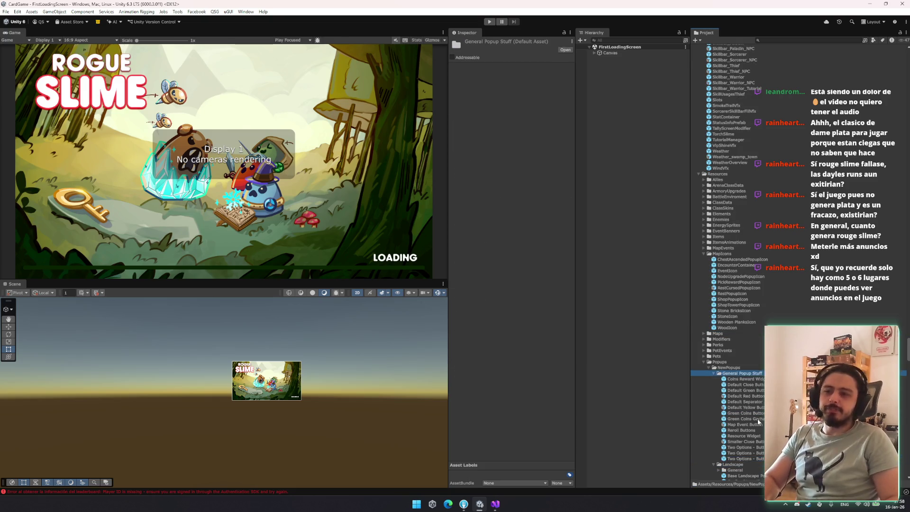
{"action": "key", "text": "Left"}
{"action": "key", "text": "Left"}
{"action": "key", "text": "Left"}
{"action": "key", "text": "Left"}
{"action": "key", "text": "Left"}
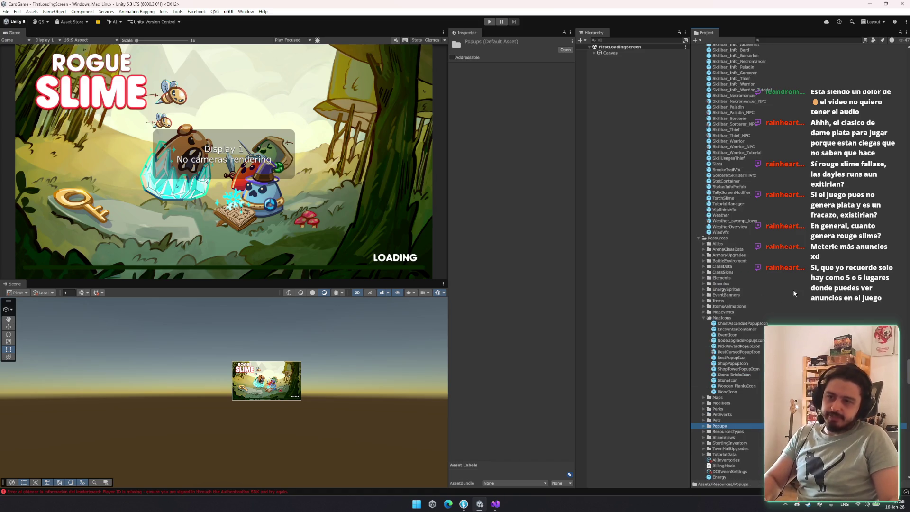
{"action": "scroll", "coordinate": [712, 379], "scroll_direction": "up", "scroll_amount": 5}
{"action": "scroll", "coordinate": [721, 396], "scroll_direction": "up", "scroll_amount": 12}
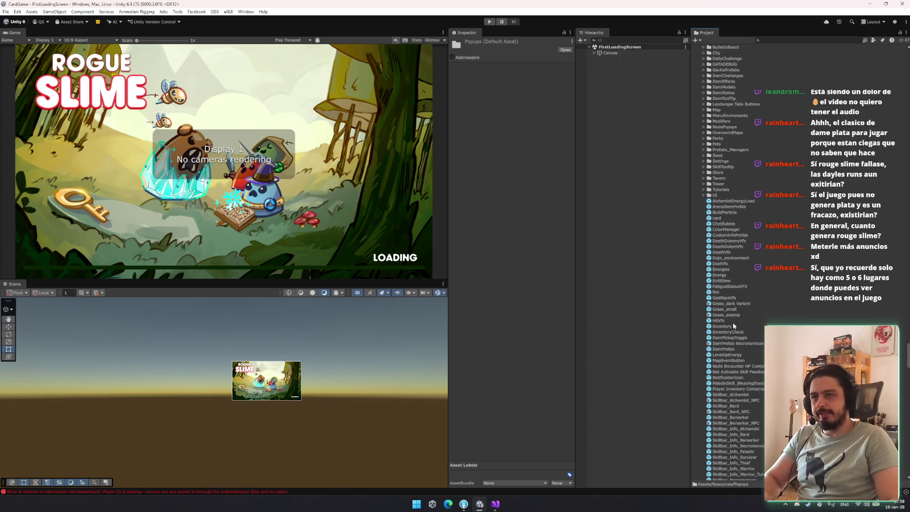
{"action": "scroll", "coordinate": [741, 336], "scroll_direction": "down", "scroll_amount": 3}
{"action": "scroll", "coordinate": [739, 332], "scroll_direction": "down", "scroll_amount": 12}
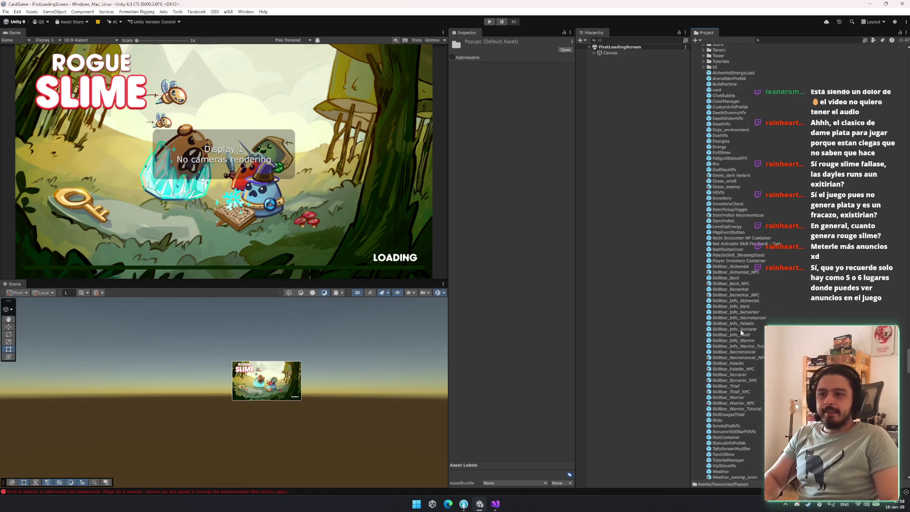
{"action": "left_click", "coordinate": [731, 357]}
Dismiss the MapIcons folder options, collapse Resources, and browse the Art folder to Models.
{"action": "right_click", "coordinate": [721, 339]}
{"action": "key", "text": "Escape"}
{"action": "key", "text": "Left"}
{"action": "key", "text": "Left"}
{"action": "key", "text": "Left"}
{"action": "key", "text": "Down"}
{"action": "key", "text": "Down"}
{"action": "key", "text": "Down"}
{"action": "key", "text": "Down"}
{"action": "key", "text": "Down"}
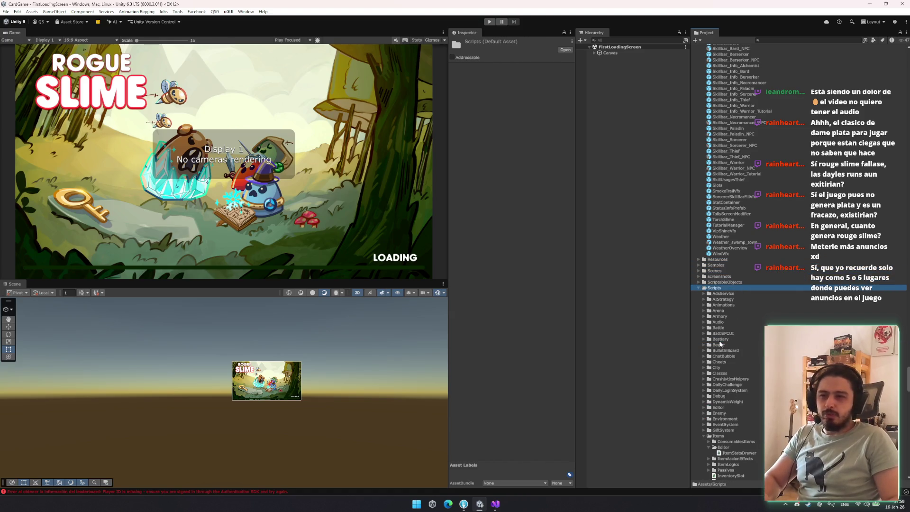
{"action": "scroll", "coordinate": [730, 313], "scroll_direction": "down", "scroll_amount": 15}
{"action": "scroll", "coordinate": [738, 292], "scroll_direction": "up", "scroll_amount": 15}
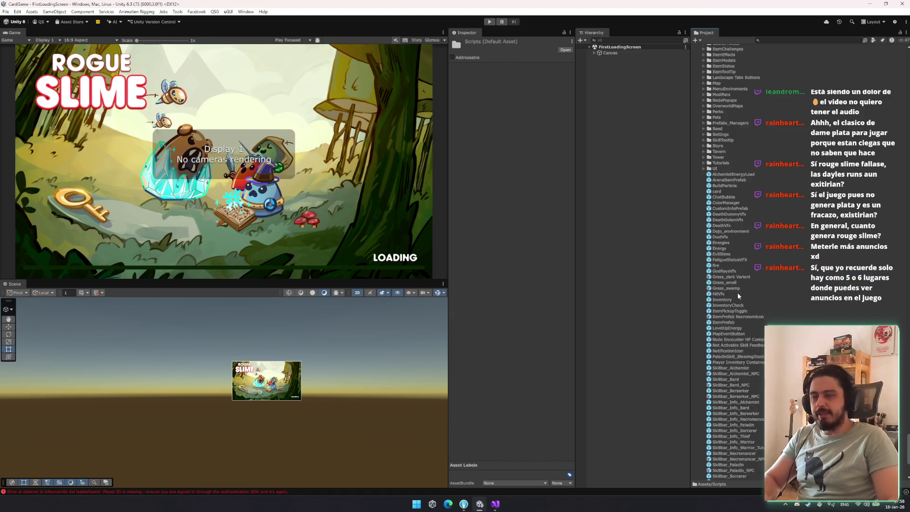
{"action": "scroll", "coordinate": [768, 297], "scroll_direction": "up", "scroll_amount": 10}
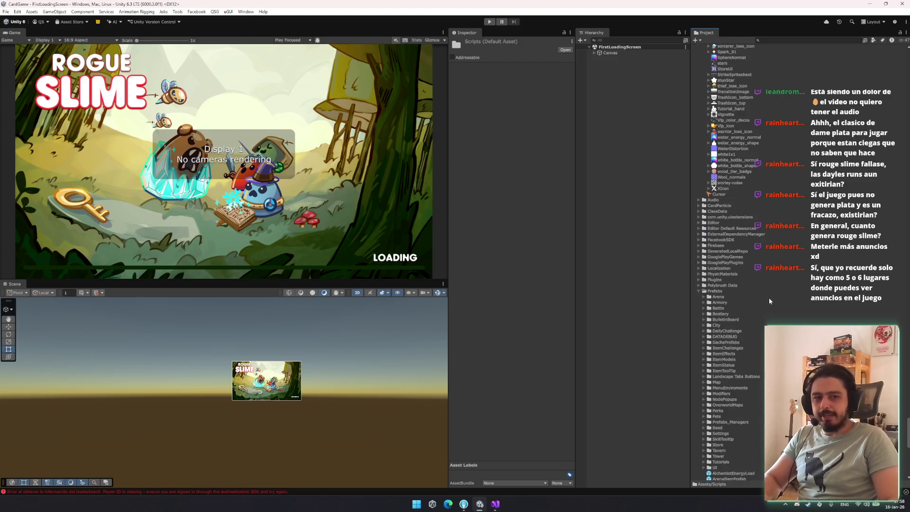
{"action": "left_click", "coordinate": [743, 213]}
{"action": "key", "text": "Left"}
{"action": "key", "text": "Left"}
{"action": "key", "text": "Left"}
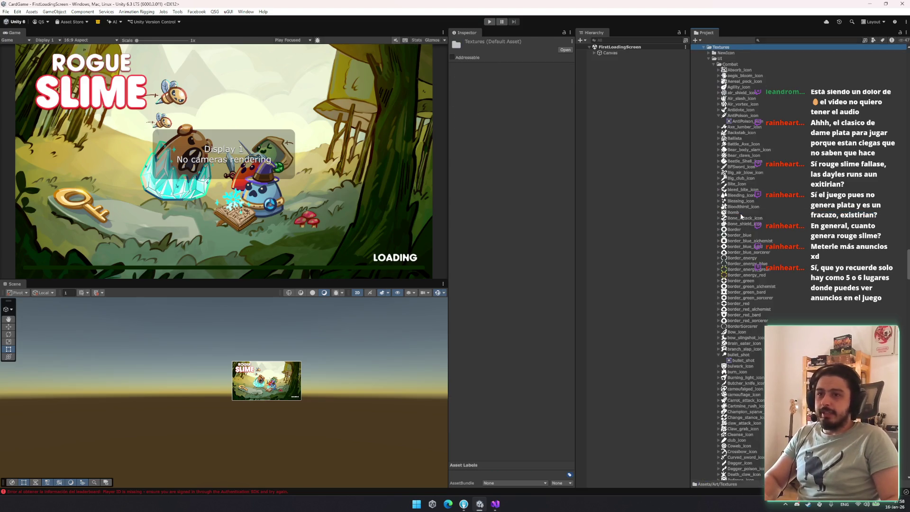
{"action": "key", "text": "Right"}
{"action": "key", "text": "Down"}
{"action": "key", "text": "Down"}
{"action": "key", "text": "Down"}
{"action": "key", "text": "Left"}
{"action": "key", "text": "Left"}
{"action": "key", "text": "Left"}
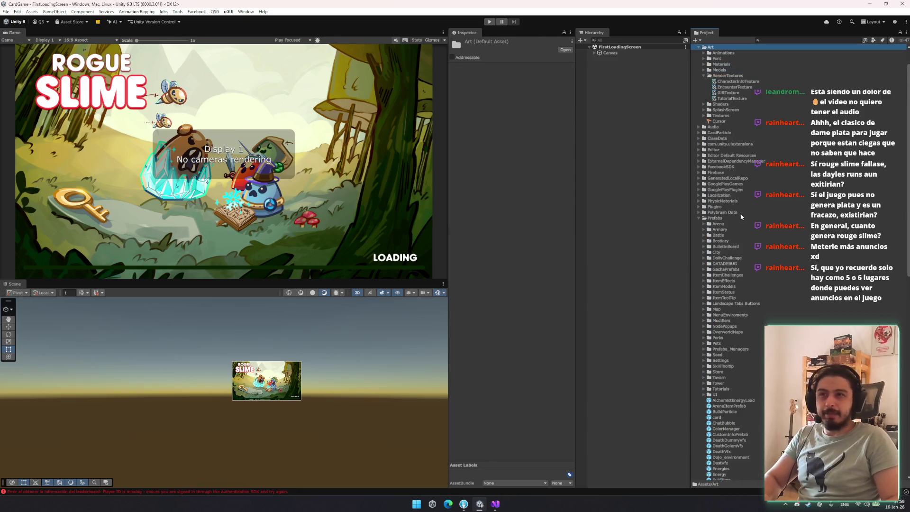
Check the Pets and UI prefab folders, settle on top-level Prefabs, then view ItemStatsTooltipConfig.cs.
{"action": "left_click", "coordinate": [749, 269]}
{"action": "scroll", "coordinate": [747, 340], "scroll_direction": "down", "scroll_amount": 5}
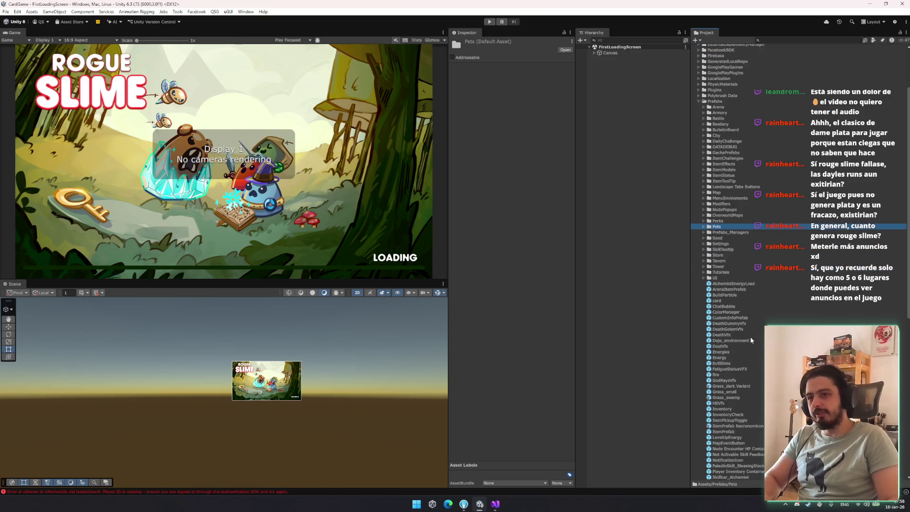
{"action": "scroll", "coordinate": [744, 337], "scroll_direction": "down", "scroll_amount": 1}
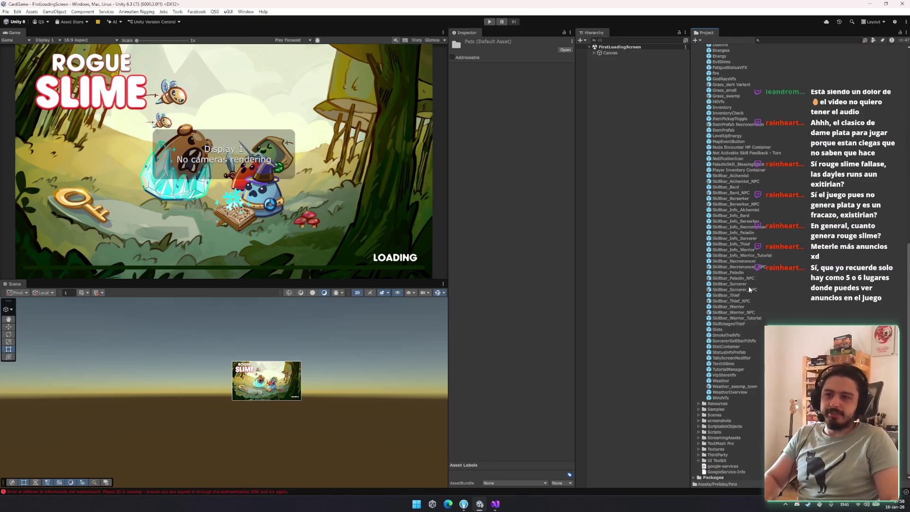
{"action": "scroll", "coordinate": [775, 249], "scroll_direction": "up", "scroll_amount": 3}
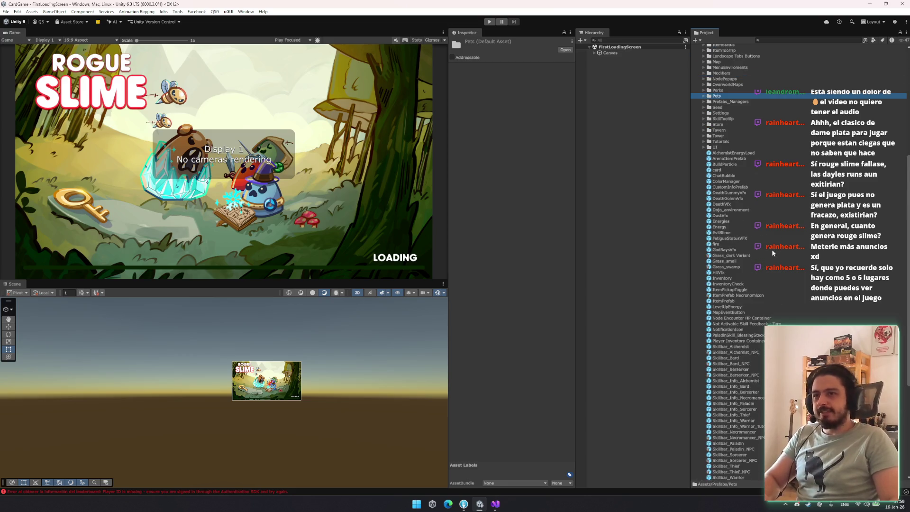
{"action": "left_click", "coordinate": [724, 148]}
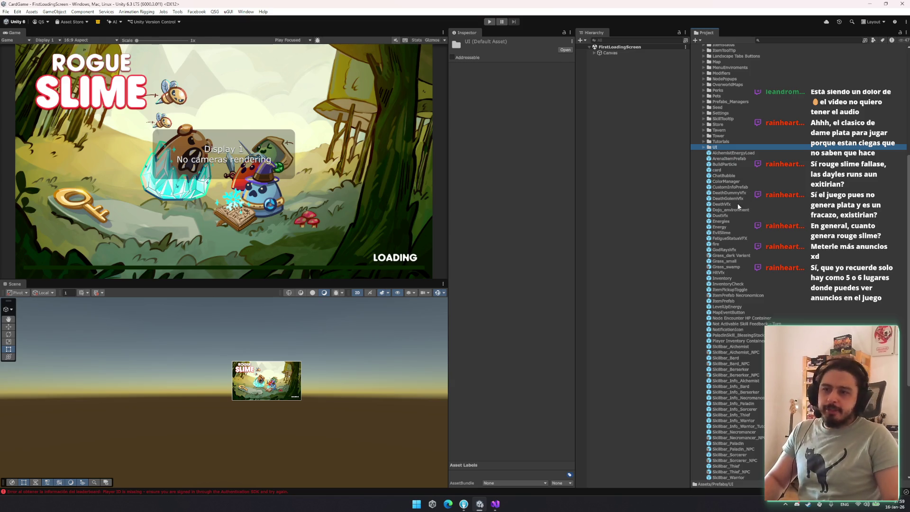
{"action": "scroll", "coordinate": [727, 195], "scroll_direction": "down", "scroll_amount": 8}
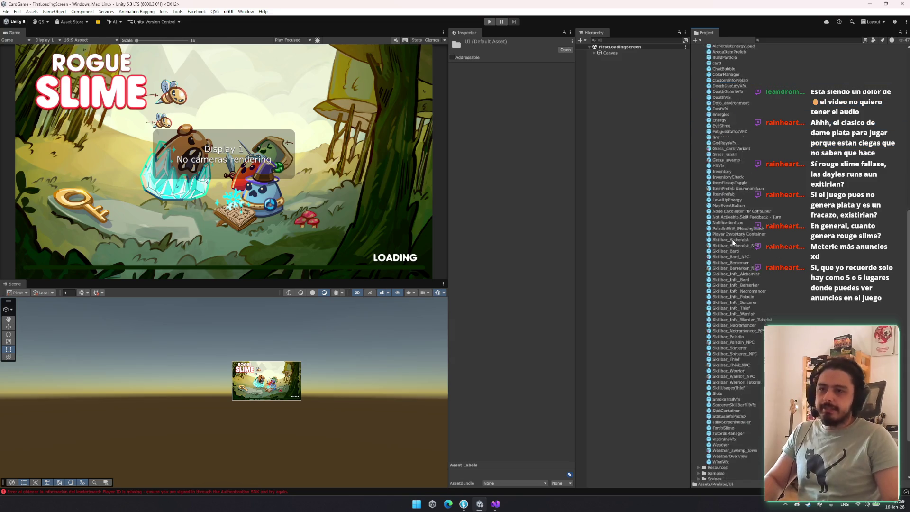
{"action": "scroll", "coordinate": [741, 238], "scroll_direction": "up", "scroll_amount": 18}
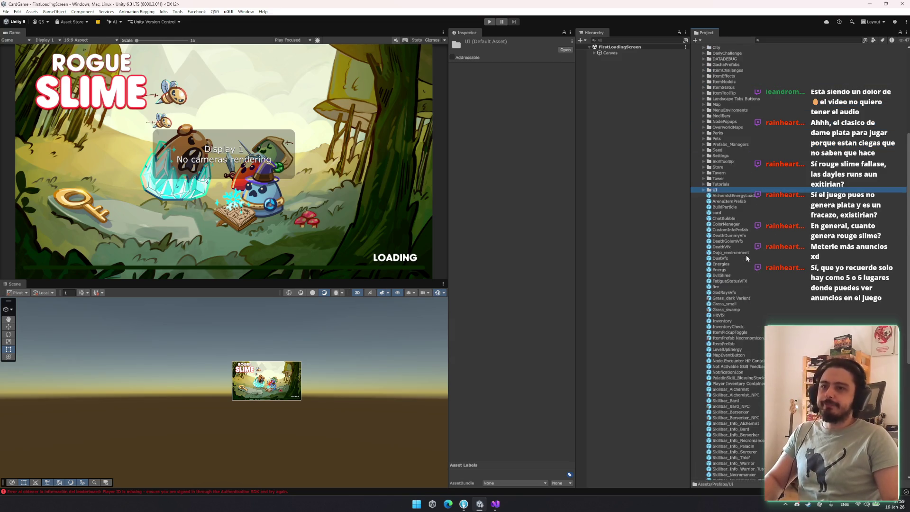
{"action": "left_click", "coordinate": [720, 187]}
{"action": "key", "text": "Left"}
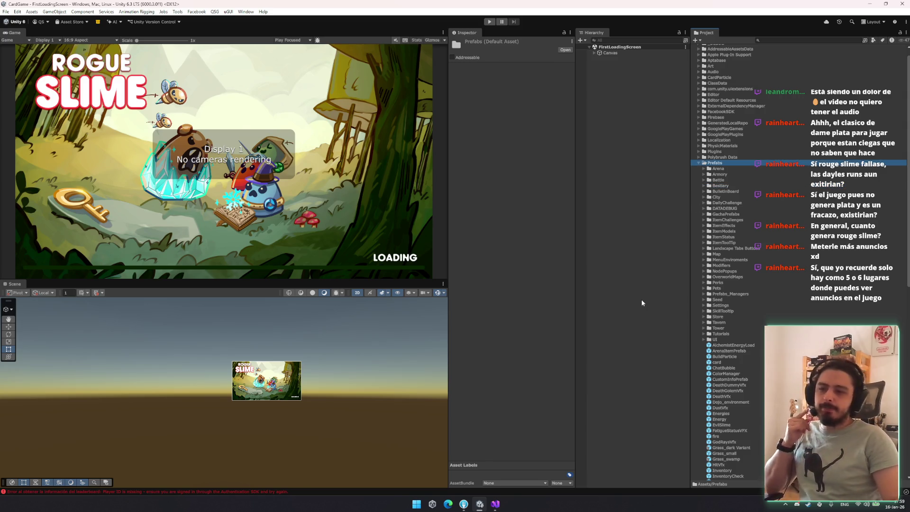
{"action": "left_click", "coordinate": [496, 504]}
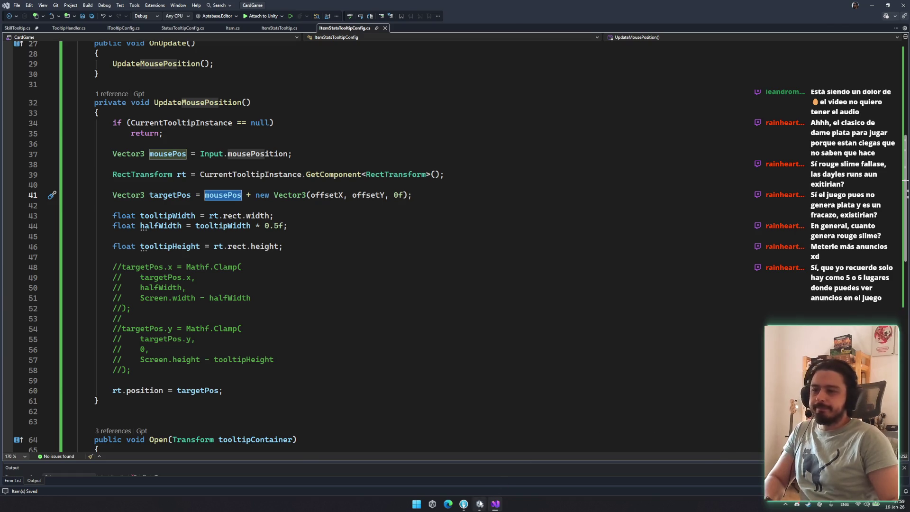
Search Project assets for 'stat', then change it to 'star' and scroll the StartingInventory results.
{"action": "key", "text": "alt+Tab"}
{"action": "left_click", "coordinate": [784, 39]}
{"action": "type", "text": "sta"}
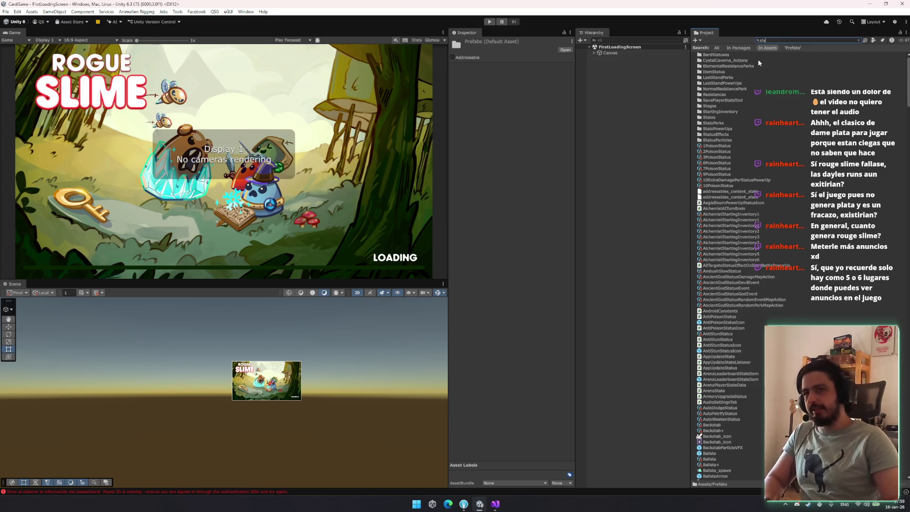
{"action": "type", "text": "t"}
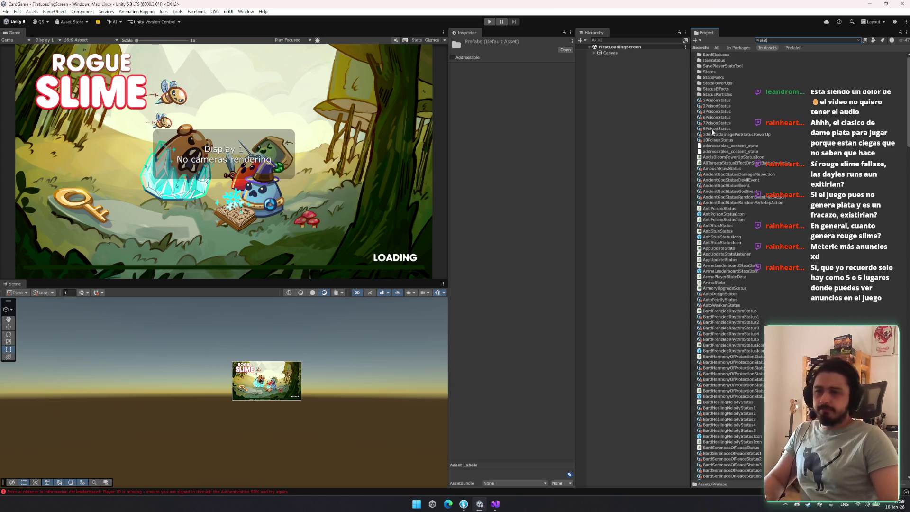
{"action": "scroll", "coordinate": [797, 247], "scroll_direction": "down", "scroll_amount": 5}
{"action": "scroll", "coordinate": [797, 247], "scroll_direction": "down", "scroll_amount": 3}
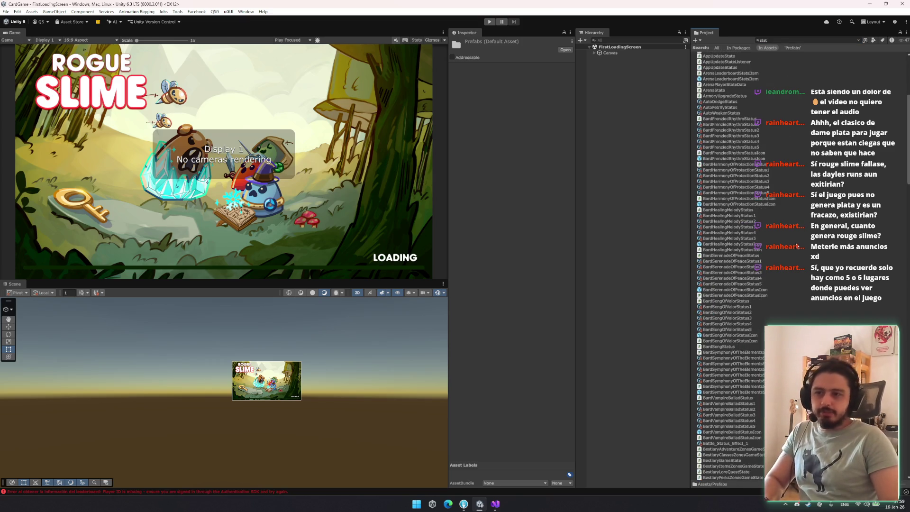
{"action": "left_click", "coordinate": [785, 39]}
{"action": "type", "text": "star"}
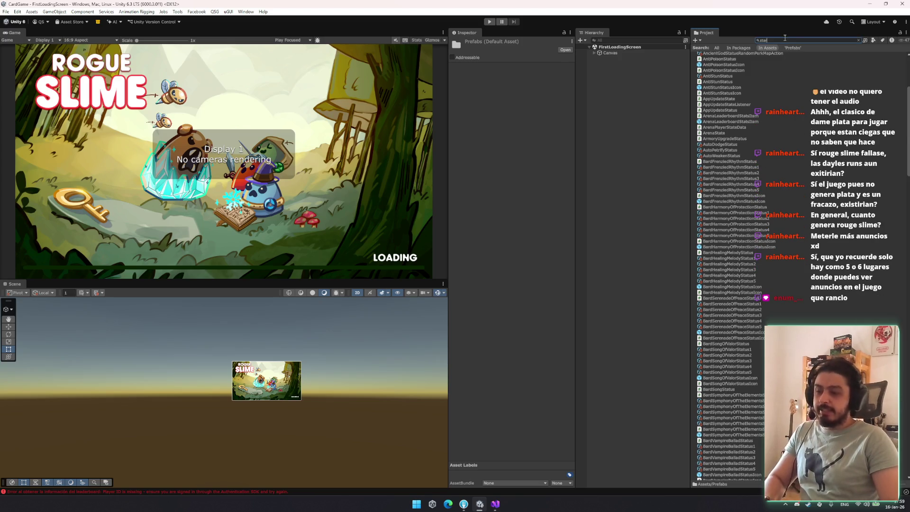
{"action": "scroll", "coordinate": [764, 195], "scroll_direction": "down", "scroll_amount": 9}
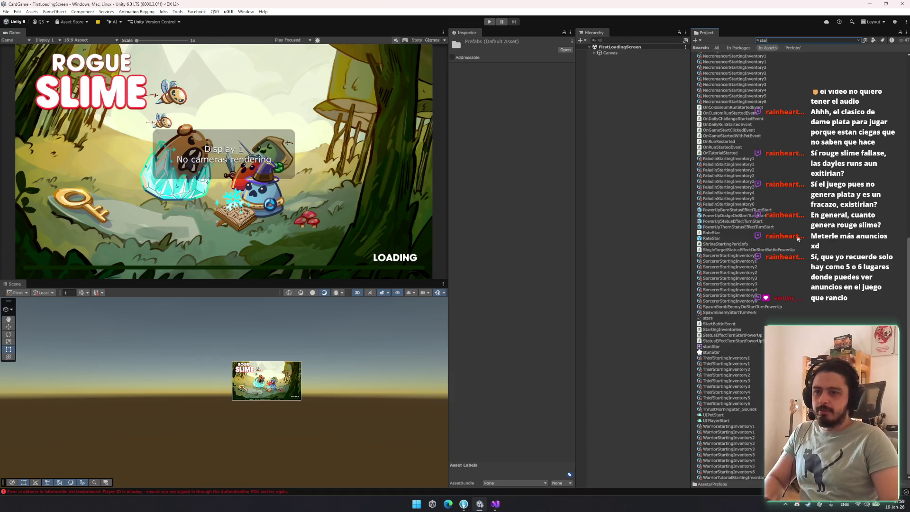
{"action": "scroll", "coordinate": [736, 231], "scroll_direction": "up", "scroll_amount": 15}
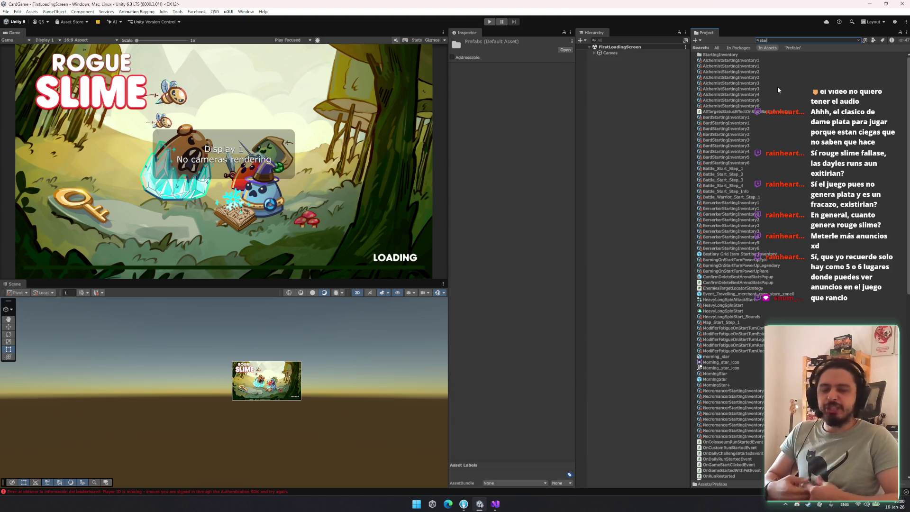
{"action": "scroll", "coordinate": [724, 374], "scroll_direction": "down", "scroll_amount": 8}
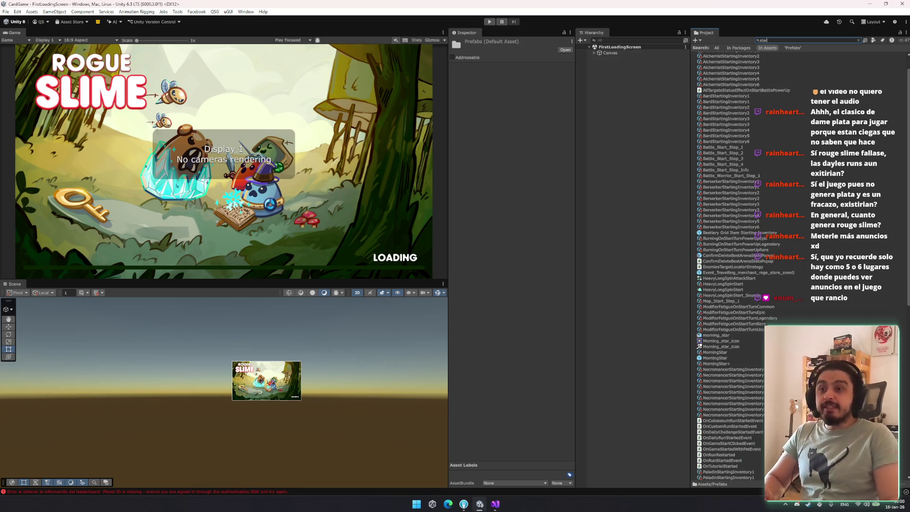
{"action": "scroll", "coordinate": [724, 374], "scroll_direction": "down", "scroll_amount": 10}
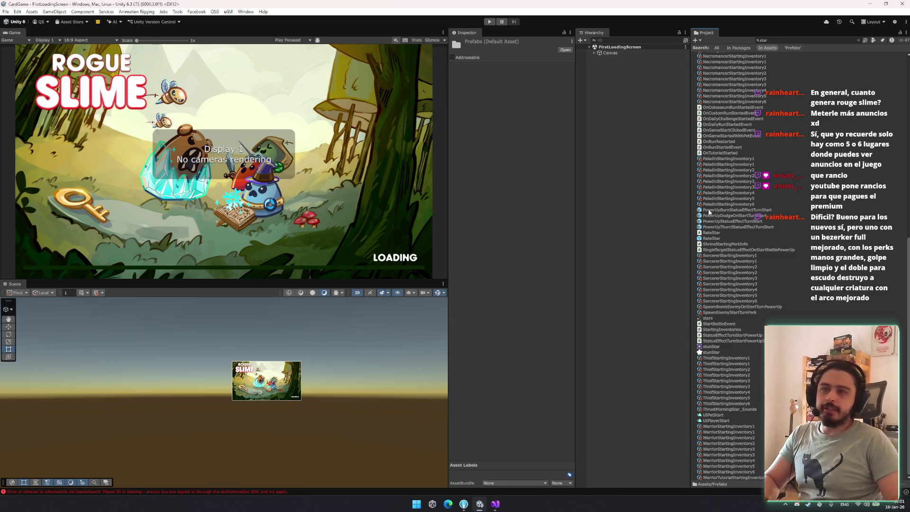
{"action": "left_click", "coordinate": [732, 227]}
Clear the star search and step through the Perks and Pets prefab folders, ending on Perks.
{"action": "scroll", "coordinate": [776, 189], "scroll_direction": "up", "scroll_amount": 5}
{"action": "scroll", "coordinate": [776, 188], "scroll_direction": "up", "scroll_amount": 8}
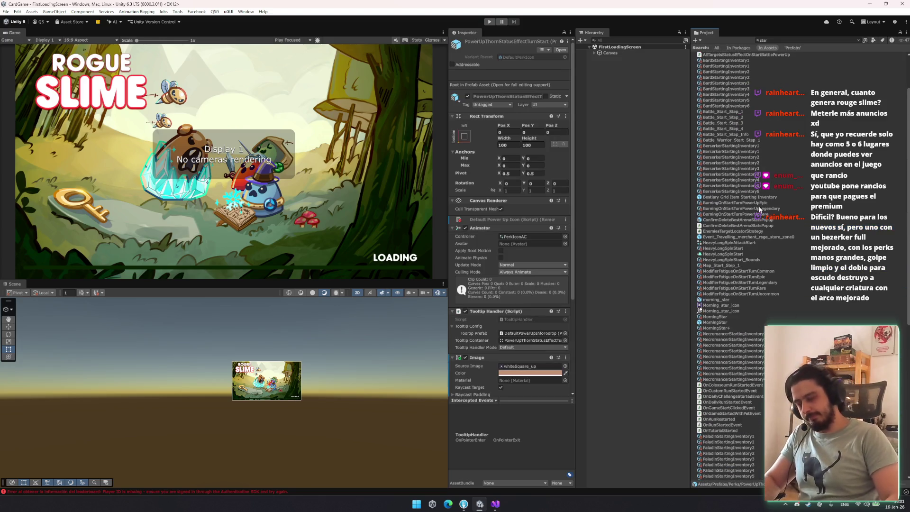
{"action": "left_click", "coordinate": [822, 38]}
{"action": "key", "text": "BackSpace"}
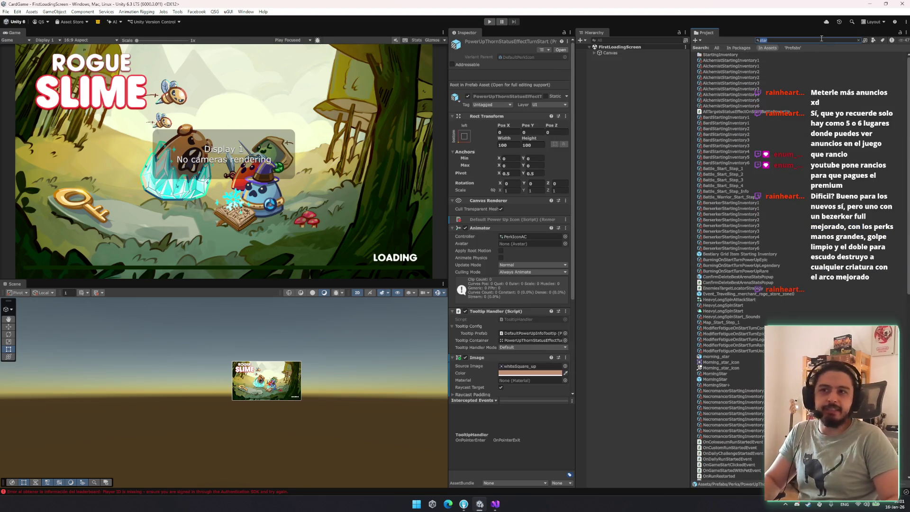
{"action": "left_click", "coordinate": [768, 209]}
{"action": "key", "text": "Left"}
{"action": "key", "text": "Left"}
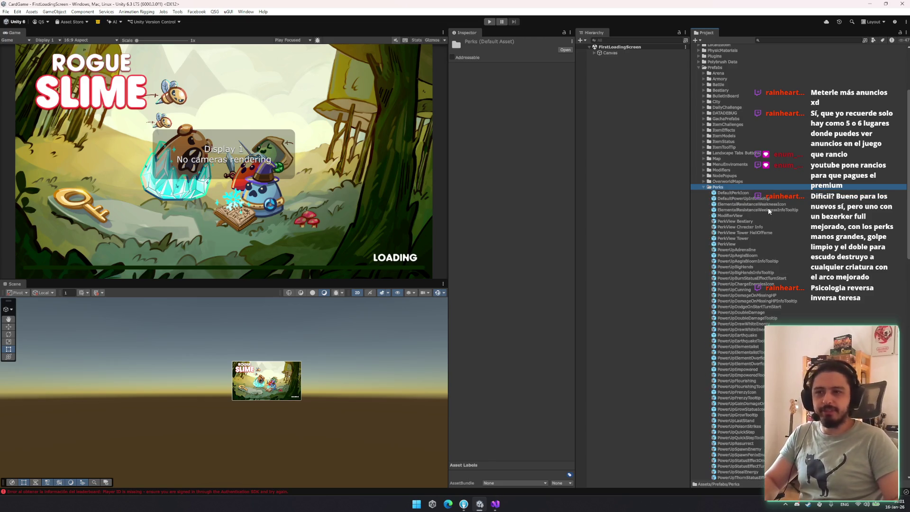
{"action": "key", "text": "Down"}
{"action": "key", "text": "Right"}
{"action": "key", "text": "Down"}
{"action": "key", "text": "Left"}
{"action": "key", "text": "Left"}
{"action": "key", "text": "Up"}
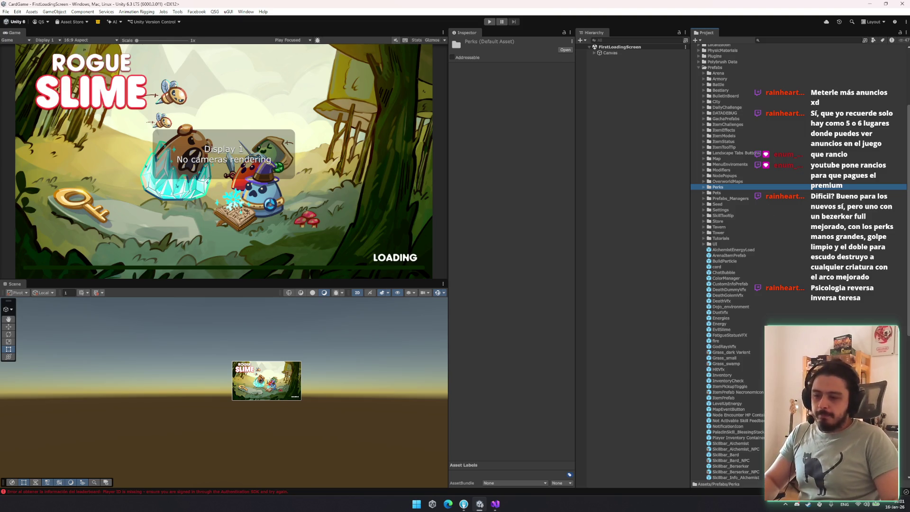
Scroll the Project panel and begin a new asset search in the search field.
{"action": "key", "text": "alt+Tab"}
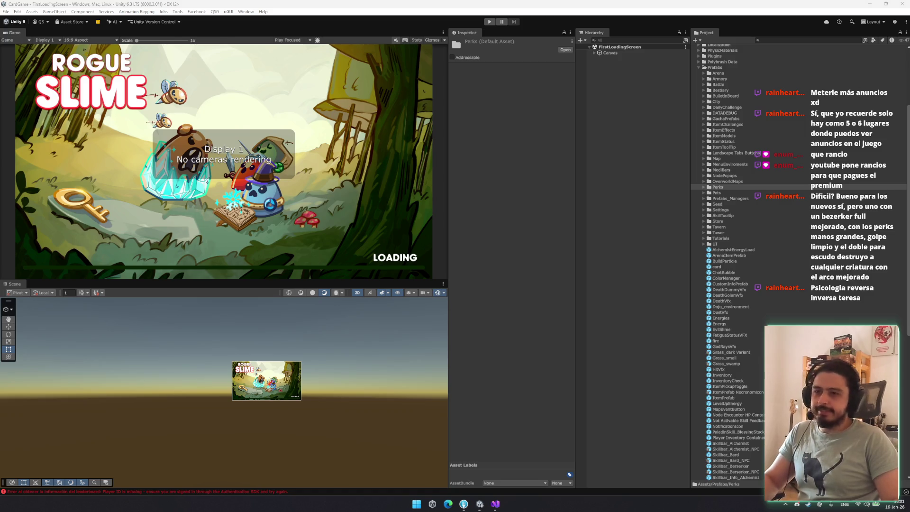
{"action": "scroll", "coordinate": [730, 261], "scroll_direction": "down", "scroll_amount": 10}
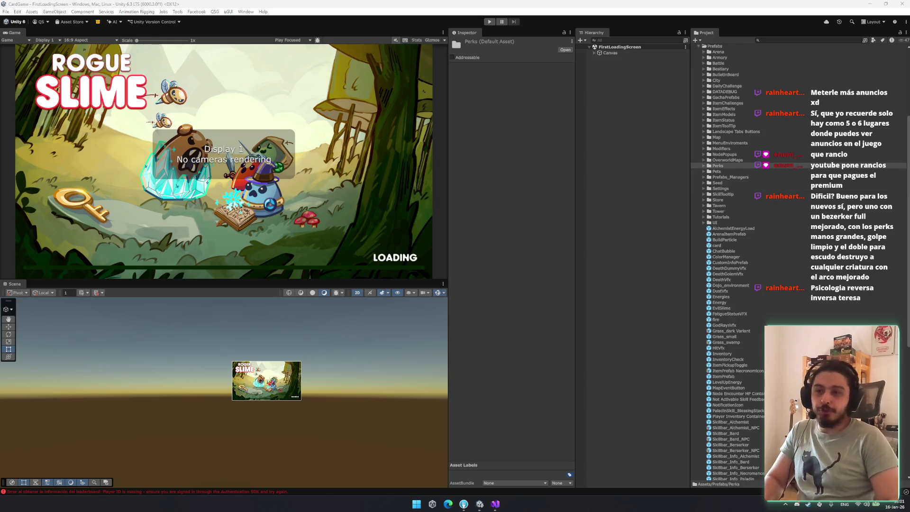
{"action": "scroll", "coordinate": [771, 308], "scroll_direction": "up", "scroll_amount": 8}
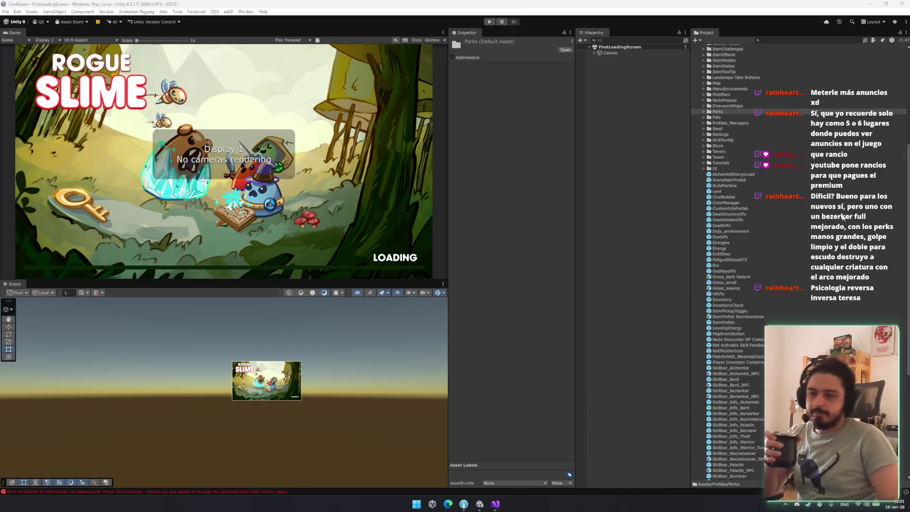
{"action": "scroll", "coordinate": [779, 265], "scroll_direction": "down", "scroll_amount": 5}
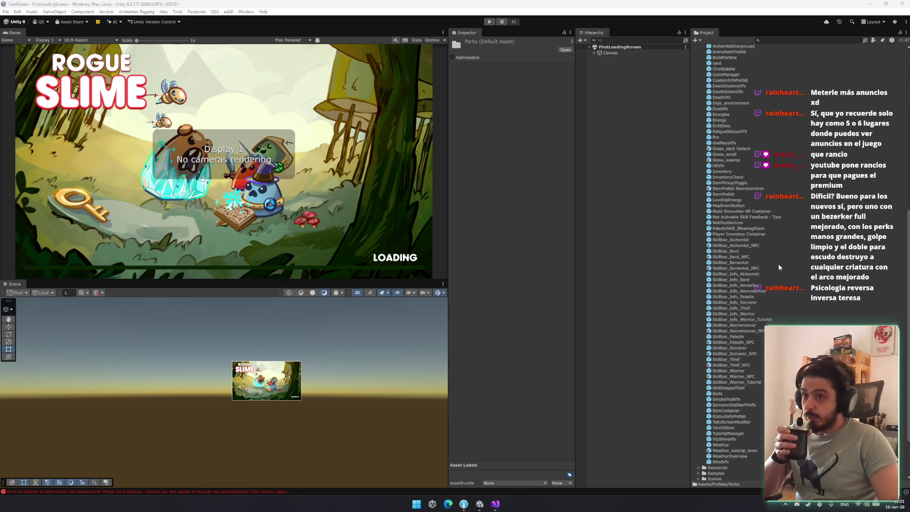
{"action": "scroll", "coordinate": [778, 268], "scroll_direction": "down", "scroll_amount": 3}
{"action": "left_click", "coordinate": [789, 41]}
Search the Project assets and open the ItemPrefab in the Inspector.
{"action": "type", "text": "status"}
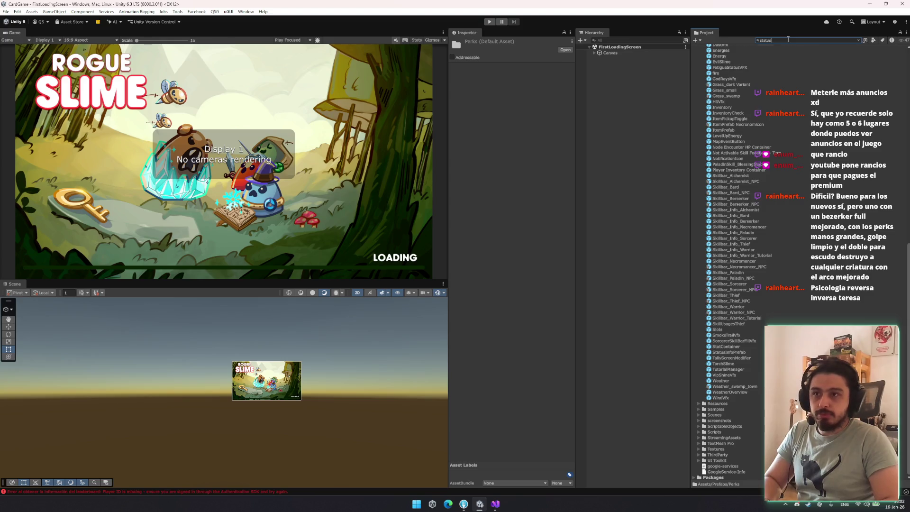
{"action": "key", "text": "BackSpace"}
{"action": "key", "text": "BackSpace"}
{"action": "key", "text": "BackSpace"}
{"action": "type", "text": "temporal"}
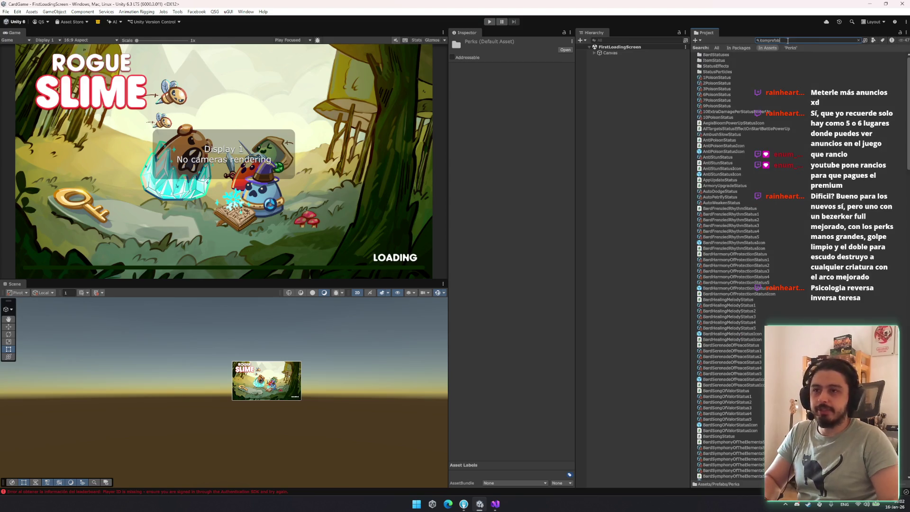
{"action": "left_click", "coordinate": [713, 60]}
{"action": "scroll", "coordinate": [550, 284], "scroll_direction": "down", "scroll_amount": 8}
{"action": "scroll", "coordinate": [548, 311], "scroll_direction": "down", "scroll_amount": 6}
Set the Tooltip Handler Offset X to 300 and Offset Y to 500, then enter Play mode.
{"action": "left_click", "coordinate": [516, 354]}
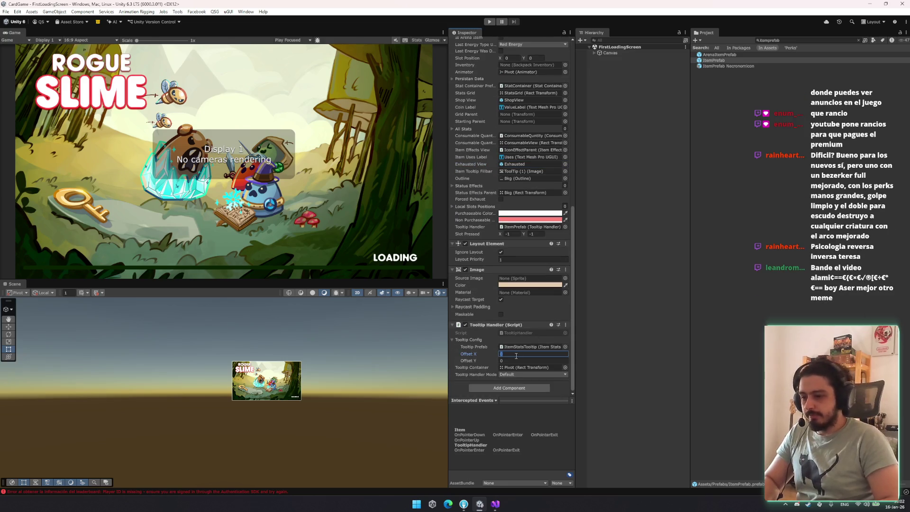
{"action": "type", "text": "00"}
{"action": "key", "text": "Tab"}
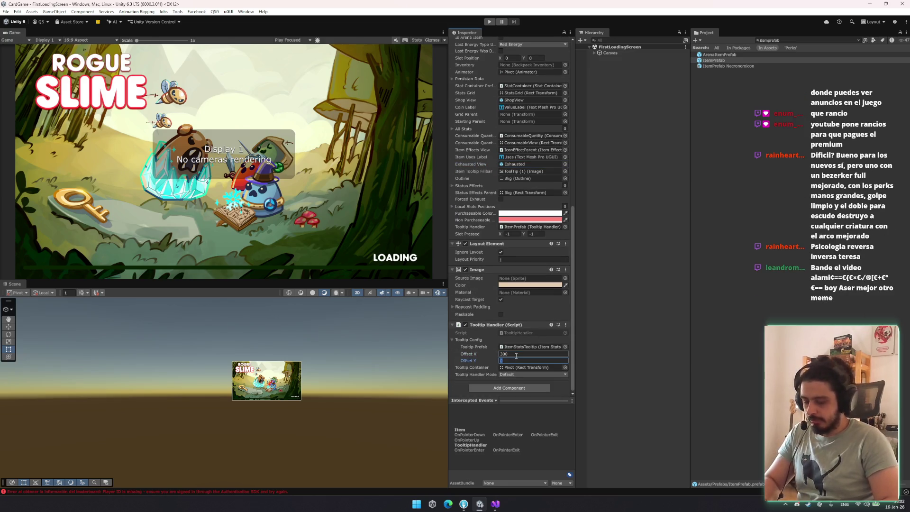
{"action": "type", "text": "500"}
{"action": "left_click", "coordinate": [489, 22]}
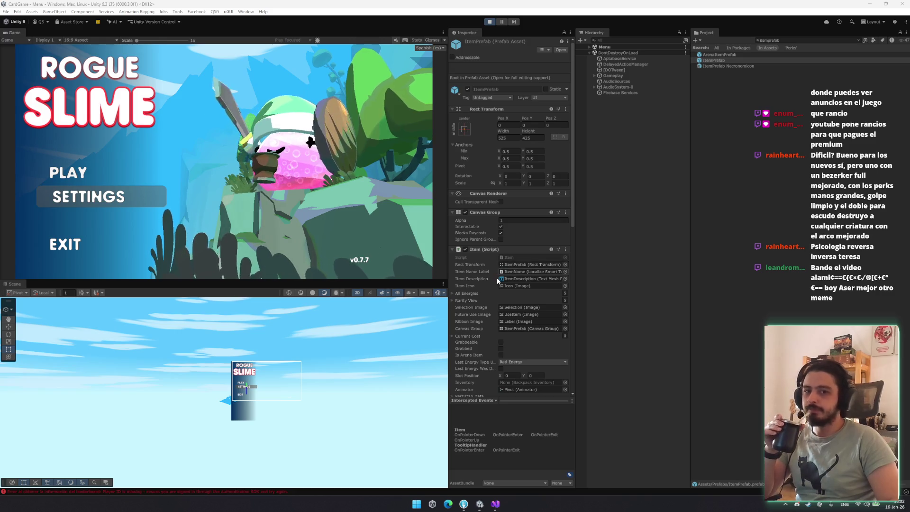
Start a game and check the inventory card tooltips, including the Mordida Doble detail card.
{"action": "left_click", "coordinate": [134, 180]}
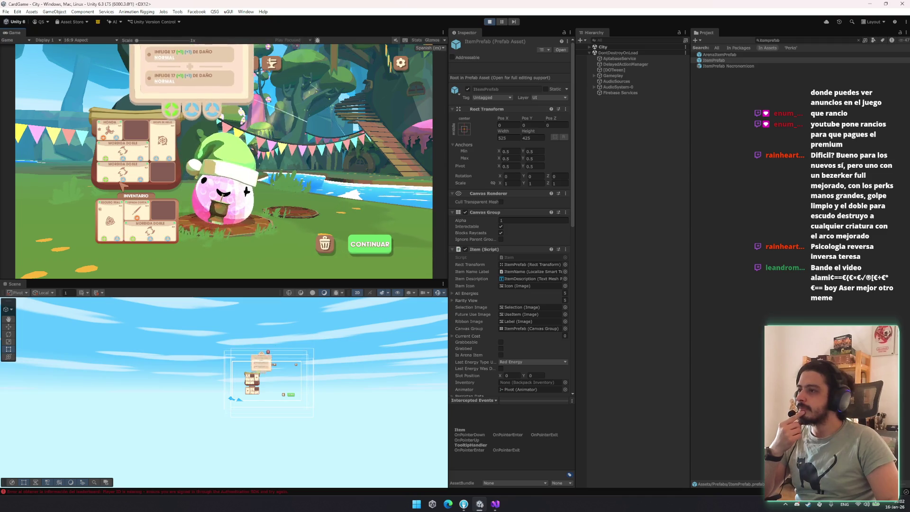
{"action": "mouse_move", "coordinate": [117, 233]}
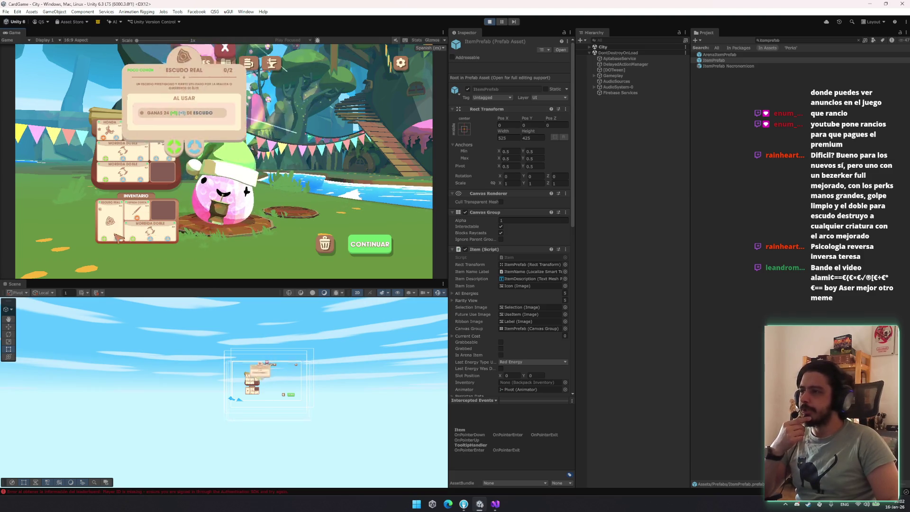
{"action": "mouse_move", "coordinate": [109, 141]}
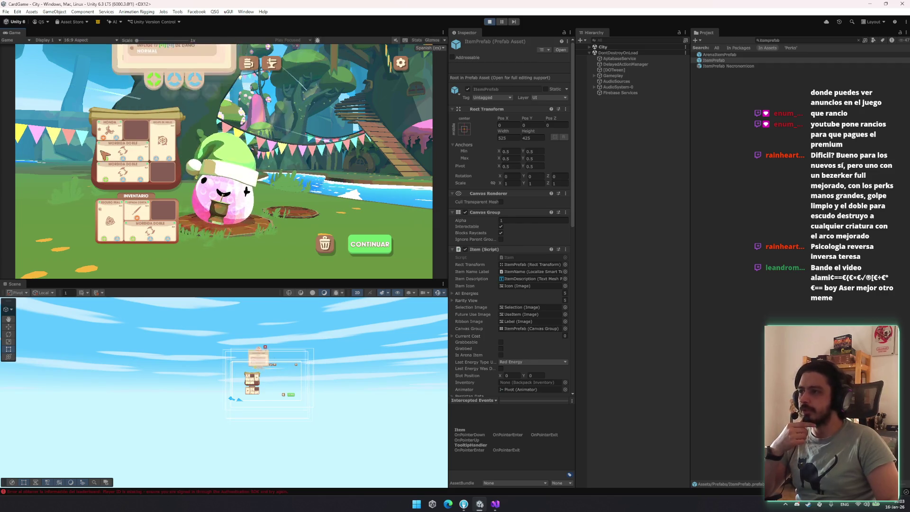
{"action": "mouse_move", "coordinate": [171, 160]}
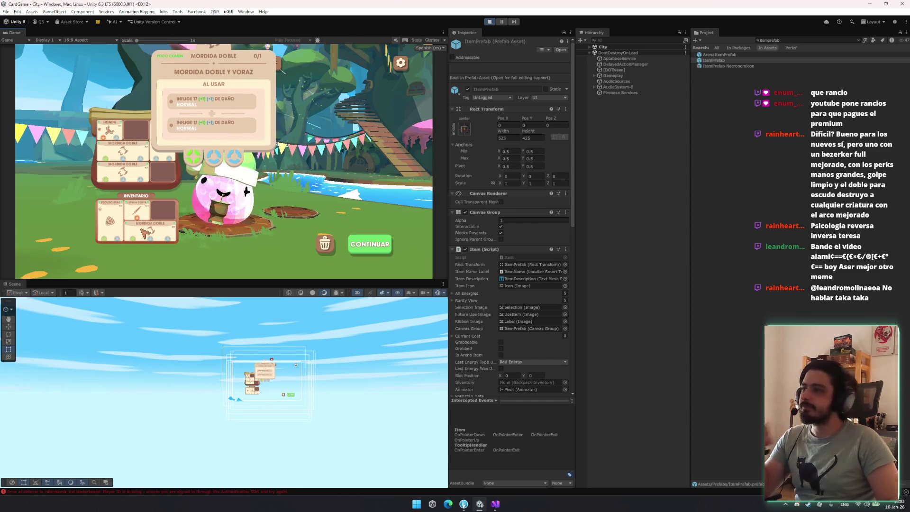
{"action": "mouse_move", "coordinate": [140, 171]}
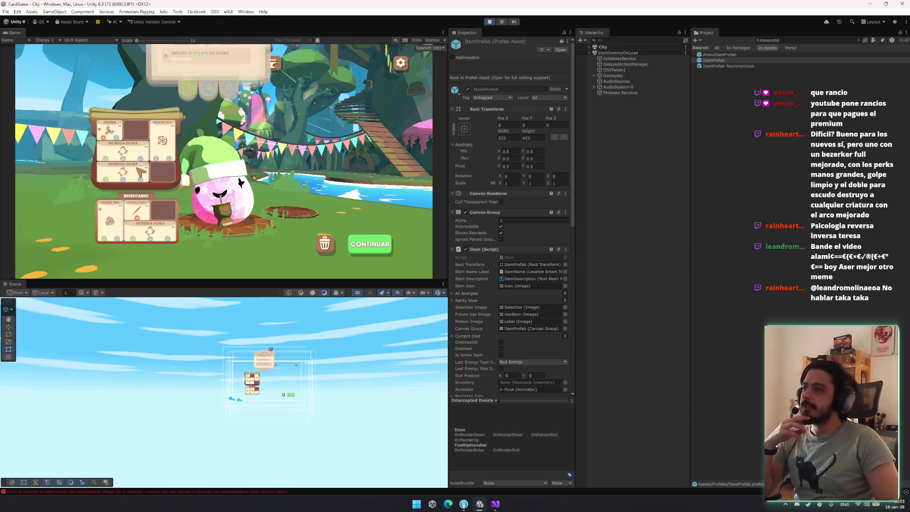
{"action": "left_click", "coordinate": [140, 231]}
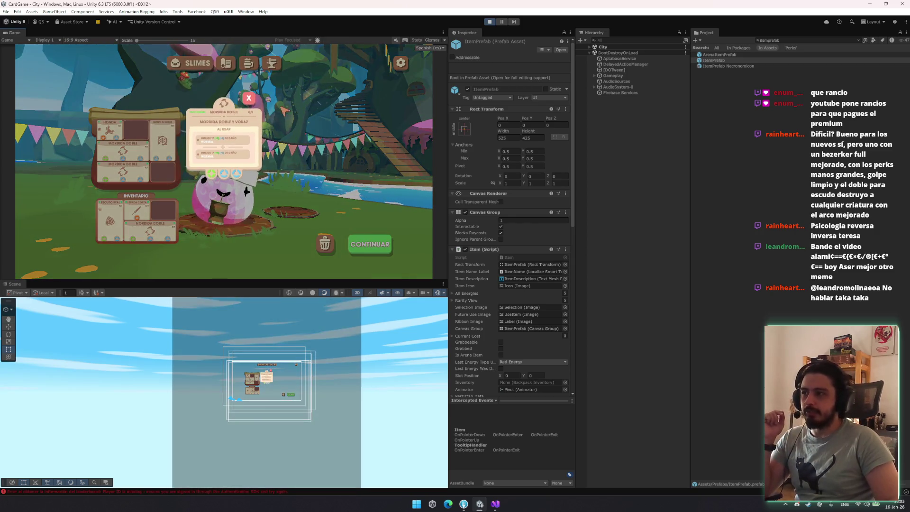
{"action": "left_click", "coordinate": [250, 98]}
{"action": "mouse_move", "coordinate": [142, 215]}
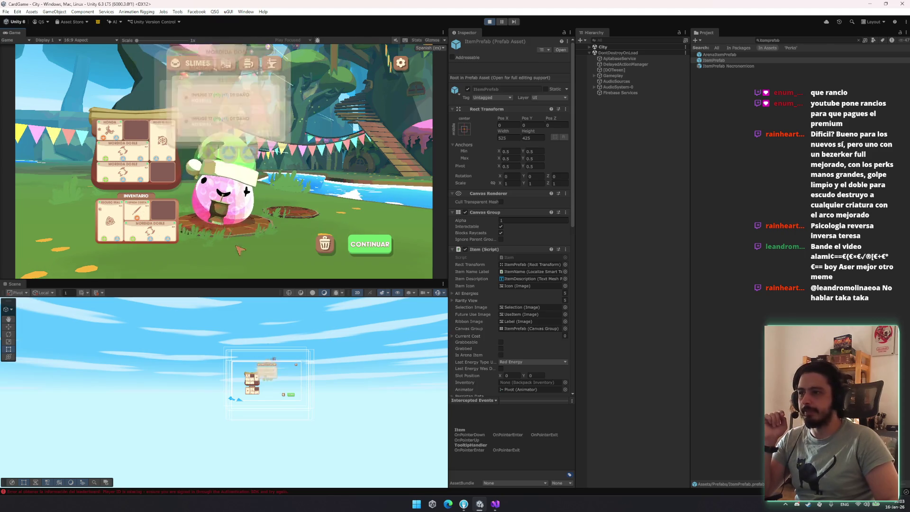
Continue to the island reward map, check its item card tooltips, then return to Visual Studio.
{"action": "left_click", "coordinate": [375, 250]}
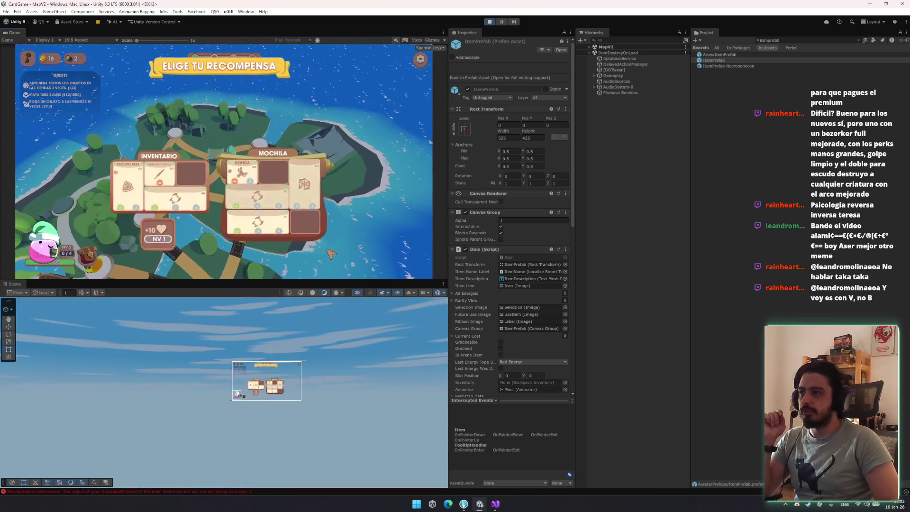
{"action": "mouse_move", "coordinate": [260, 111]}
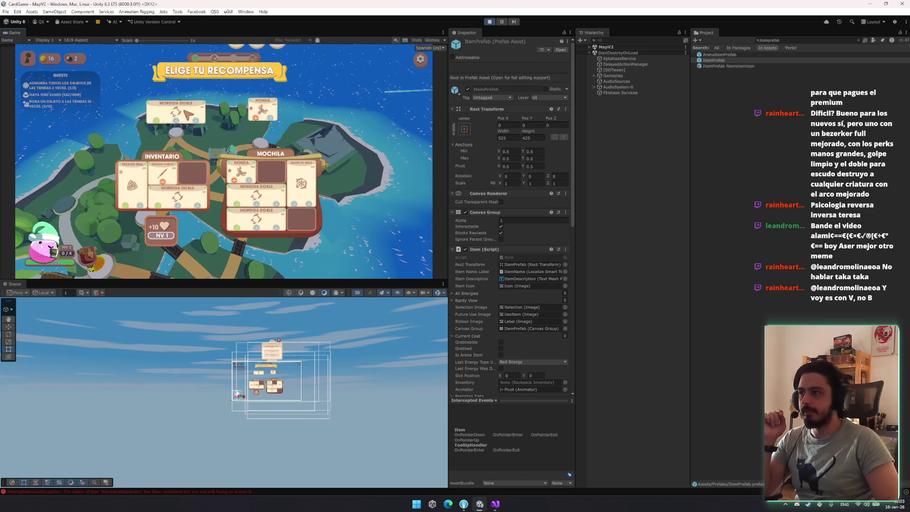
{"action": "mouse_move", "coordinate": [283, 229]}
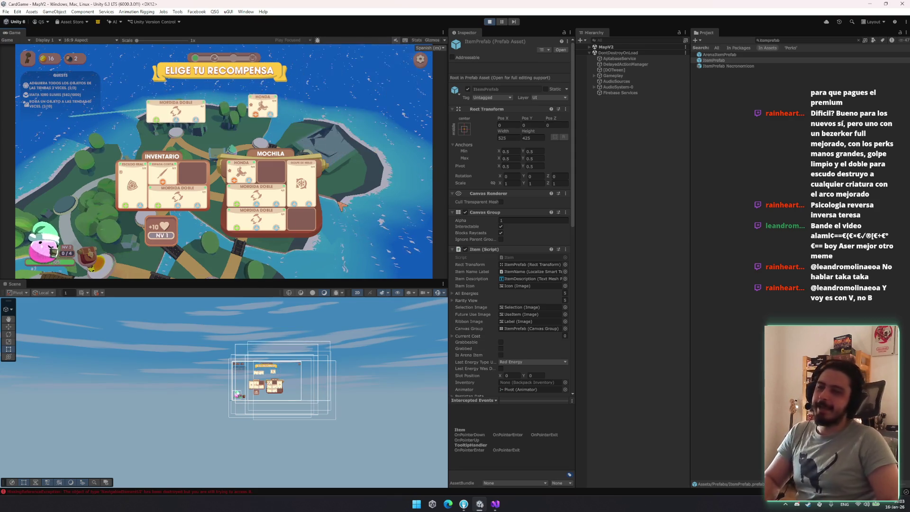
{"action": "mouse_move", "coordinate": [296, 193]}
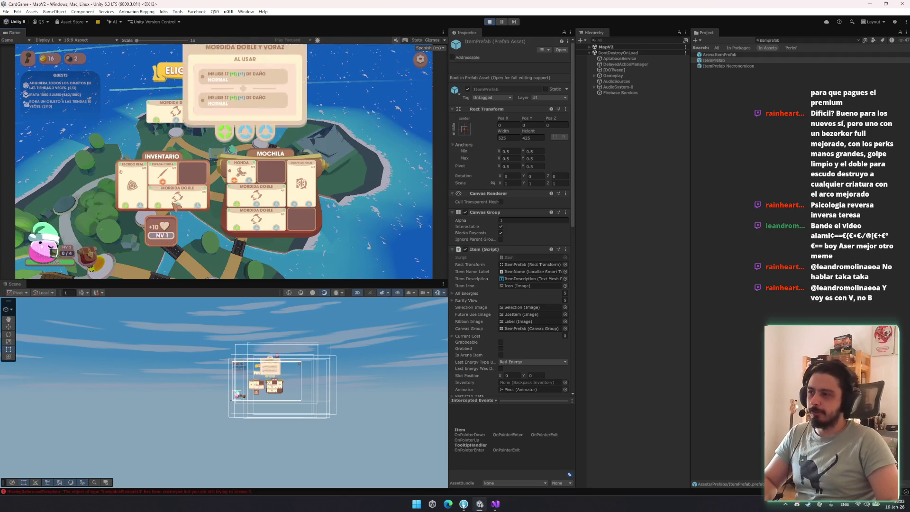
{"action": "mouse_move", "coordinate": [156, 202]}
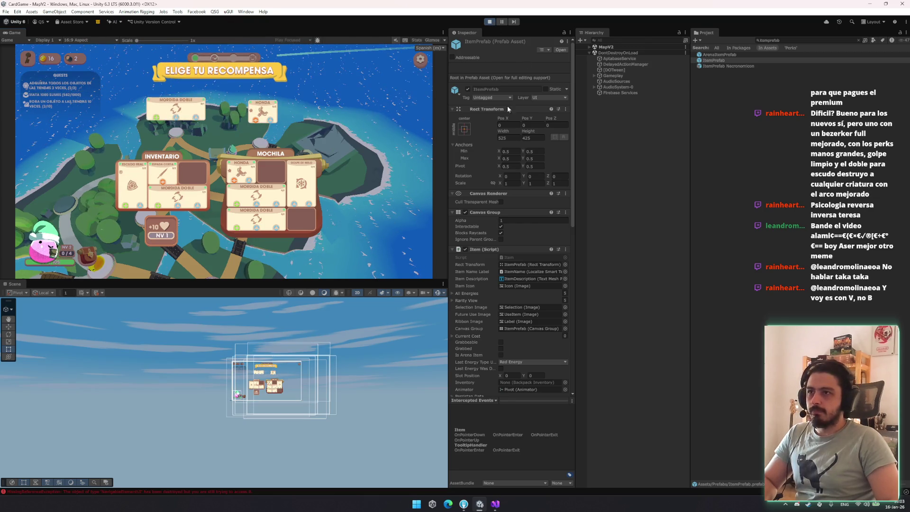
{"action": "left_click", "coordinate": [495, 504]}
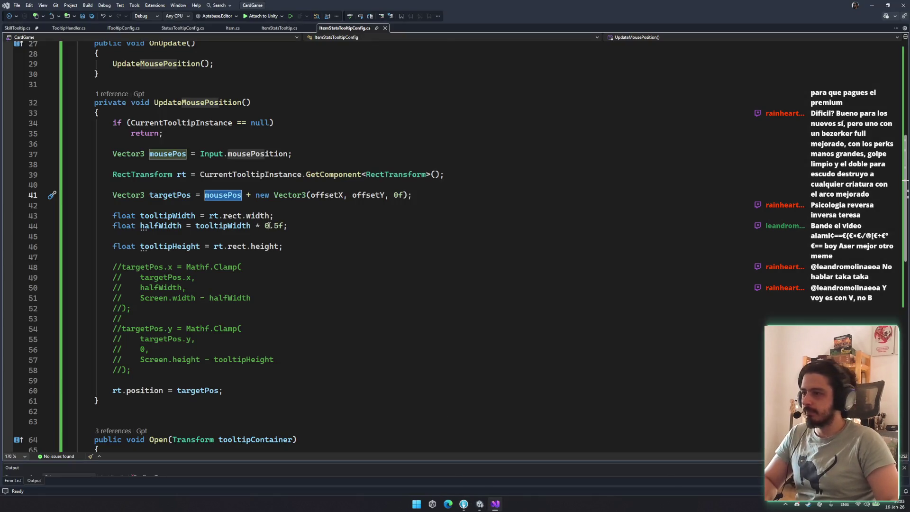
Review the commented clamp lines and the offsetX and offsetY declarations and uses.
{"action": "left_click_drag", "start_coordinate": [103, 267], "coordinate": [317, 372]}
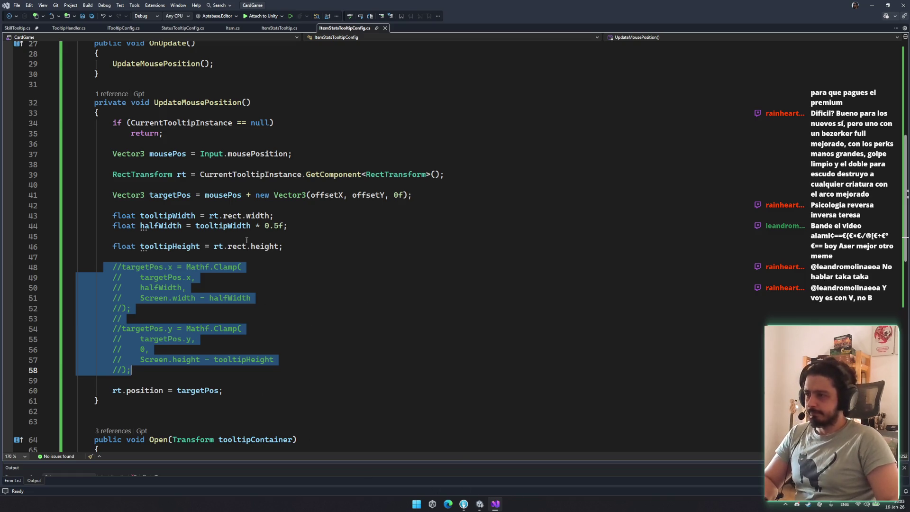
{"action": "scroll", "coordinate": [248, 246], "scroll_direction": "up", "scroll_amount": 4}
{"action": "scroll", "coordinate": [324, 297], "scroll_direction": "down", "scroll_amount": 4}
{"action": "scroll", "coordinate": [309, 223], "scroll_direction": "up", "scroll_amount": 9}
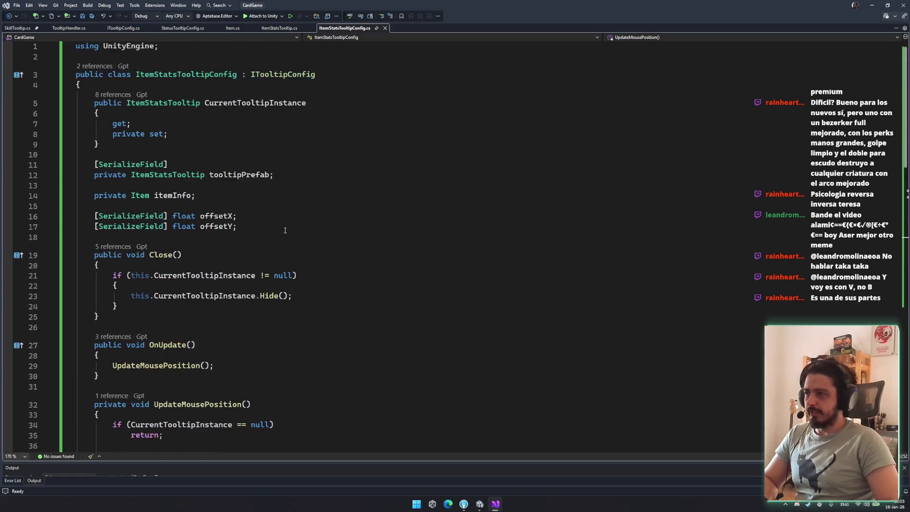
{"action": "scroll", "coordinate": [232, 207], "scroll_direction": "down", "scroll_amount": 1}
{"action": "left_click", "coordinate": [237, 186]}
{"action": "scroll", "coordinate": [312, 385], "scroll_direction": "down", "scroll_amount": 1}
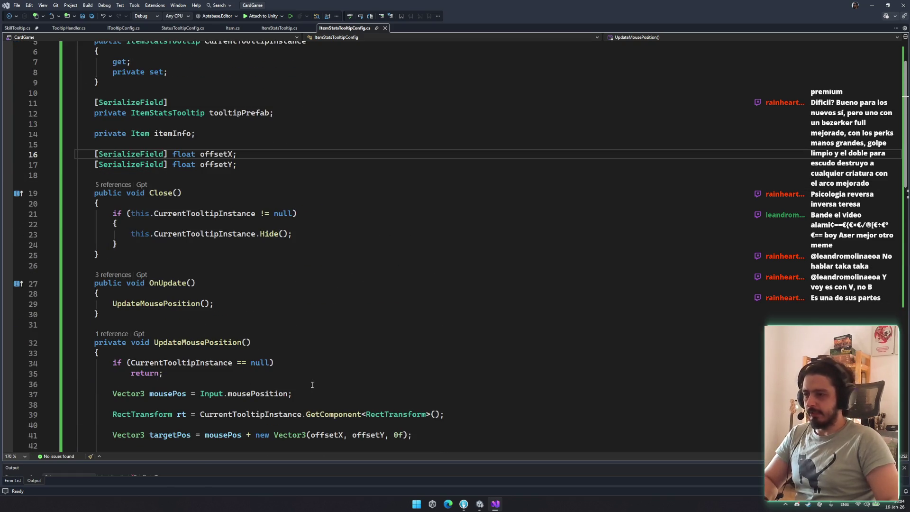
{"action": "left_click", "coordinate": [272, 167]}
{"action": "double_click", "coordinate": [219, 164]}
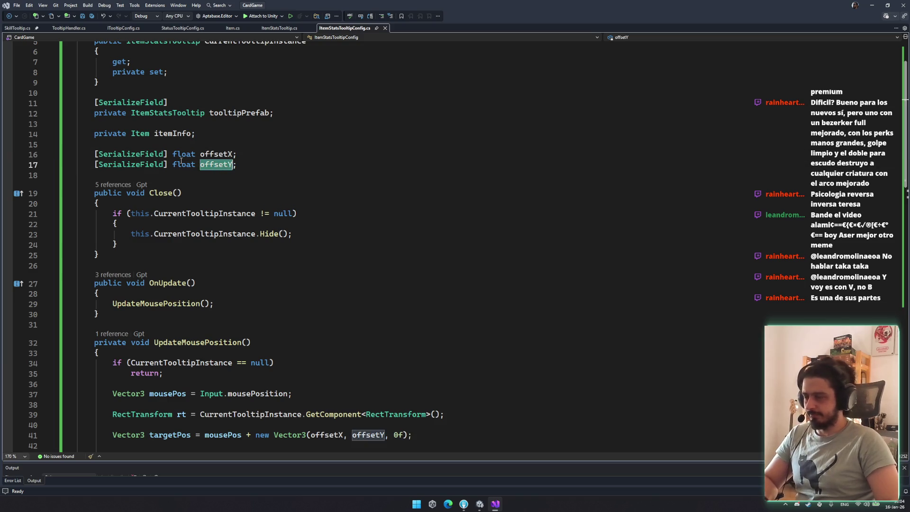
{"action": "left_click", "coordinate": [247, 169]}
{"action": "scroll", "coordinate": [364, 412], "scroll_direction": "down", "scroll_amount": 2}
{"action": "left_click", "coordinate": [229, 103]}
On line 41, multiply offsetY by Screen.height and offsetX by Screen.width, save, and return to Unity.
{"action": "left_click", "coordinate": [386, 374]}
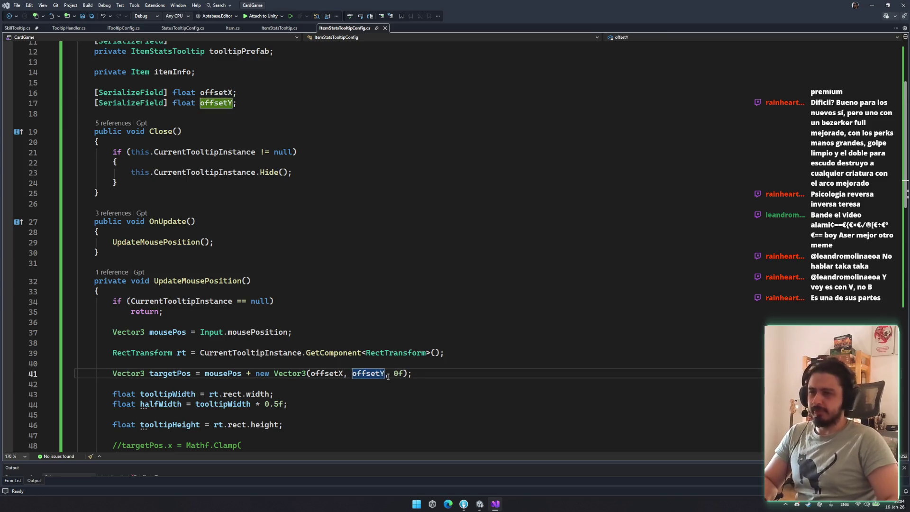
{"action": "type", "text": "* Screen.height"}
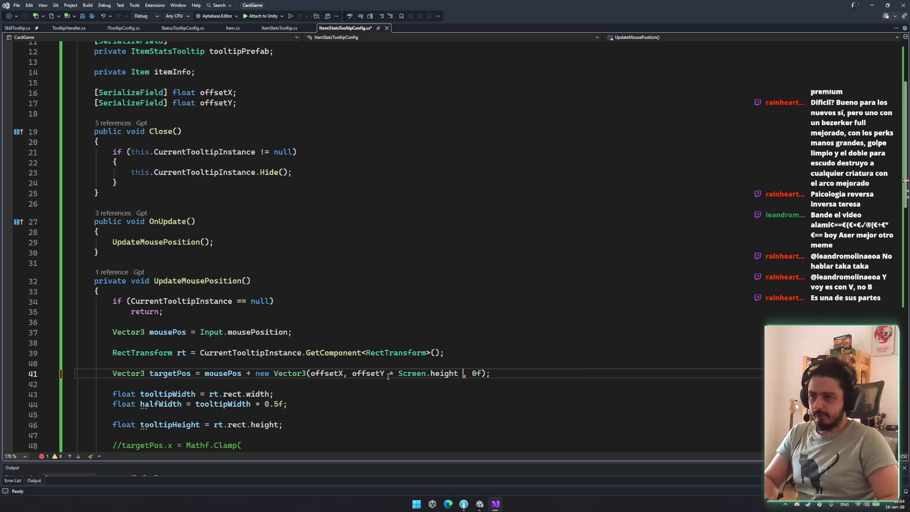
{"action": "left_click", "coordinate": [345, 374]}
{"action": "type", "text": "* Screen"}
{"action": "key", "text": "Escape"}
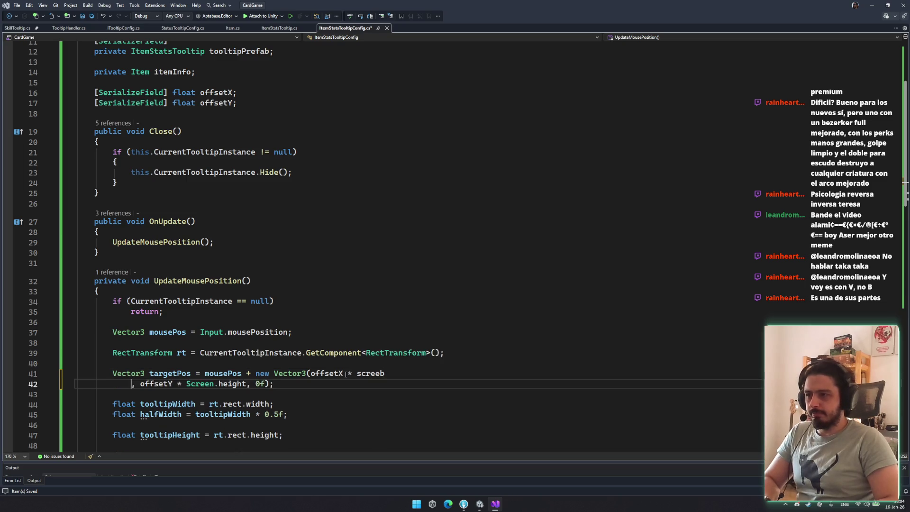
{"action": "type", "text": ".width"}
{"action": "key", "text": "ctrl+s"}
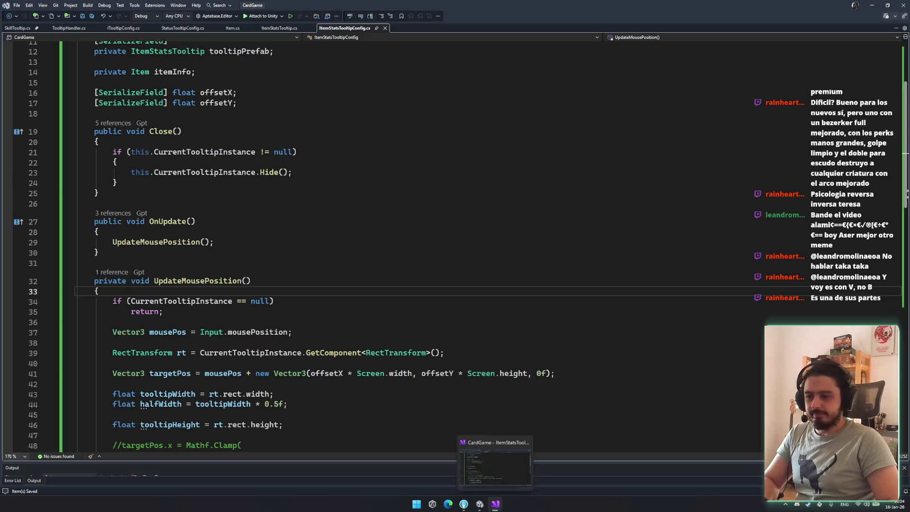
{"action": "mouse_move", "coordinate": [480, 505]}
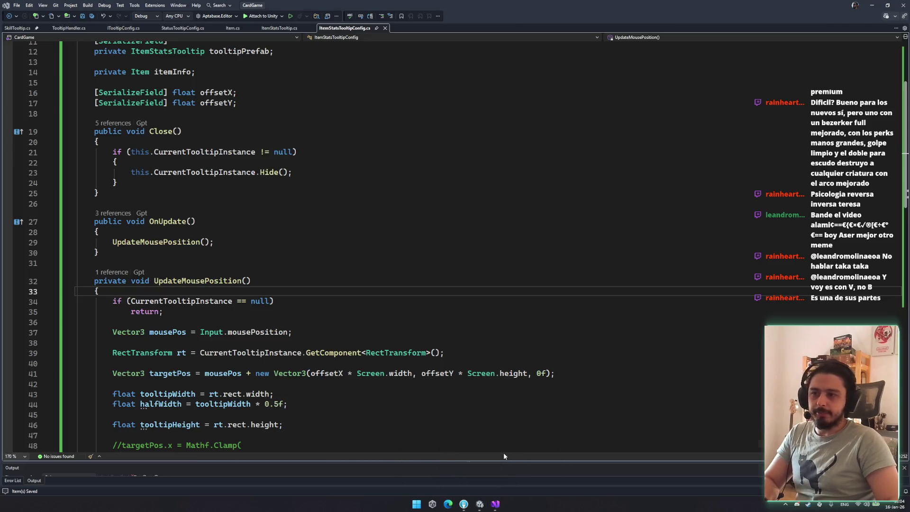
{"action": "left_click", "coordinate": [503, 452]}
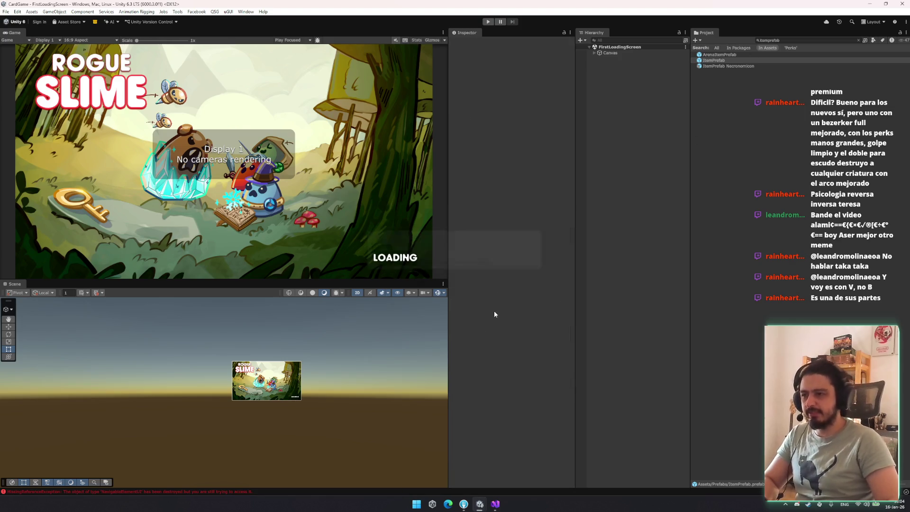
Enter the screen-fraction tooltip offset 0.1 in the ItemPrefab's Tooltip Handler, then deselect the prefab.
{"action": "scroll", "coordinate": [495, 311], "scroll_direction": "down", "scroll_amount": 5}
{"action": "scroll", "coordinate": [519, 329], "scroll_direction": "down", "scroll_amount": 4}
{"action": "left_click", "coordinate": [512, 353]}
{"action": "type", "text": "0.1"}
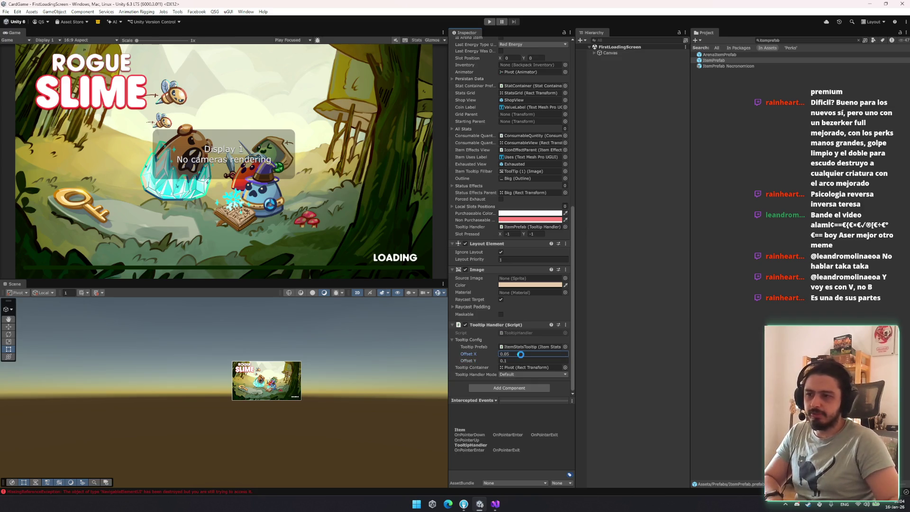
{"action": "left_click", "coordinate": [663, 345]}
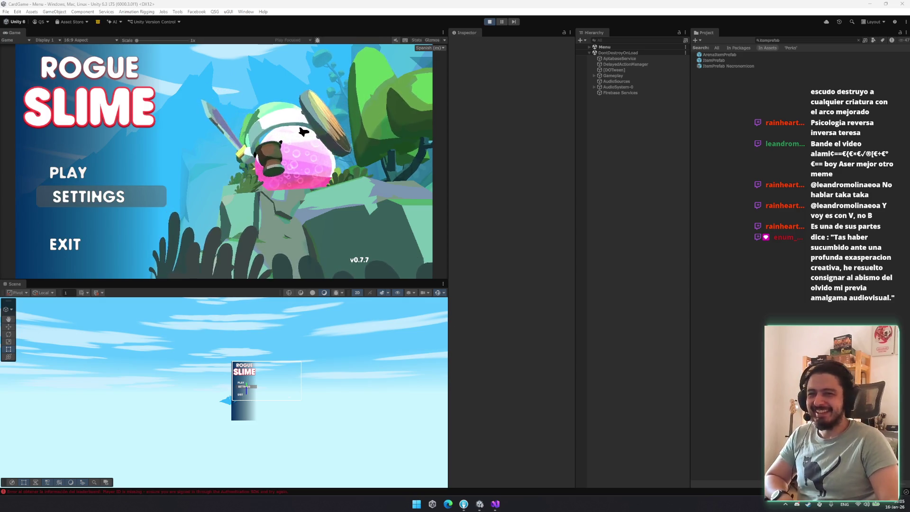
Start the game from the PLAY menu option and enlarge the Game view.
{"action": "key", "text": "Up"}
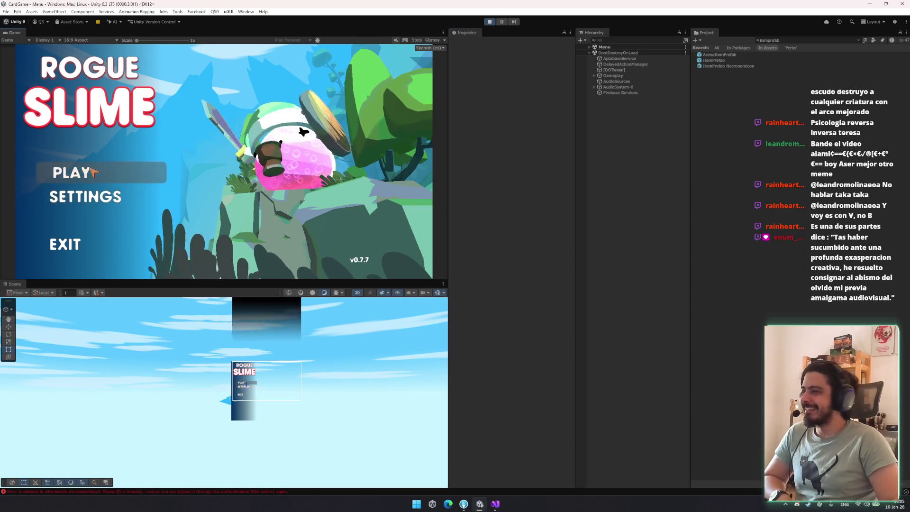
{"action": "key", "text": "Return"}
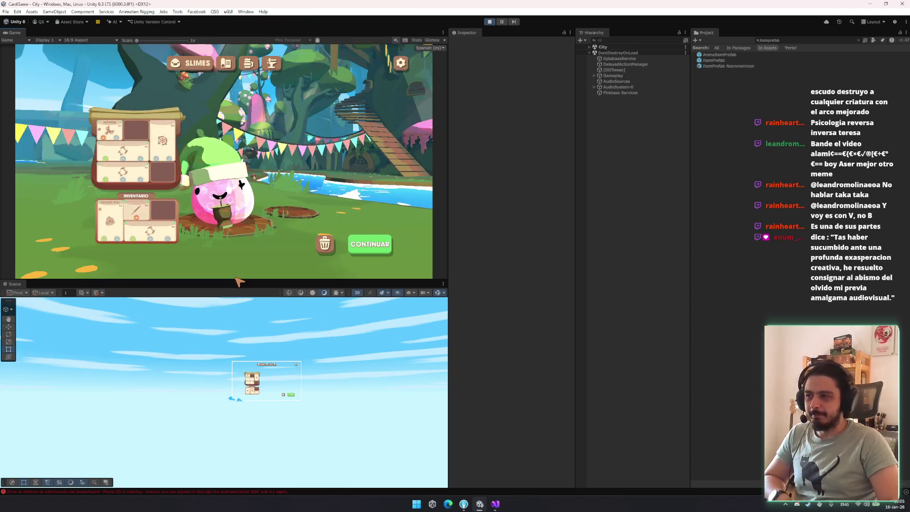
{"action": "left_click_drag", "start_coordinate": [234, 281], "coordinate": [235, 295]}
Open and close tooltips on the Mordida Doble and Golpe de Hielo inventory cards.
{"action": "left_click", "coordinate": [157, 239]}
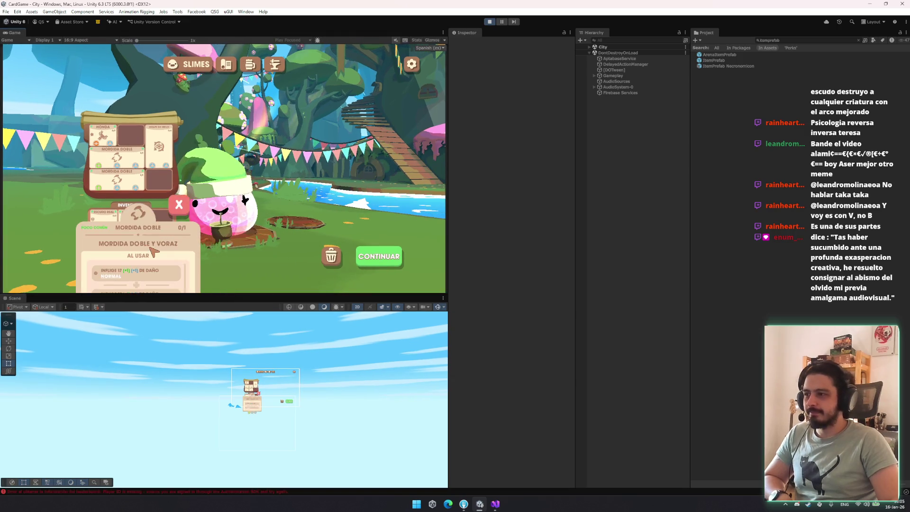
{"action": "left_click", "coordinate": [124, 171]}
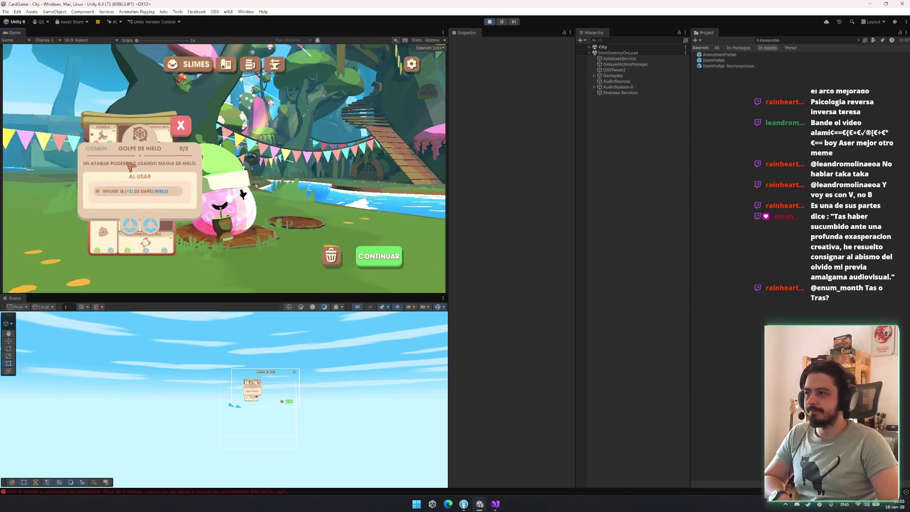
{"action": "left_click", "coordinate": [165, 146]}
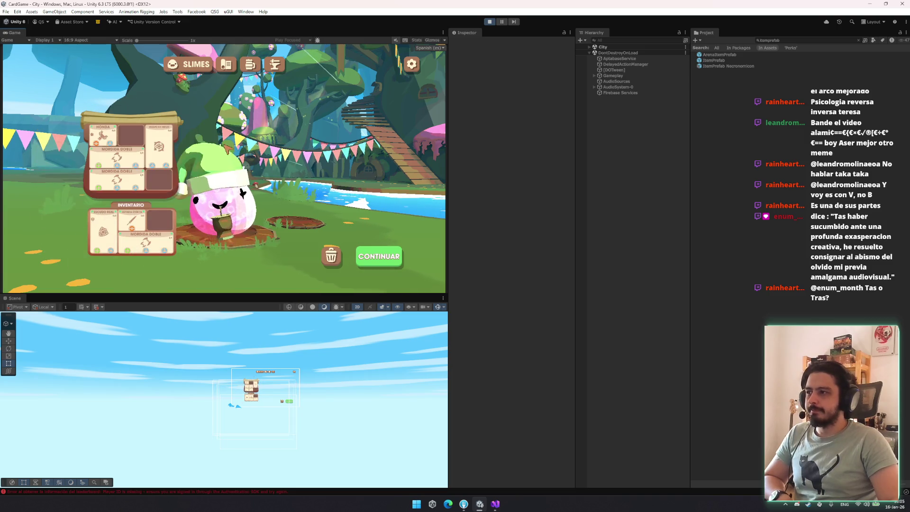
{"action": "left_click", "coordinate": [114, 151]}
{"action": "left_click", "coordinate": [110, 153]}
{"action": "left_click", "coordinate": [159, 159]}
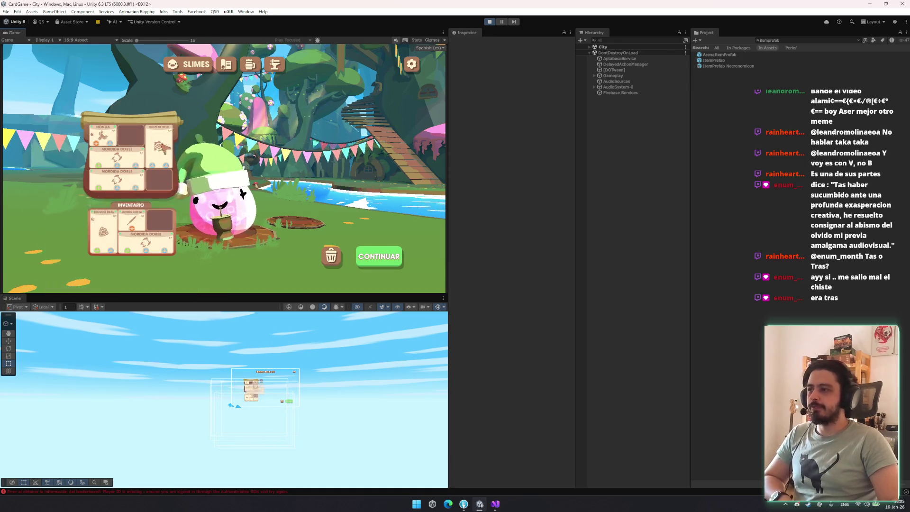
Test the Golpe de Hielo tooltip in the deck and at other grid card positions, then close it.
{"action": "left_click", "coordinate": [163, 147]}
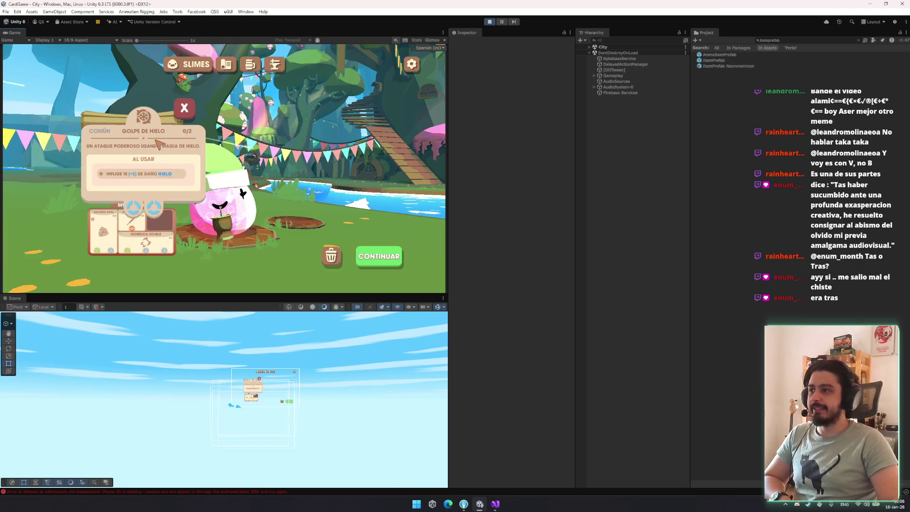
{"action": "left_click", "coordinate": [133, 156]}
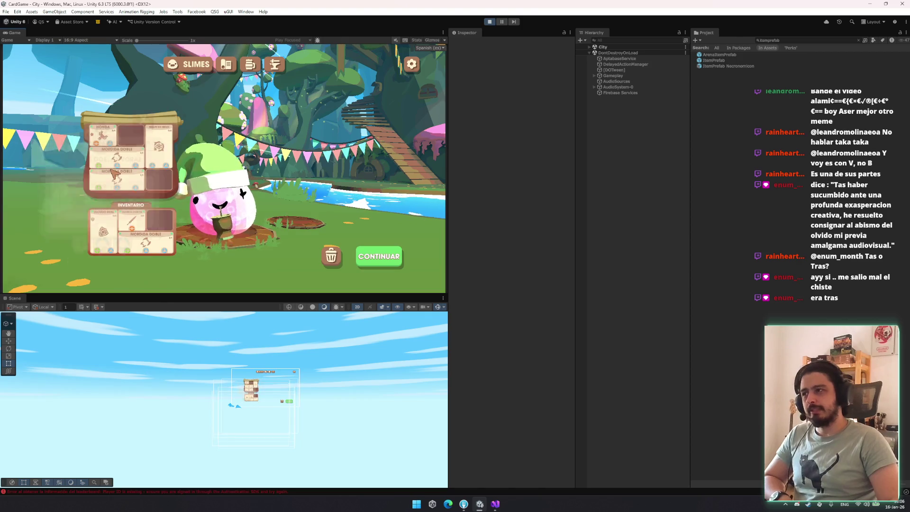
{"action": "left_click", "coordinate": [154, 161]}
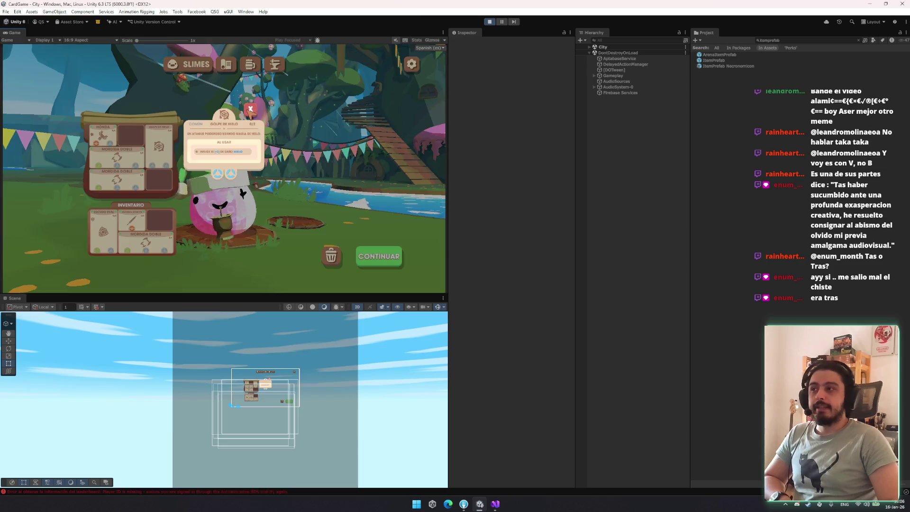
{"action": "left_click", "coordinate": [158, 148]}
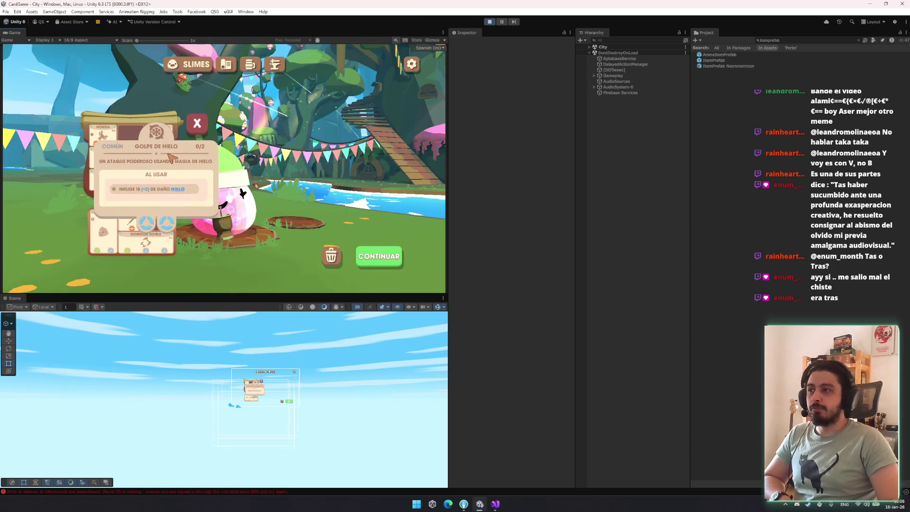
{"action": "left_click", "coordinate": [165, 132]}
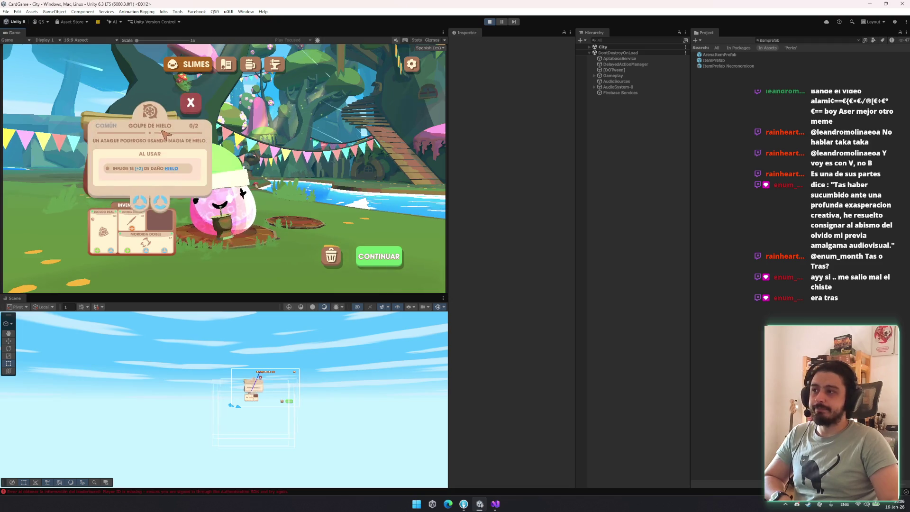
{"action": "left_click", "coordinate": [274, 109]}
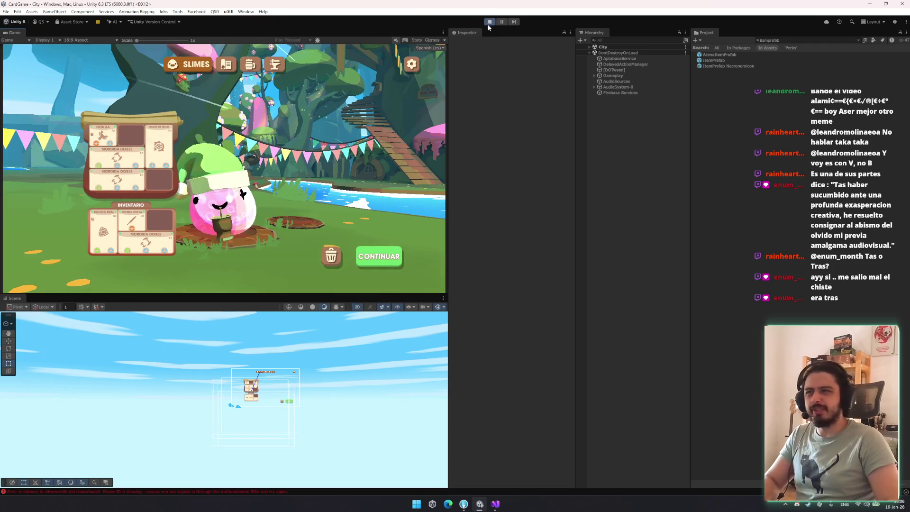
Review the UpdateMousePosition code in Visual Studio without changes, then return to Unity.
{"action": "left_click", "coordinate": [496, 504]}
{"action": "scroll", "coordinate": [300, 307], "scroll_direction": "down", "scroll_amount": 7}
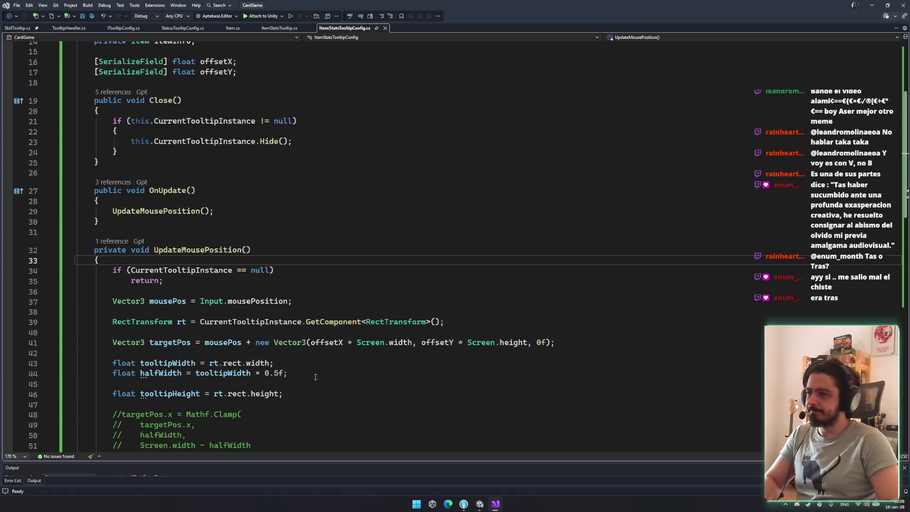
{"action": "left_click", "coordinate": [481, 505]}
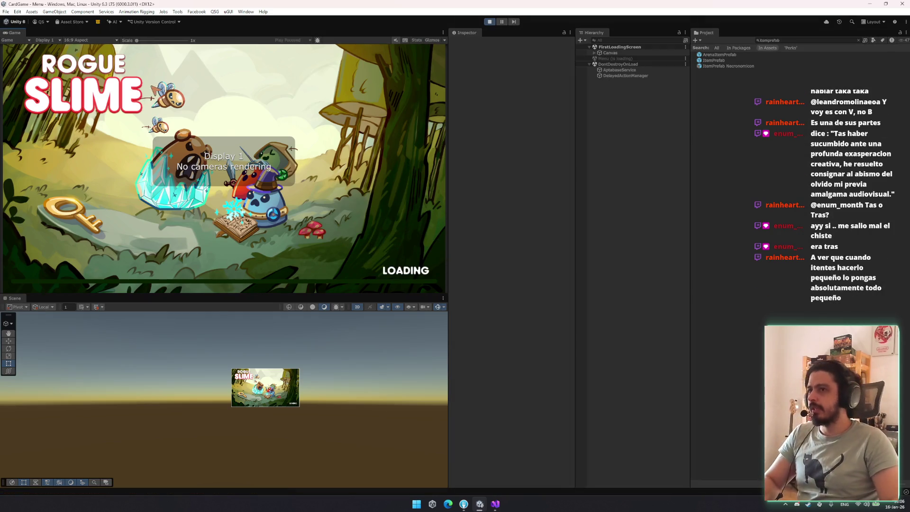
Maximize the Game view and start the game from the main menu.
{"action": "right_click", "coordinate": [15, 32]}
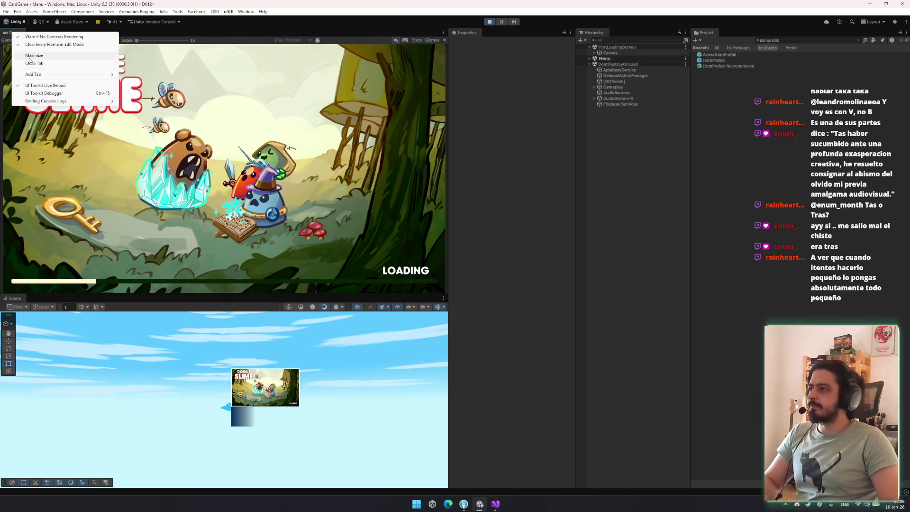
{"action": "left_click", "coordinate": [28, 37]}
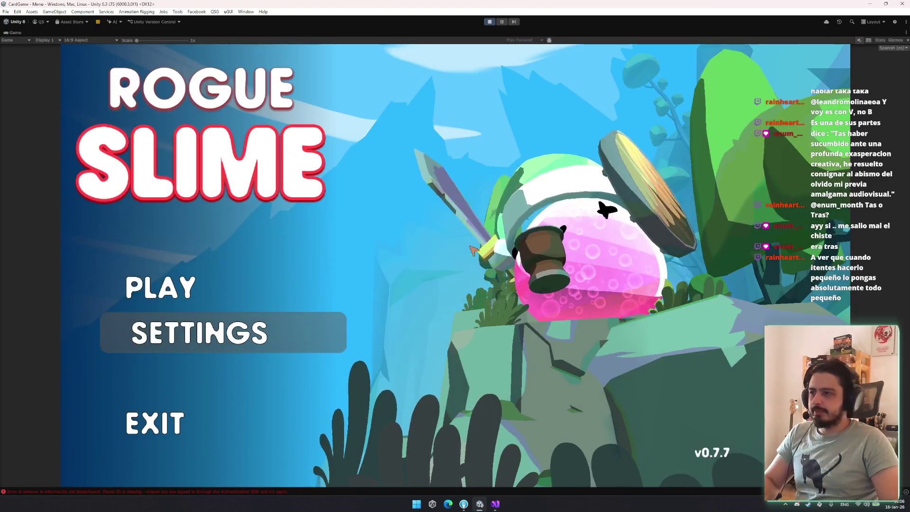
{"action": "left_click", "coordinate": [278, 284]}
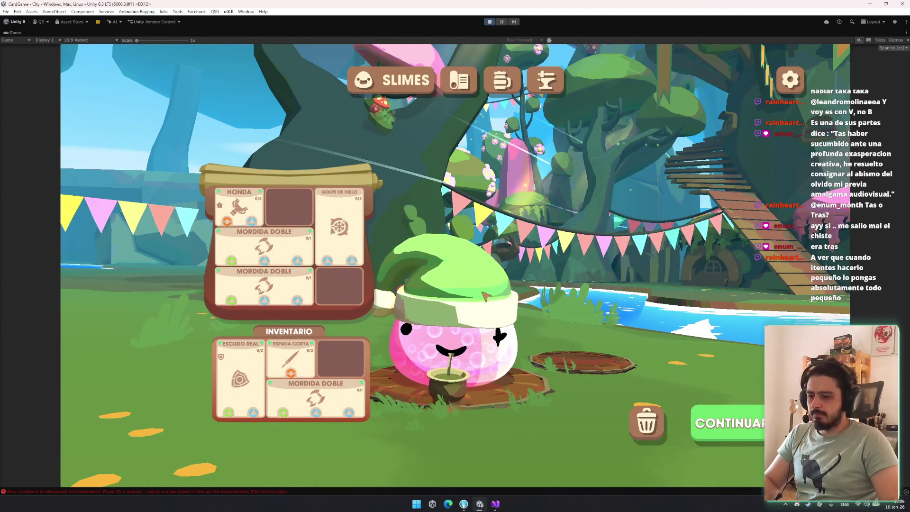
Check the ESCUDO REAL and MORDIDA DOBLE card details, then choose to begin a new game.
{"action": "left_click", "coordinate": [251, 380]}
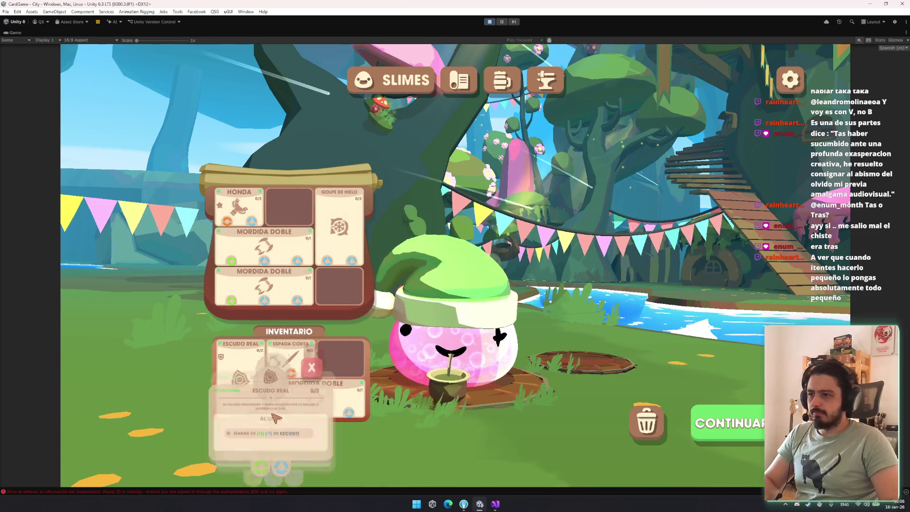
{"action": "left_click", "coordinate": [241, 260]}
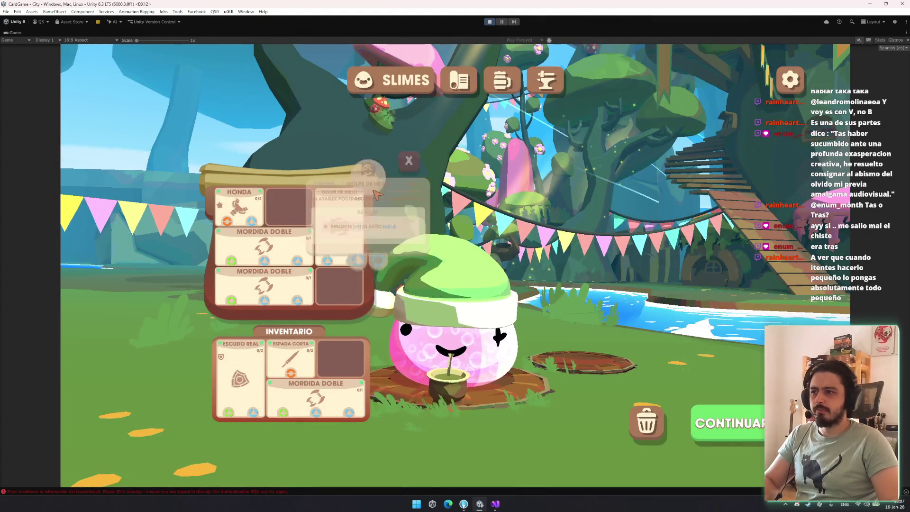
{"action": "left_click", "coordinate": [658, 433]}
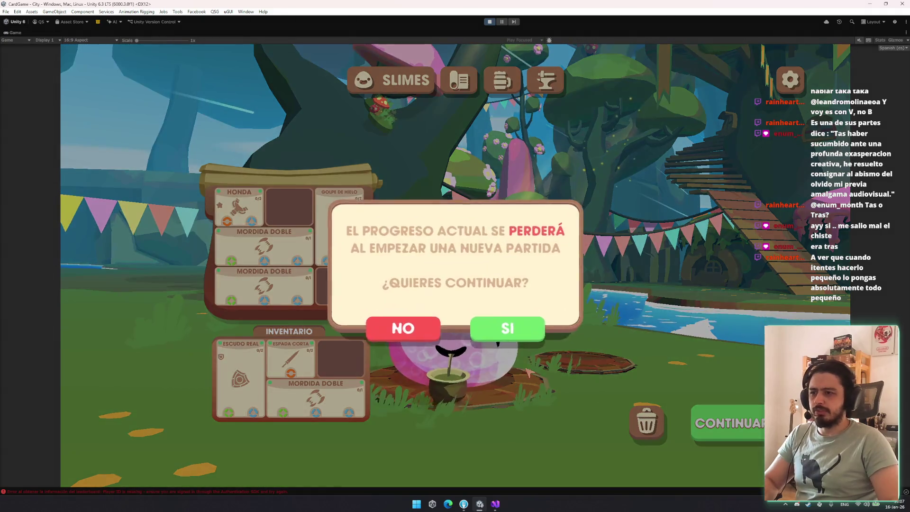
Confirm the new game, check the Escudo Real tooltip, and swap RESISTENCIA for the BALUARTE ability.
{"action": "left_click", "coordinate": [494, 327]}
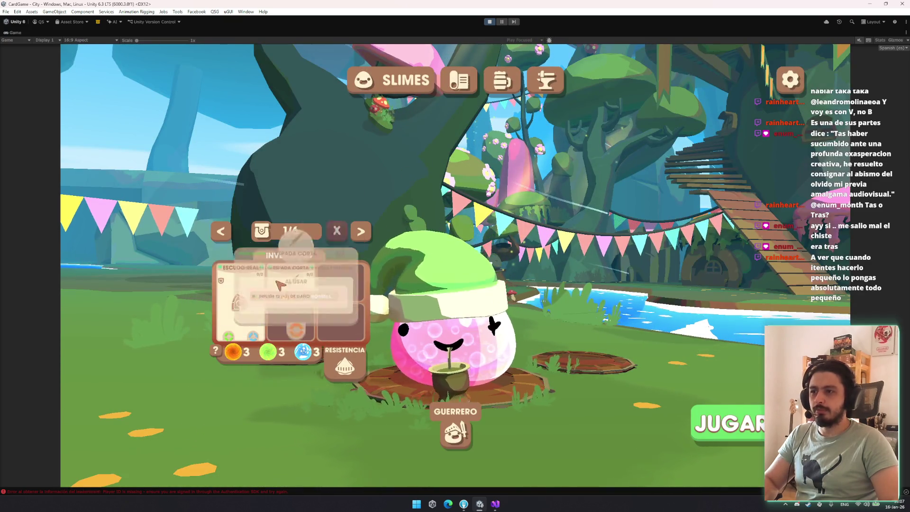
{"action": "left_click", "coordinate": [259, 292]}
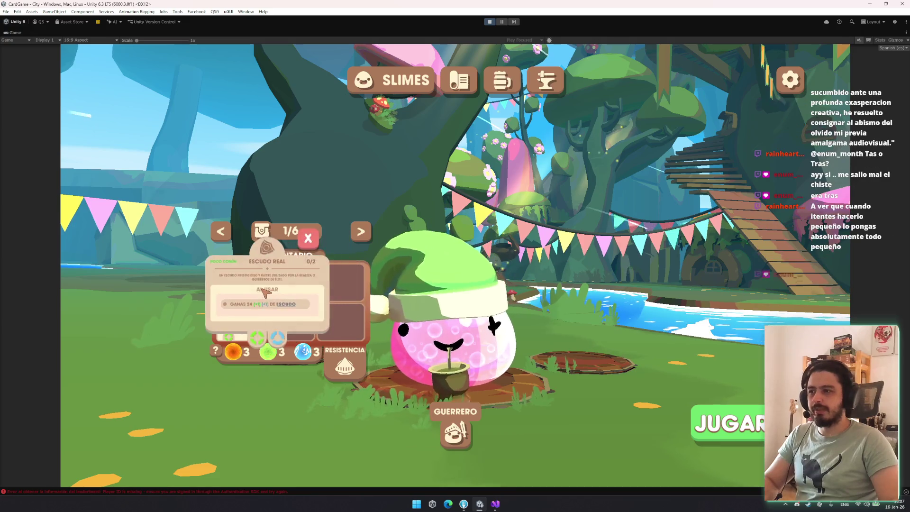
{"action": "left_click", "coordinate": [267, 290]}
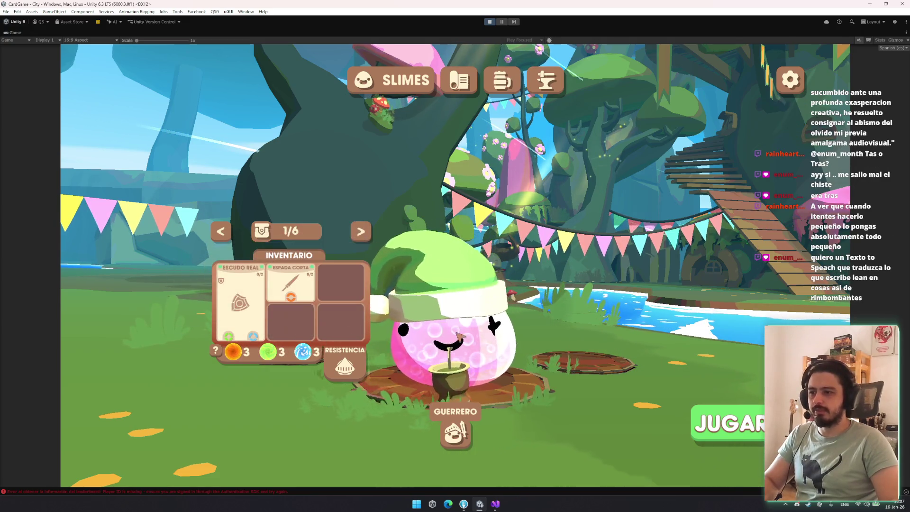
{"action": "left_click", "coordinate": [345, 365]}
{"action": "left_click", "coordinate": [379, 404]}
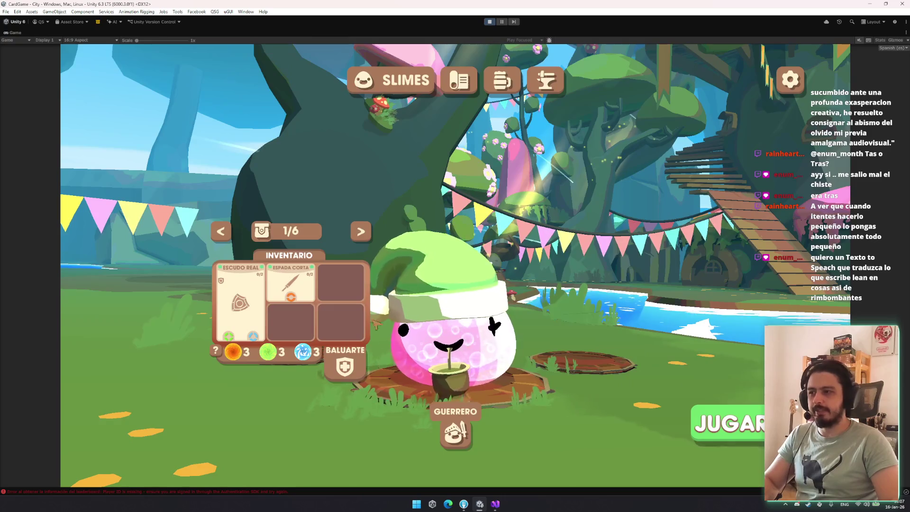
Page forward and back through the inventory checking item tooltips, then restore the normal editor layout.
{"action": "left_click", "coordinate": [360, 231]}
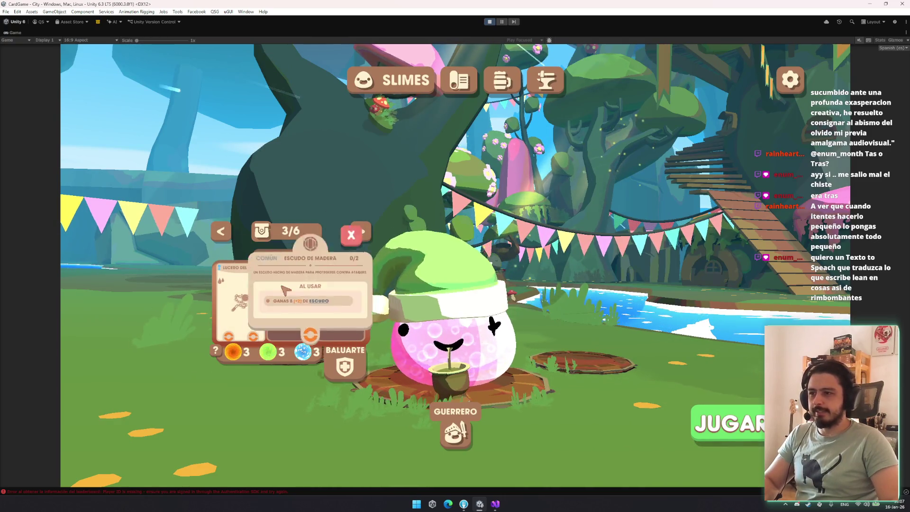
{"action": "left_click", "coordinate": [269, 247]}
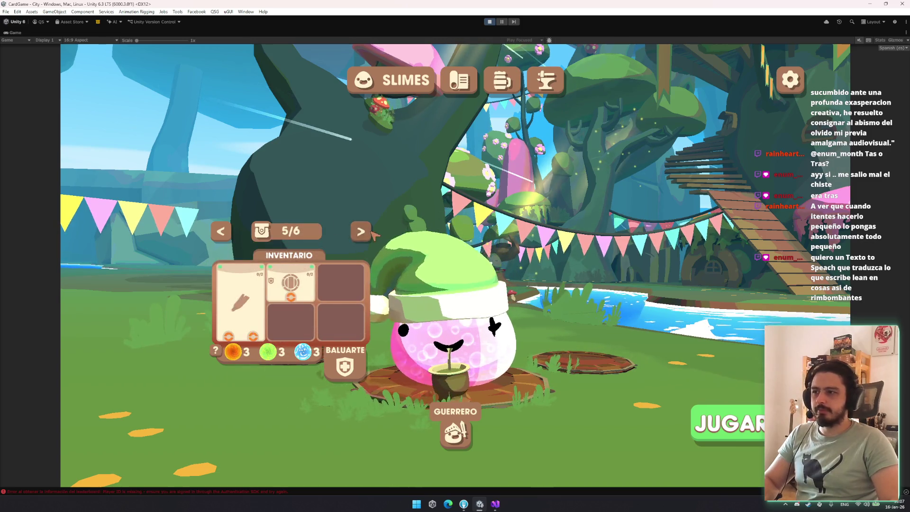
{"action": "left_click", "coordinate": [363, 231]}
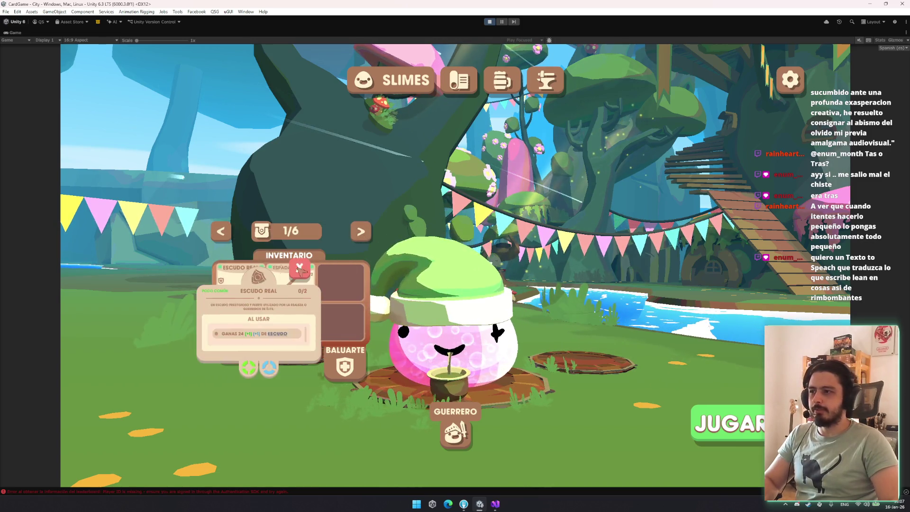
{"action": "left_click", "coordinate": [363, 231]}
{"action": "mouse_move", "coordinate": [294, 286]}
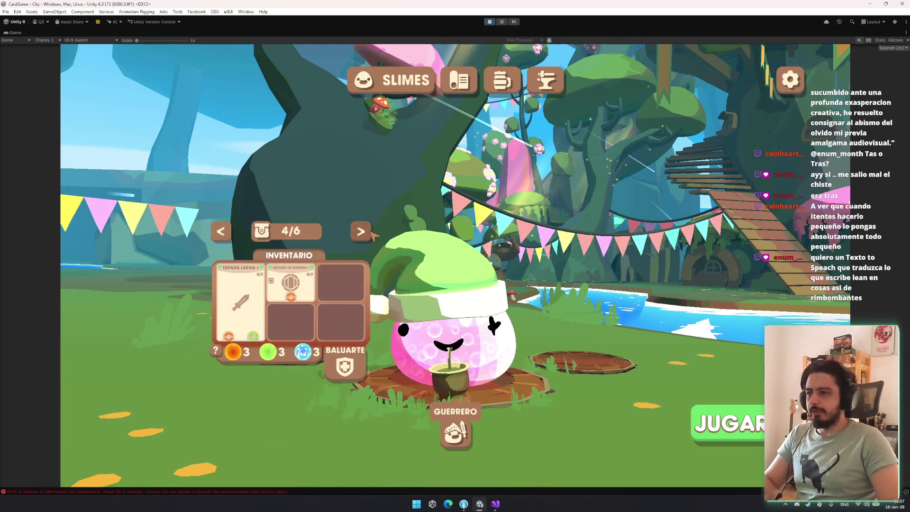
{"action": "mouse_move", "coordinate": [247, 321]}
{"action": "left_click", "coordinate": [221, 231]}
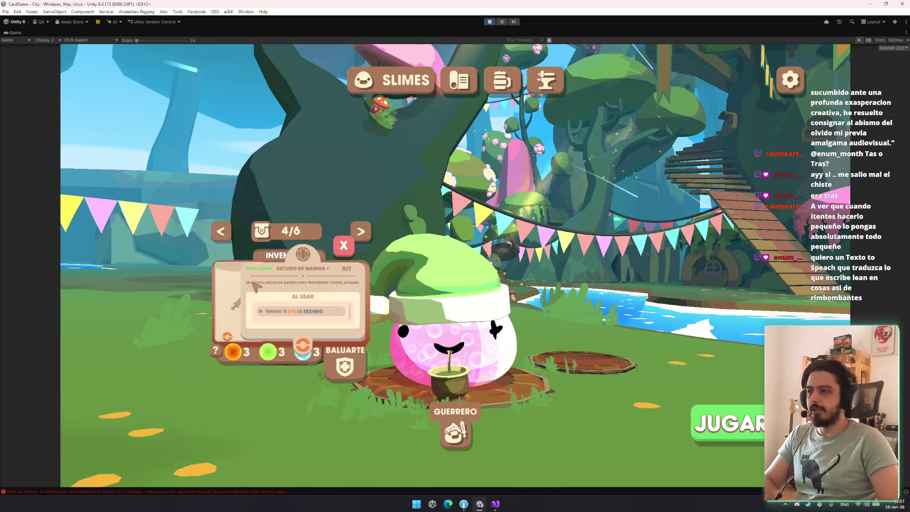
{"action": "left_click", "coordinate": [221, 231]}
{"action": "mouse_move", "coordinate": [246, 310]}
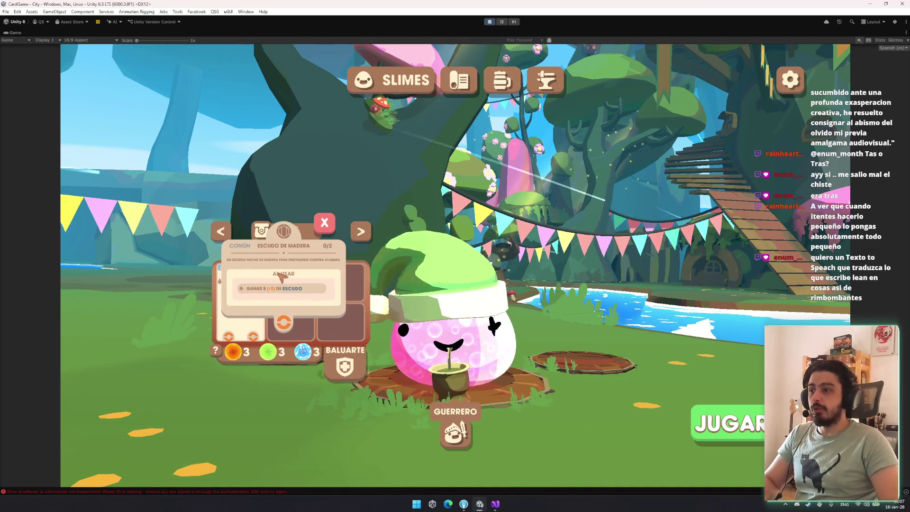
{"action": "right_click", "coordinate": [10, 32]}
{"action": "left_click", "coordinate": [43, 53]}
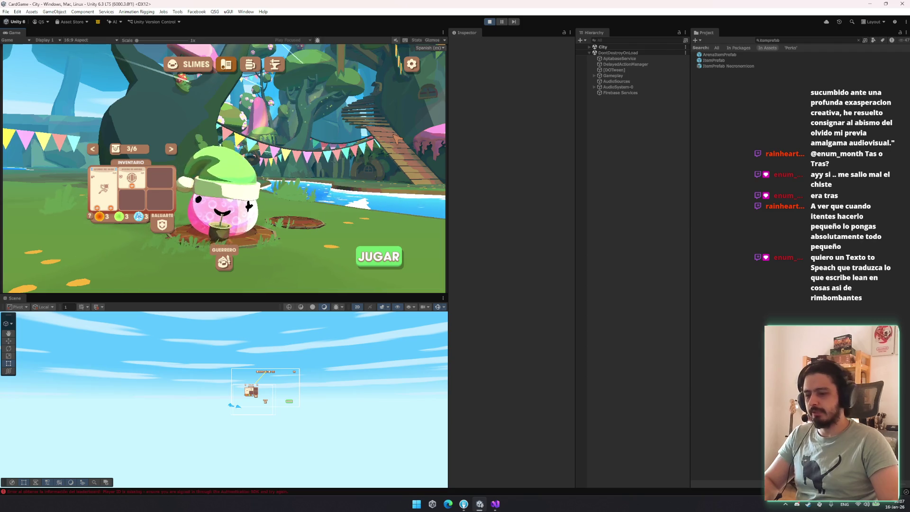
Search the Hierarchy for 'item', select ItemPrefab(Clone), and clear the search to reveal it in the tree.
{"action": "left_click", "coordinate": [624, 39]}
{"action": "type", "text": "item(clon"}
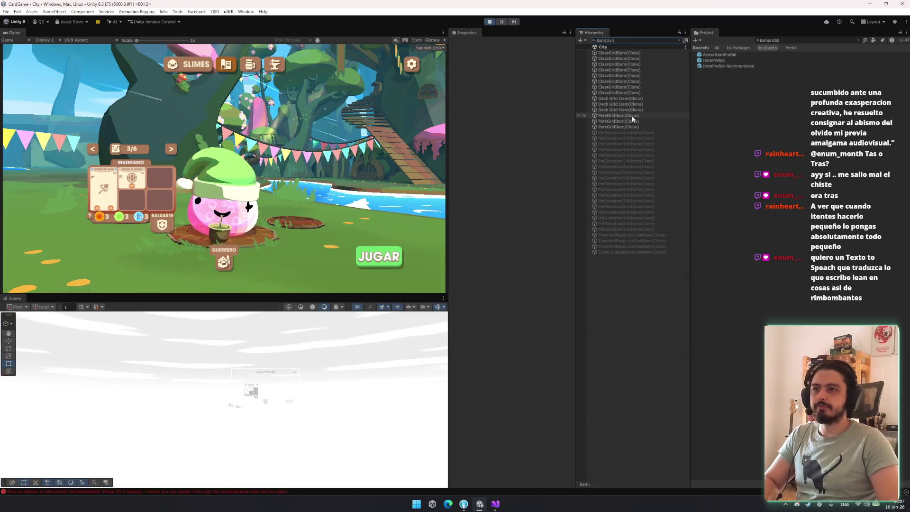
{"action": "key", "text": "BackSpace"}
{"action": "key", "text": "BackSpace"}
{"action": "key", "text": "BackSpace"}
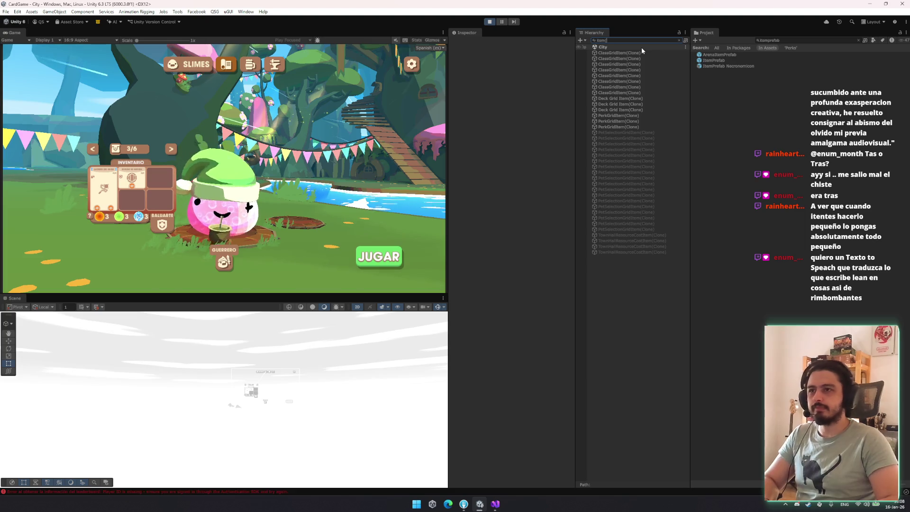
{"action": "scroll", "coordinate": [637, 187], "scroll_direction": "down", "scroll_amount": 20}
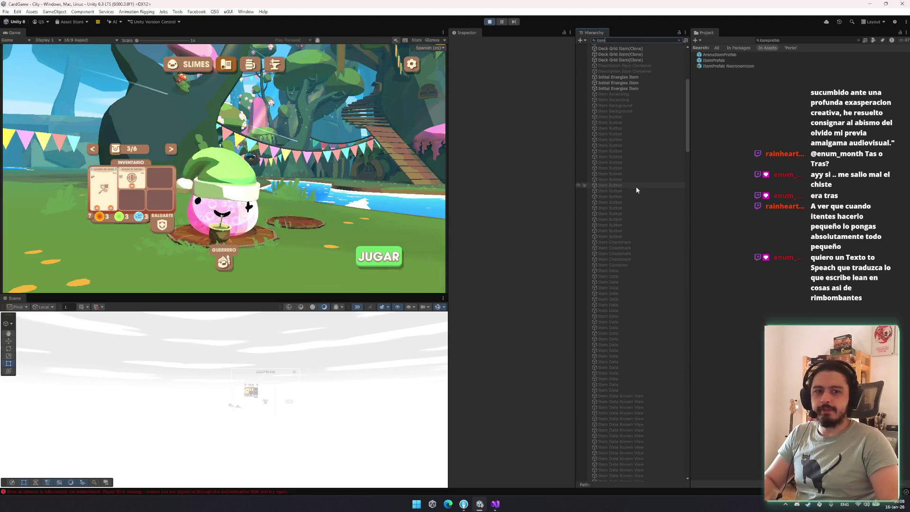
{"action": "scroll", "coordinate": [636, 186], "scroll_direction": "down", "scroll_amount": 20}
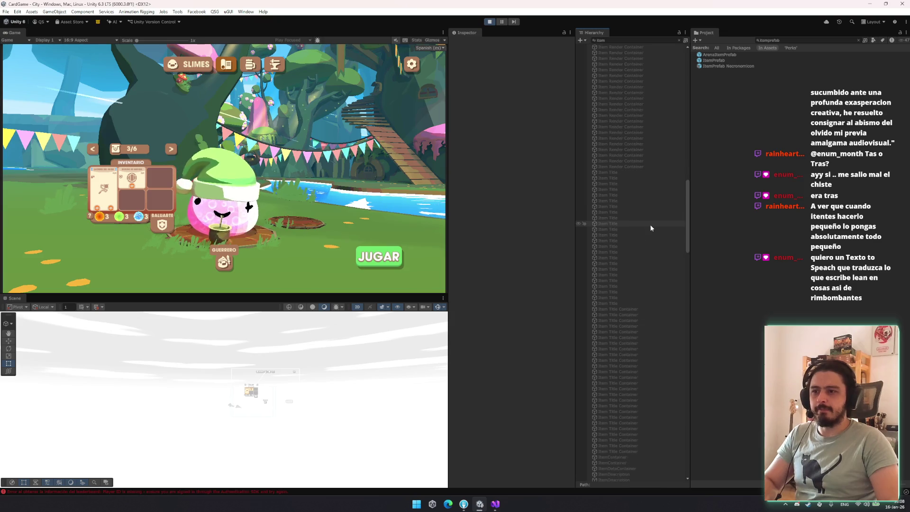
{"action": "mouse_move", "coordinate": [688, 235]}
{"action": "left_mouse_down"}
{"action": "mouse_move", "coordinate": [692, 349]}
{"action": "mouse_move", "coordinate": [708, 426]}
{"action": "mouse_move", "coordinate": [704, 287]}
{"action": "left_mouse_up"}
{"action": "left_click", "coordinate": [619, 164]}
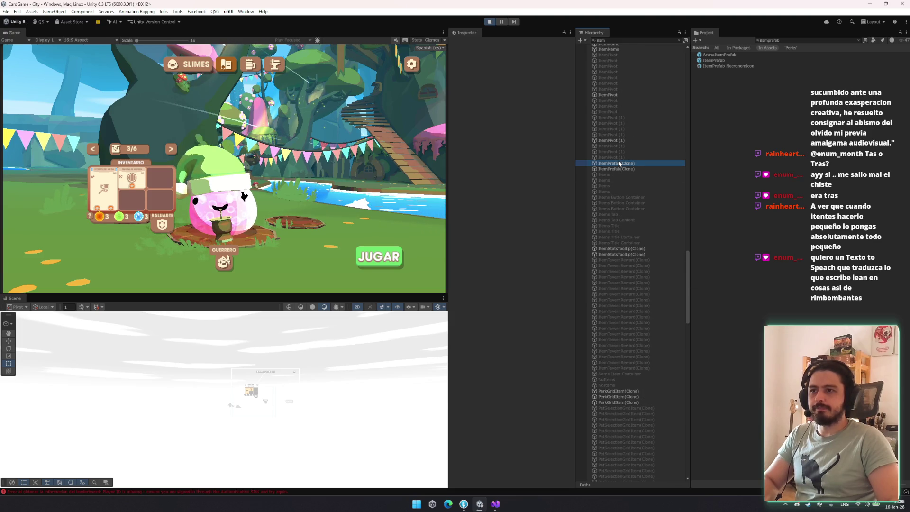
{"action": "key", "text": "Escape"}
{"action": "scroll", "coordinate": [531, 310], "scroll_direction": "down", "scroll_amount": 5}
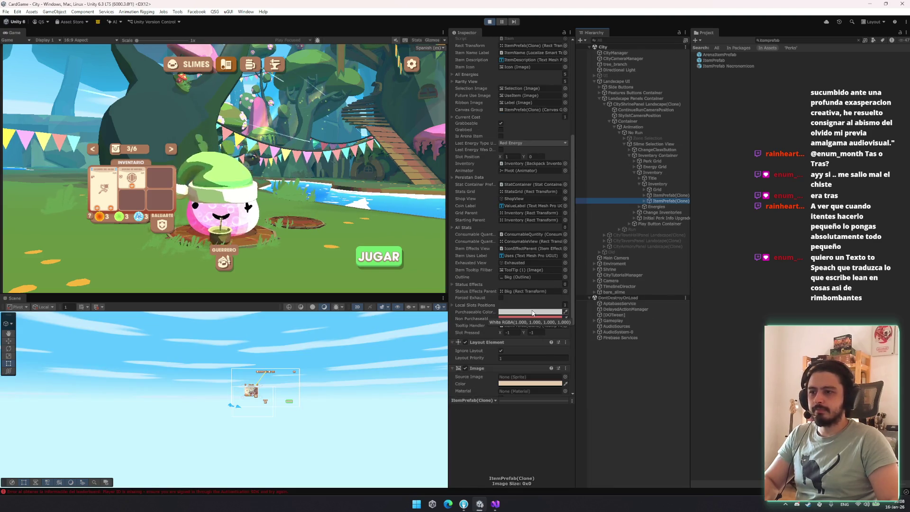
Set the live clone's Tooltip Handler Offset X to 0.15 and Offset Y to 0.2.
{"action": "scroll", "coordinate": [533, 313], "scroll_direction": "down", "scroll_amount": 5}
{"action": "left_click", "coordinate": [522, 329]}
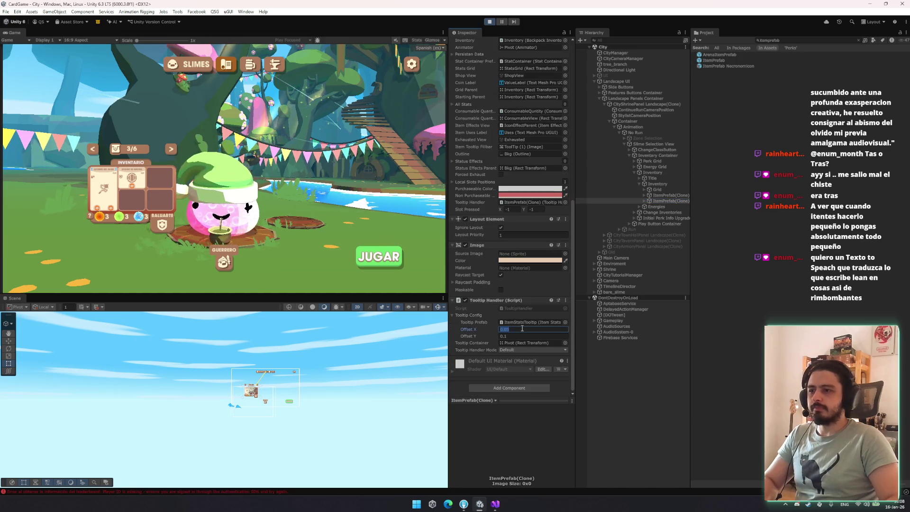
{"action": "key", "text": "BackSpace"}
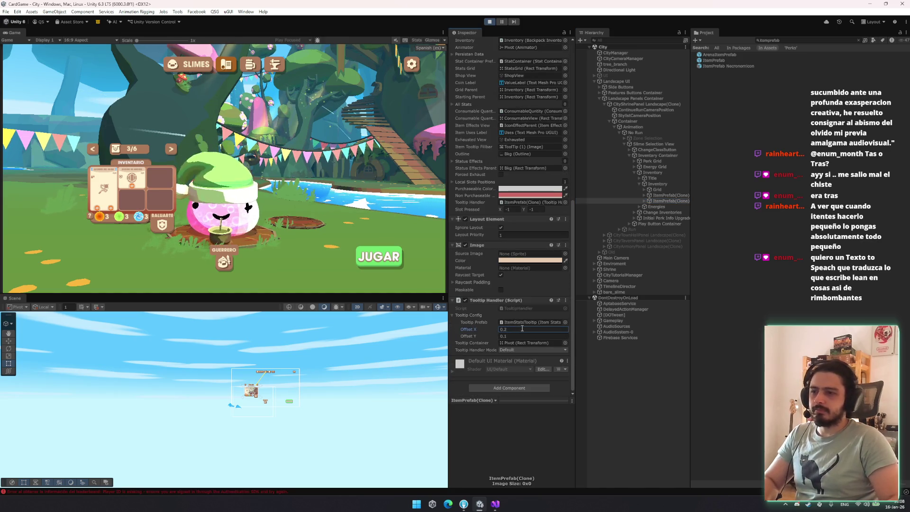
{"action": "key", "text": "Return"}
{"action": "mouse_move", "coordinate": [133, 179]}
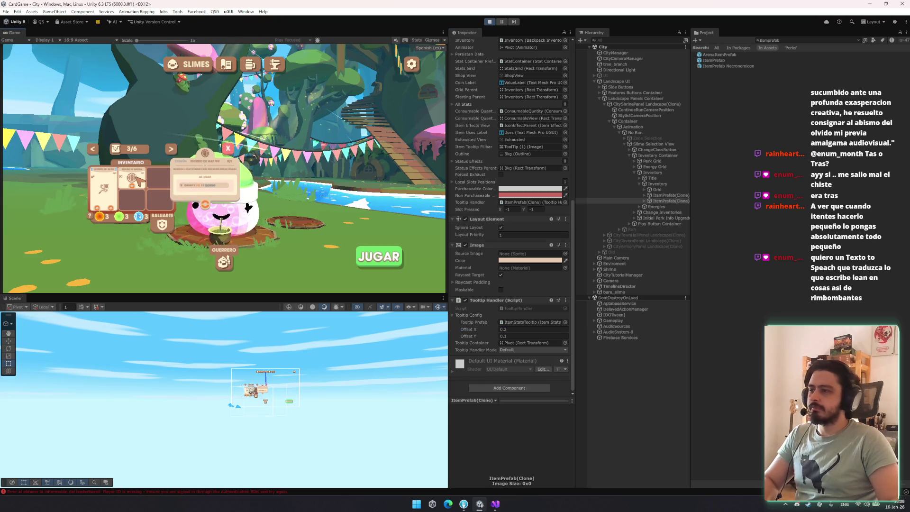
{"action": "left_click", "coordinate": [518, 331]}
{"action": "type", "text": "0.15"}
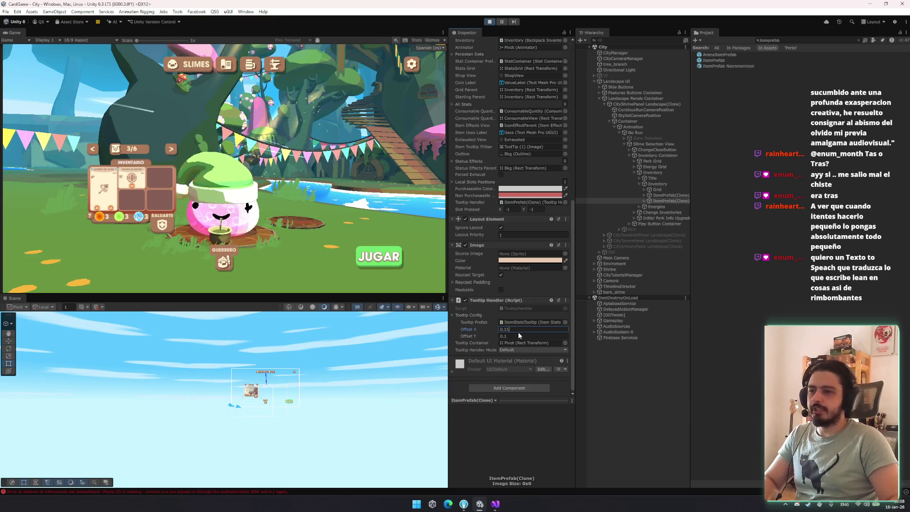
{"action": "key", "text": "Return"}
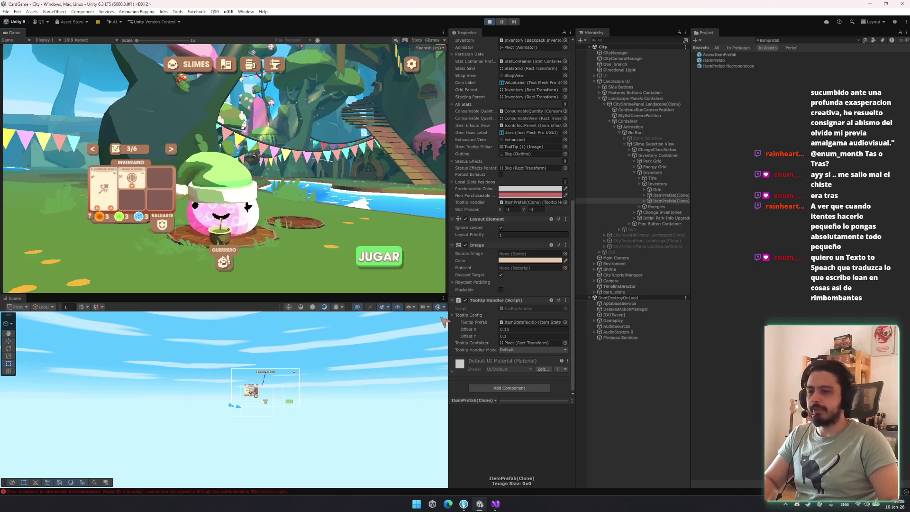
{"action": "left_click", "coordinate": [542, 335]}
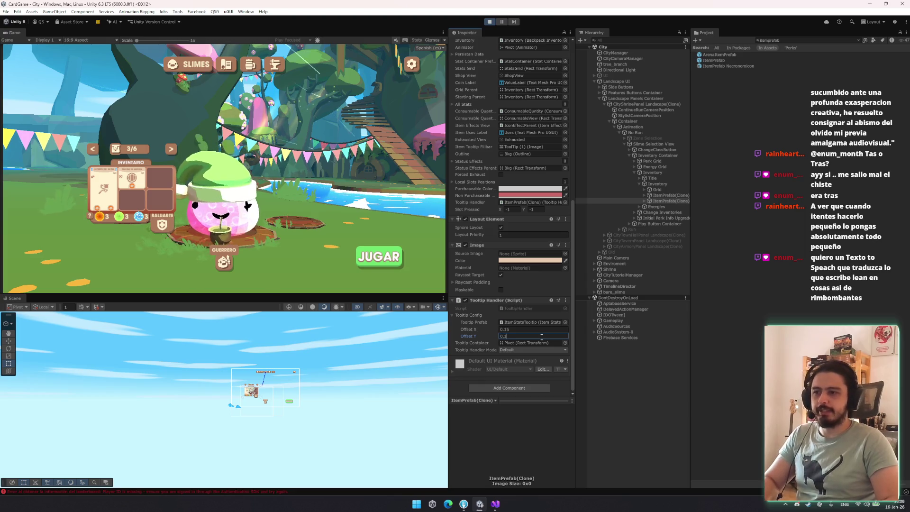
{"action": "key", "text": "Return"}
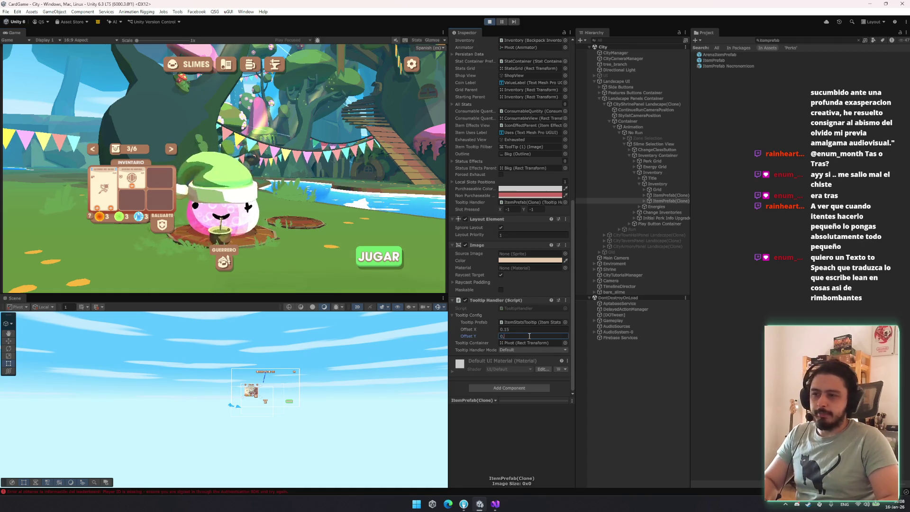
{"action": "key", "text": "Return"}
{"action": "mouse_move", "coordinate": [141, 182]}
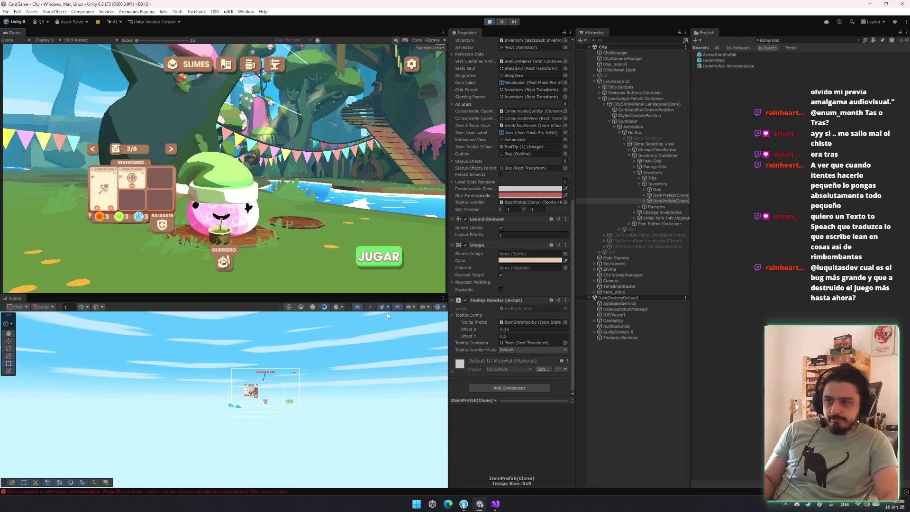
{"action": "left_click", "coordinate": [504, 329]}
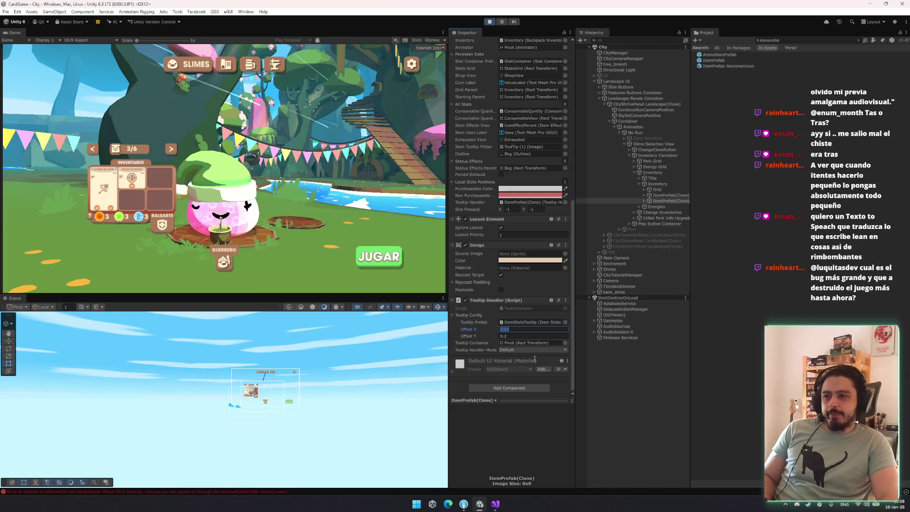
Set the ItemPrefab asset's Offset X to 0.15 and compare two live item instances.
{"action": "left_click", "coordinate": [745, 61]}
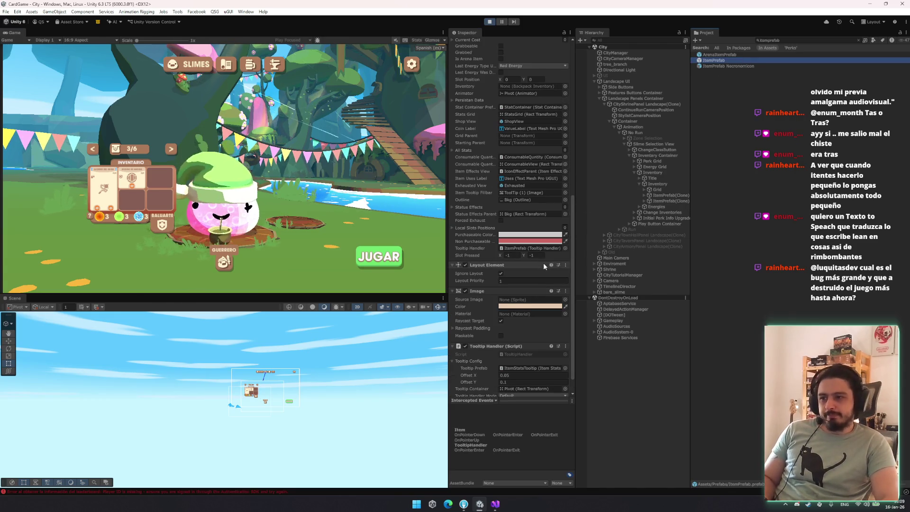
{"action": "scroll", "coordinate": [544, 263], "scroll_direction": "down", "scroll_amount": 2}
{"action": "left_click", "coordinate": [520, 354]}
{"action": "type", "text": "0.15"}
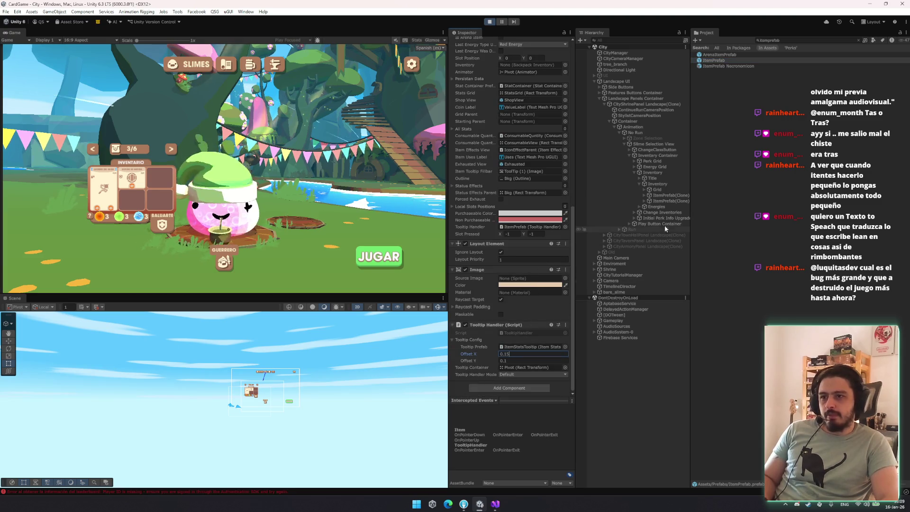
{"action": "left_click", "coordinate": [672, 195]}
{"action": "scroll", "coordinate": [512, 317], "scroll_direction": "down", "scroll_amount": 12}
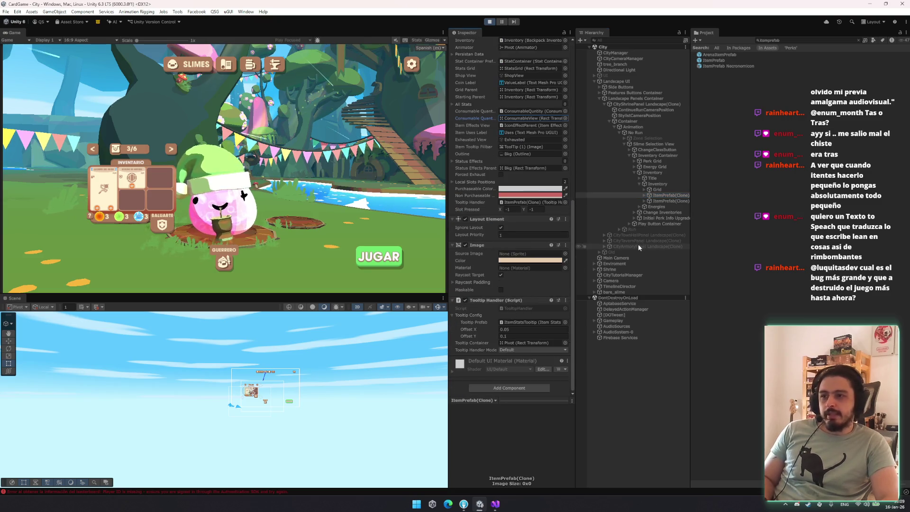
{"action": "left_click", "coordinate": [669, 200]}
Set the ItemPrefab asset's Offset Y to 0.2, save, and page the inventory forward.
{"action": "left_click", "coordinate": [551, 338]}
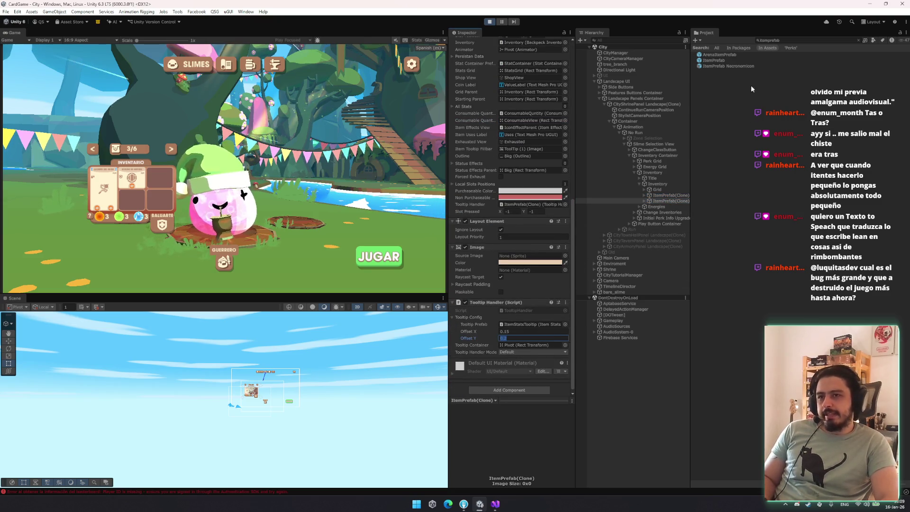
{"action": "left_click", "coordinate": [718, 61]}
{"action": "left_click", "coordinate": [522, 378]}
{"action": "key", "text": "Tab"}
{"action": "type", "text": "0.2"}
{"action": "key", "text": "ctrl+s"}
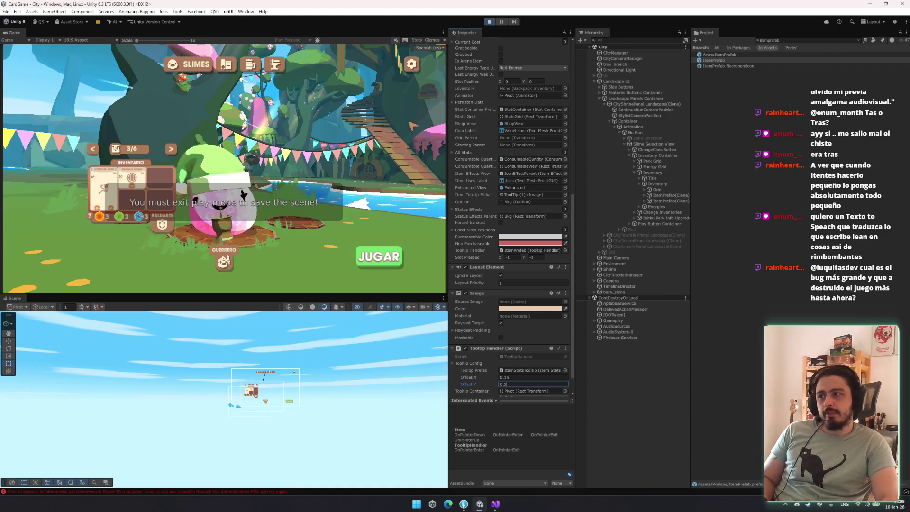
{"action": "left_click", "coordinate": [176, 160]}
{"action": "left_click", "coordinate": [172, 149]}
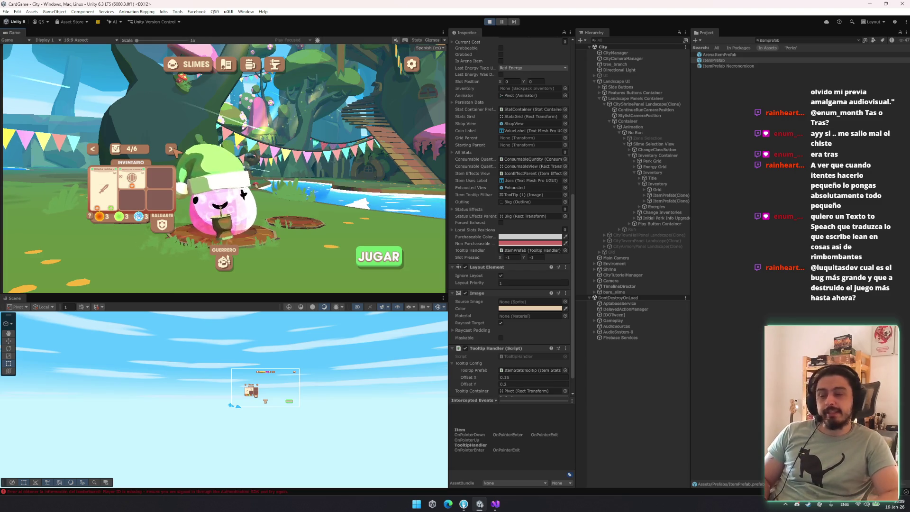
Enable the DebugManager from the Hierarchy and cycle its panels to RESOURCES.
{"action": "type", "text": "b"}
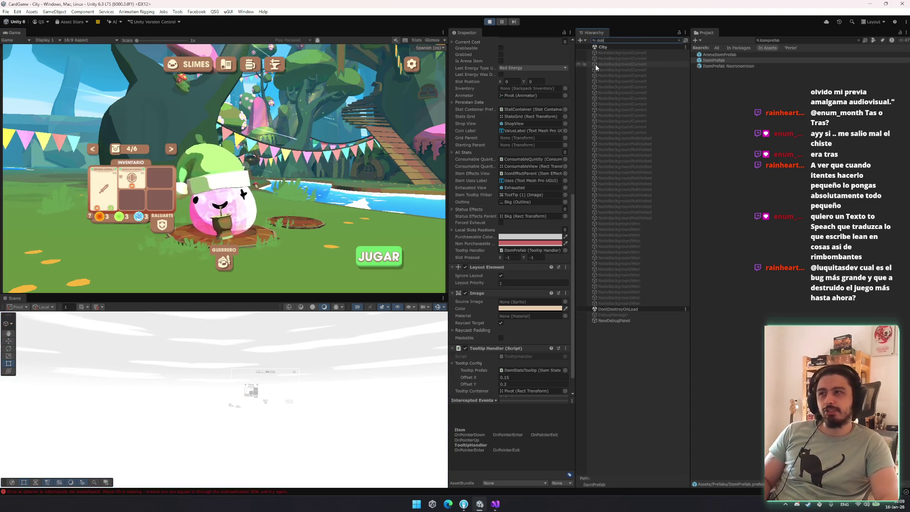
{"action": "left_click", "coordinate": [617, 315]}
{"action": "scroll", "coordinate": [474, 75], "scroll_direction": "up", "scroll_amount": 5}
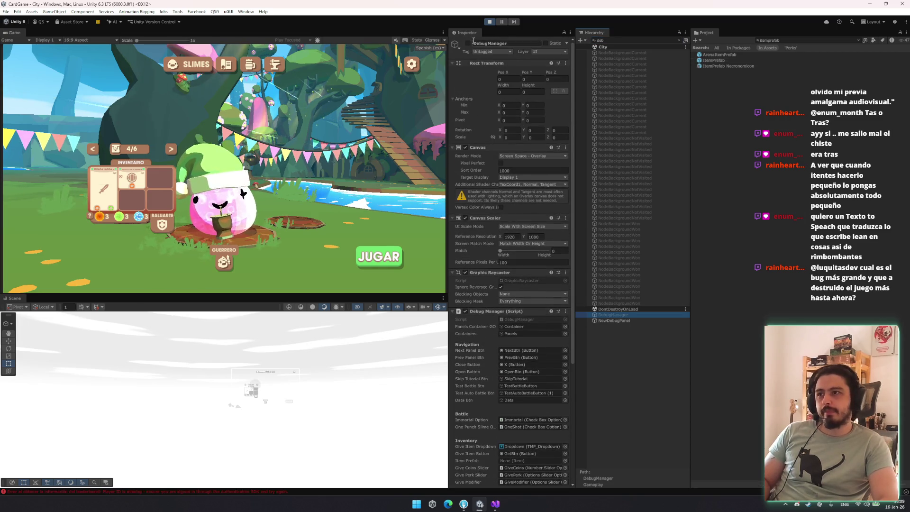
{"action": "left_click", "coordinate": [468, 43]}
{"action": "left_click", "coordinate": [401, 114]}
{"action": "left_click", "coordinate": [408, 108]}
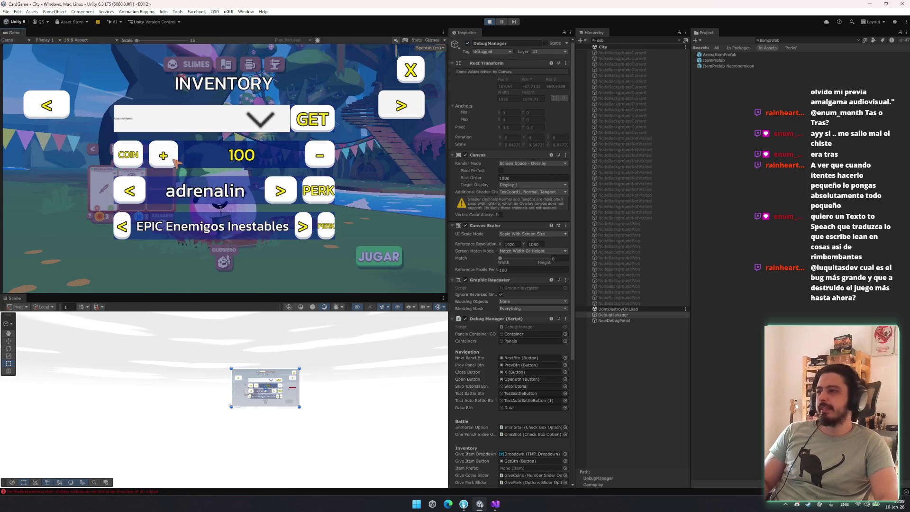
{"action": "left_click", "coordinate": [402, 108]}
{"action": "left_click", "coordinate": [402, 108]}
{"action": "left_click", "coordinate": [402, 108]}
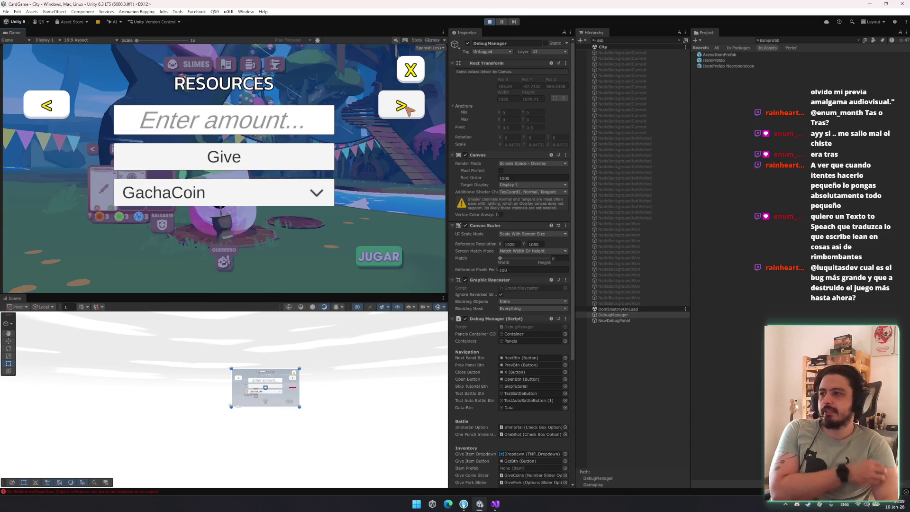
{"action": "left_click", "coordinate": [277, 126]}
{"action": "type", "text": "123891273123"}
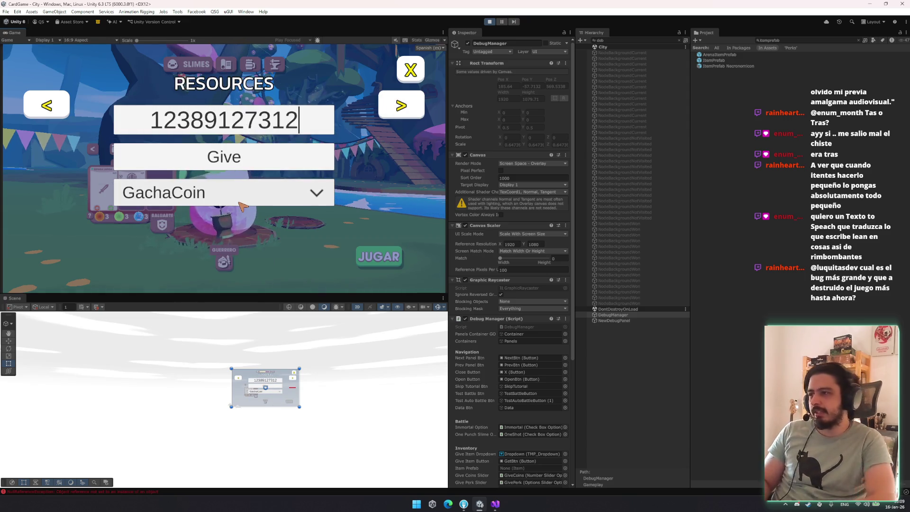
{"action": "left_click", "coordinate": [237, 192]}
{"action": "scroll", "coordinate": [237, 218], "scroll_direction": "down", "scroll_amount": 3}
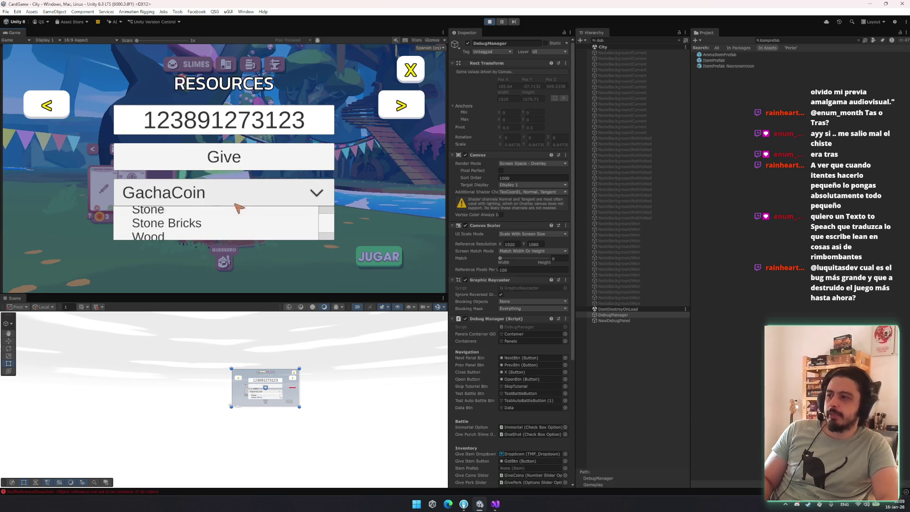
{"action": "scroll", "coordinate": [223, 223], "scroll_direction": "up", "scroll_amount": 3}
{"action": "left_click", "coordinate": [403, 109]}
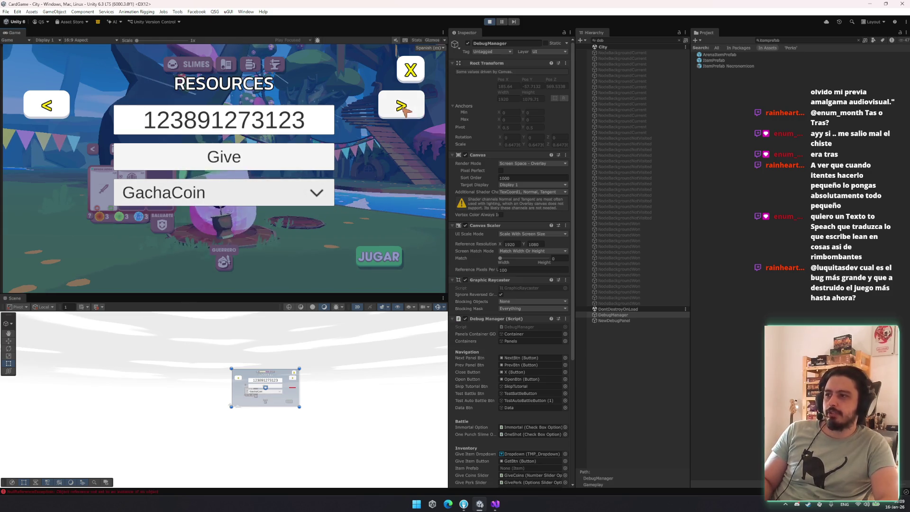
Cycle to the BATTLE panel, close the debug menu, disable DebugManager and clear the search.
{"action": "left_click", "coordinate": [403, 109]}
{"action": "left_click", "coordinate": [403, 109]}
{"action": "left_click", "coordinate": [403, 109]}
{"action": "left_click", "coordinate": [314, 119]}
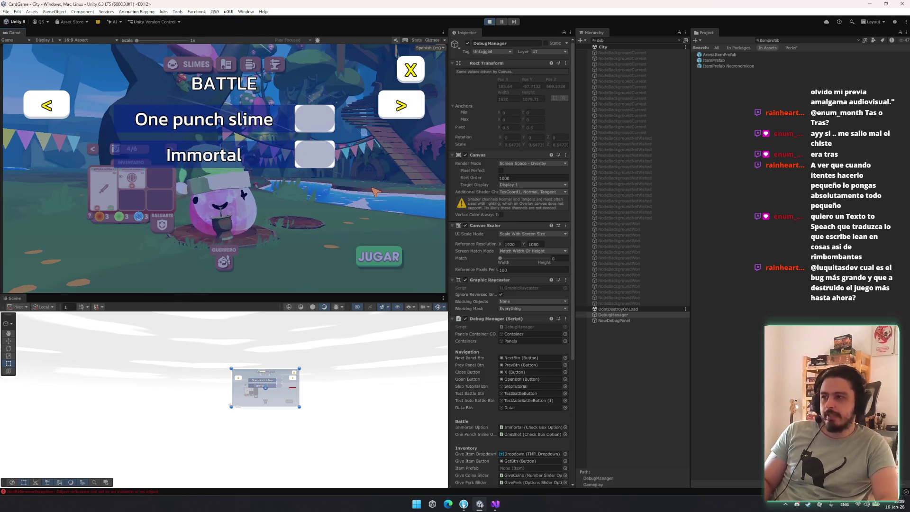
{"action": "left_click", "coordinate": [411, 70]}
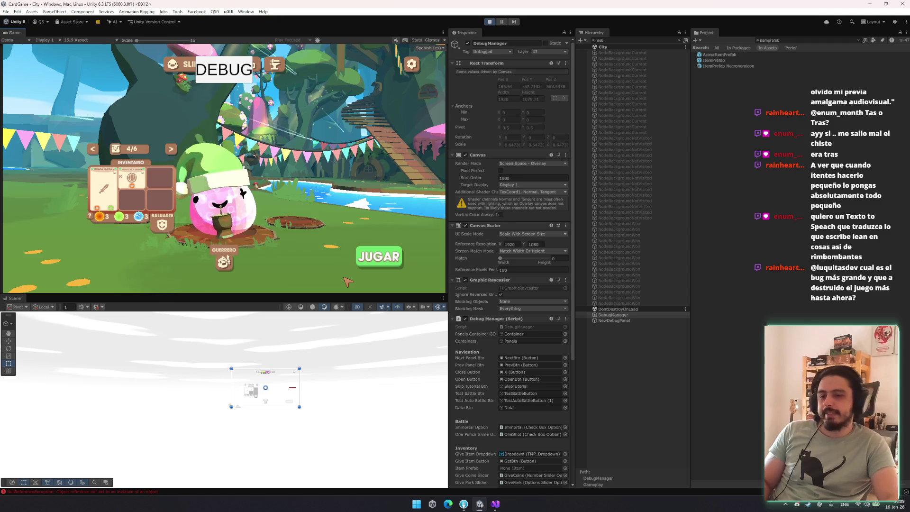
{"action": "left_click", "coordinate": [467, 44]}
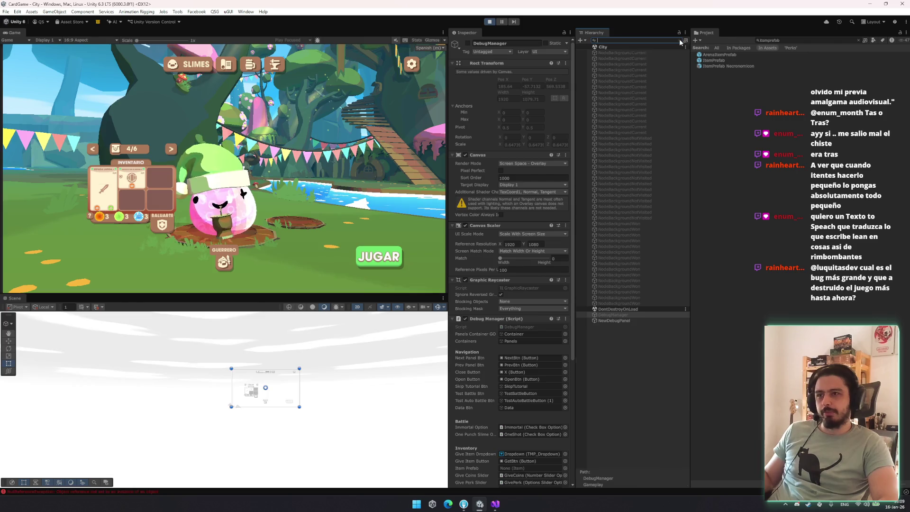
{"action": "left_click", "coordinate": [681, 41]}
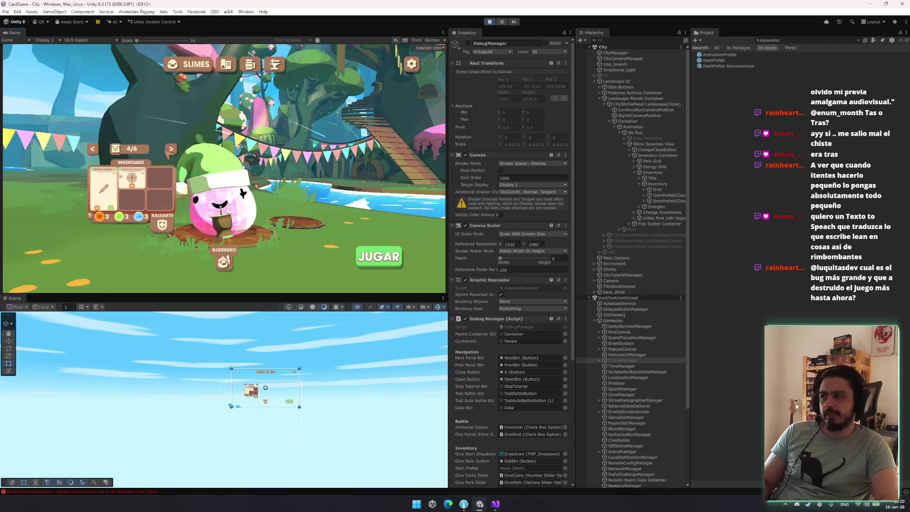
Page the inventory to 6/6, then review the ItemPrefab's 0.15 and 0.2 tooltip offsets.
{"action": "left_click", "coordinate": [176, 149]}
{"action": "left_click", "coordinate": [176, 148]}
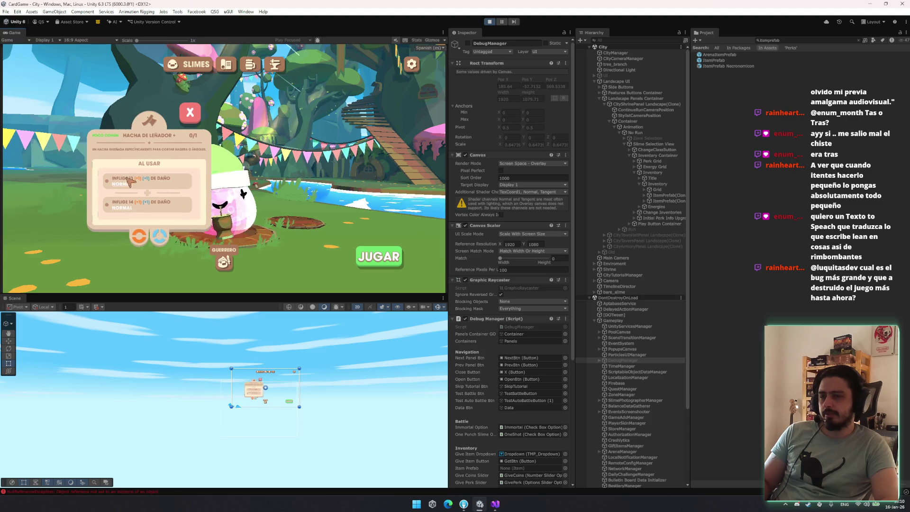
{"action": "left_click", "coordinate": [724, 58]}
{"action": "scroll", "coordinate": [537, 269], "scroll_direction": "down", "scroll_amount": 10}
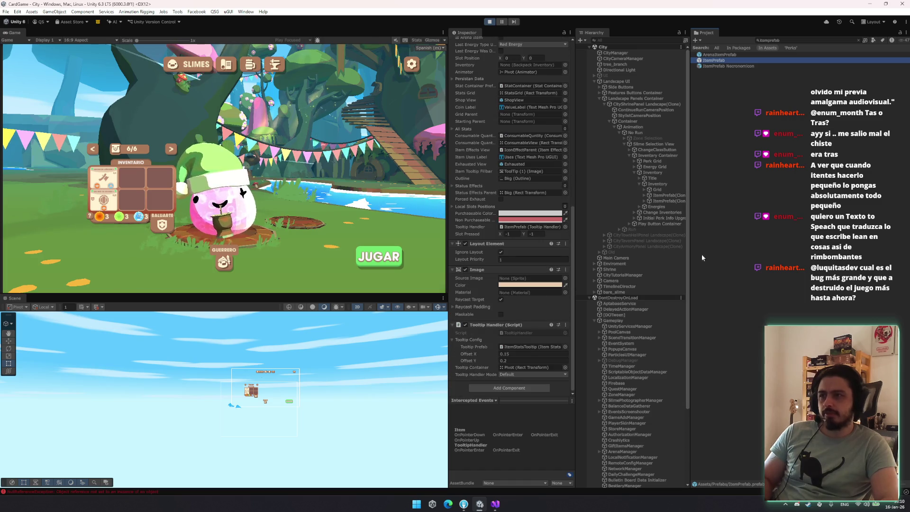
{"action": "left_click", "coordinate": [784, 229]}
{"action": "key", "text": "ctrl+s"}
Toggle the Game view to maximized and check an inventory card's tooltip.
{"action": "right_click", "coordinate": [19, 34]}
{"action": "left_click", "coordinate": [43, 46]}
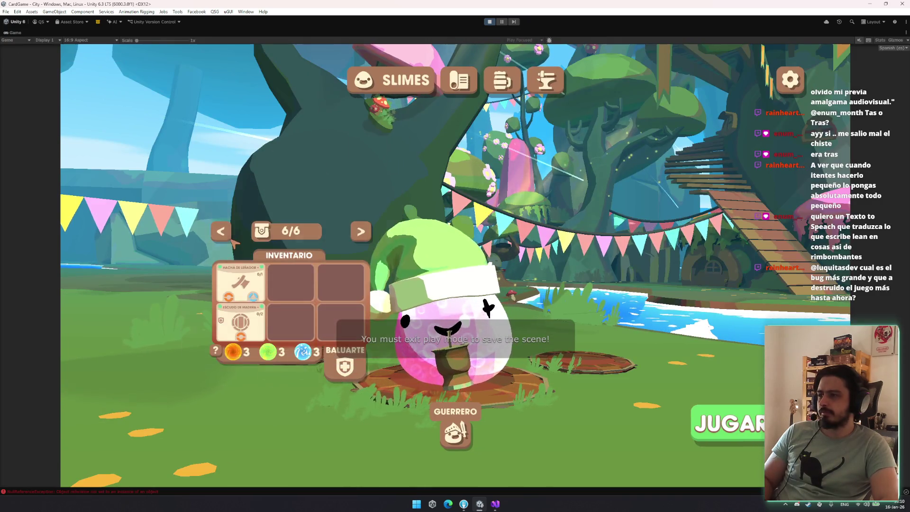
{"action": "mouse_move", "coordinate": [239, 281]}
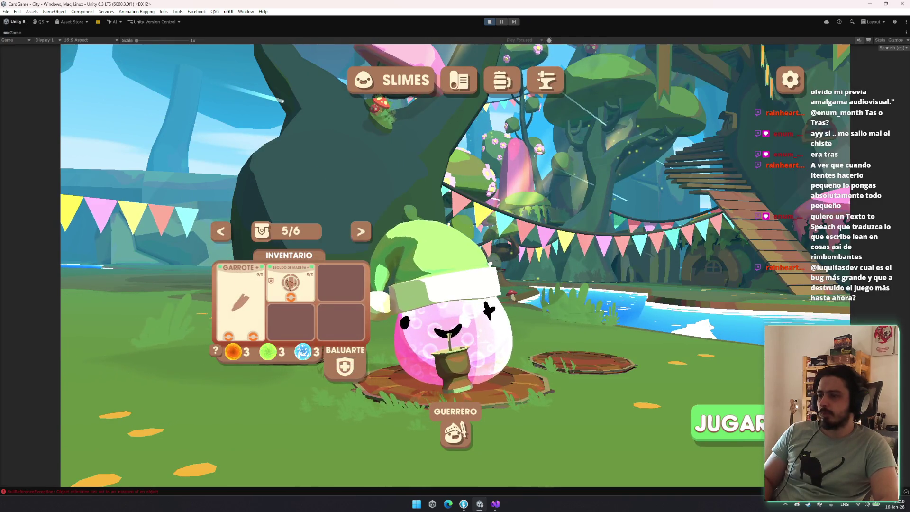
{"action": "right_click", "coordinate": [10, 33]}
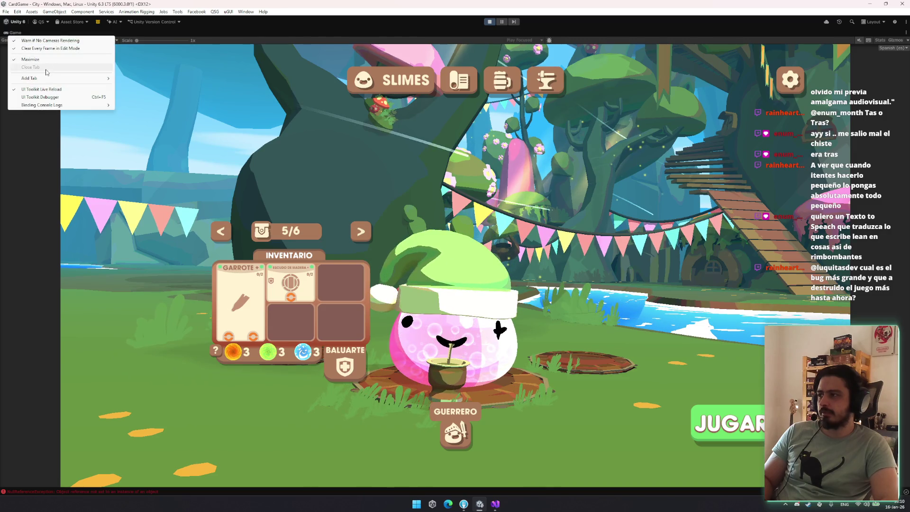
{"action": "left_click", "coordinate": [28, 68]}
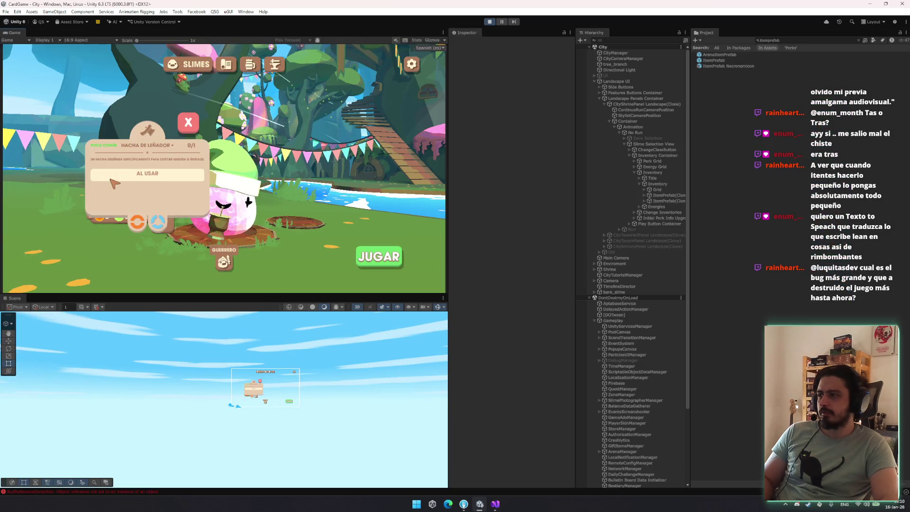
{"action": "right_click", "coordinate": [12, 32]}
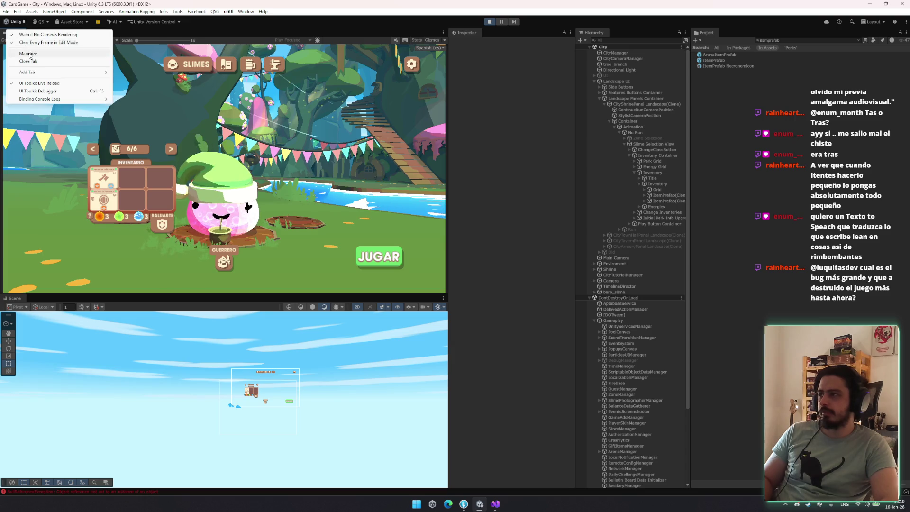
{"action": "left_click", "coordinate": [28, 67]}
{"action": "mouse_move", "coordinate": [241, 284]}
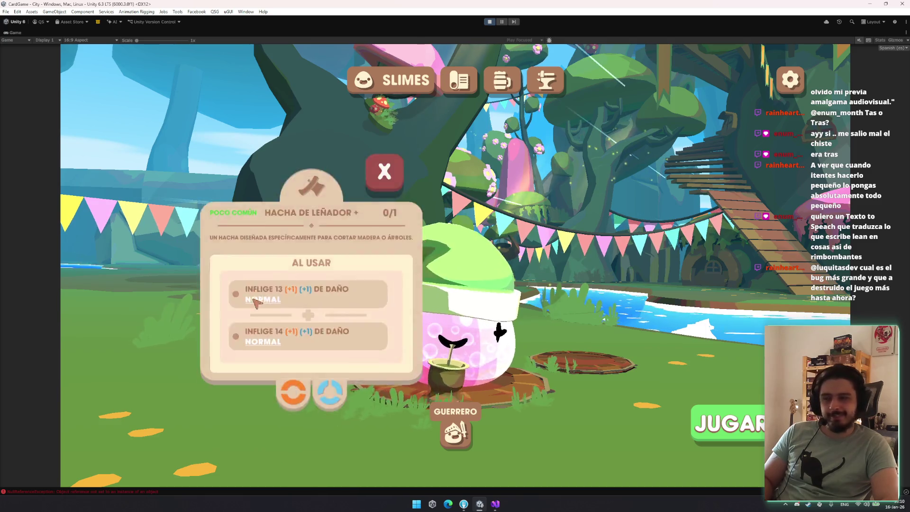
Upgrade Escudo de Madera into Escudo Real and reopen the Espada Corta detail card.
{"action": "mouse_move", "coordinate": [250, 328]}
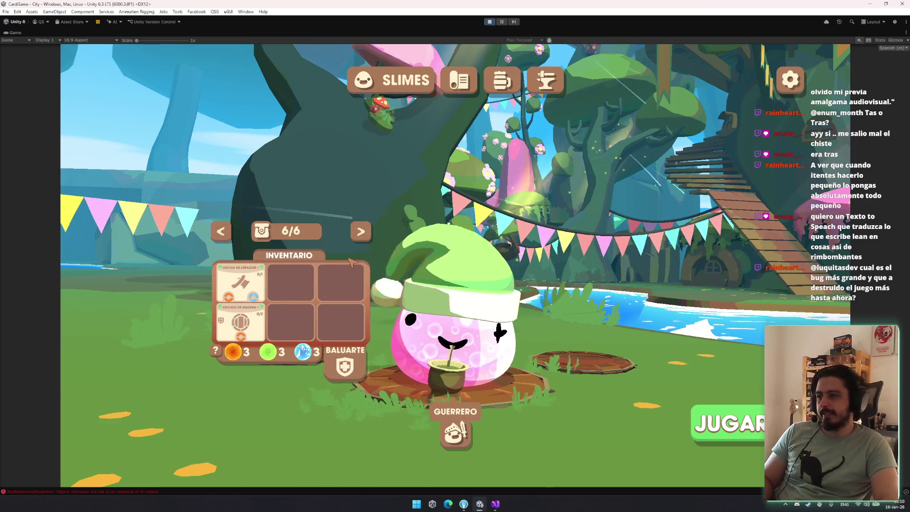
{"action": "left_click", "coordinate": [243, 304]}
{"action": "mouse_move", "coordinate": [266, 292]}
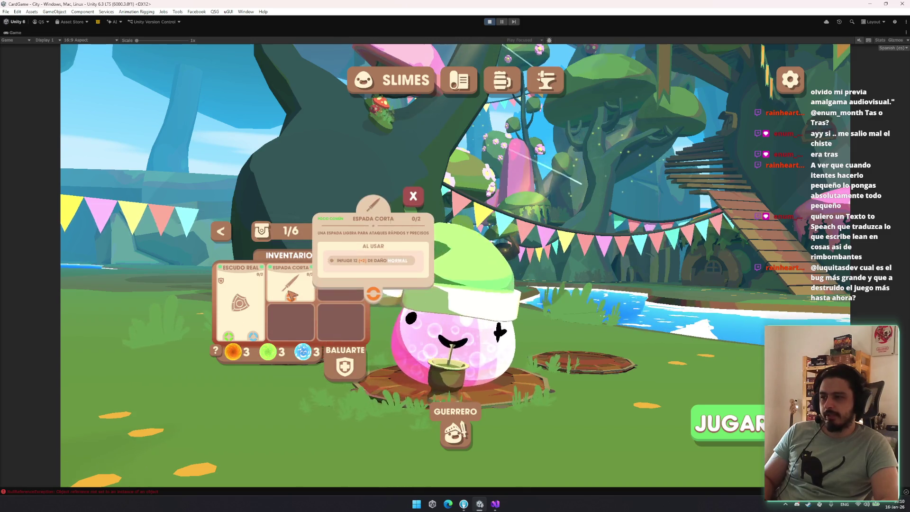
{"action": "left_click", "coordinate": [292, 295]}
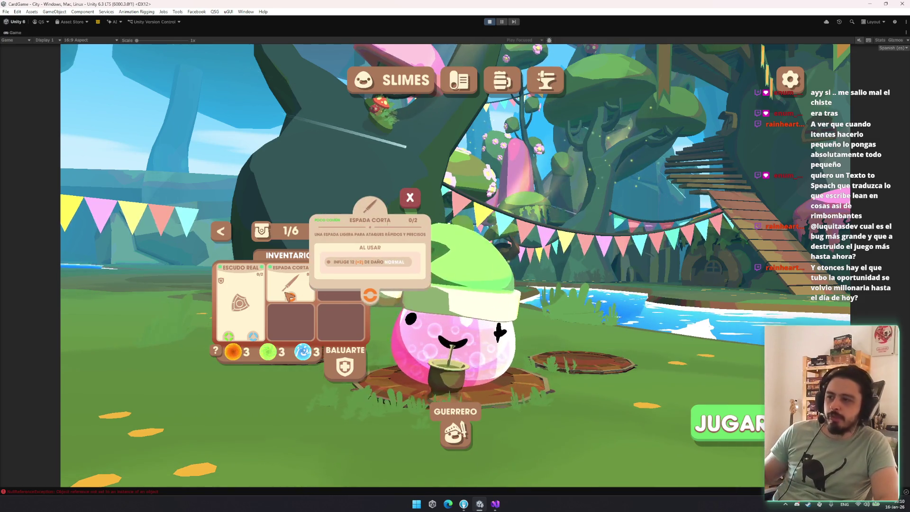
Open the game's settings and choose SALIR to bring up the quit prompt.
{"action": "mouse_move", "coordinate": [275, 285]}
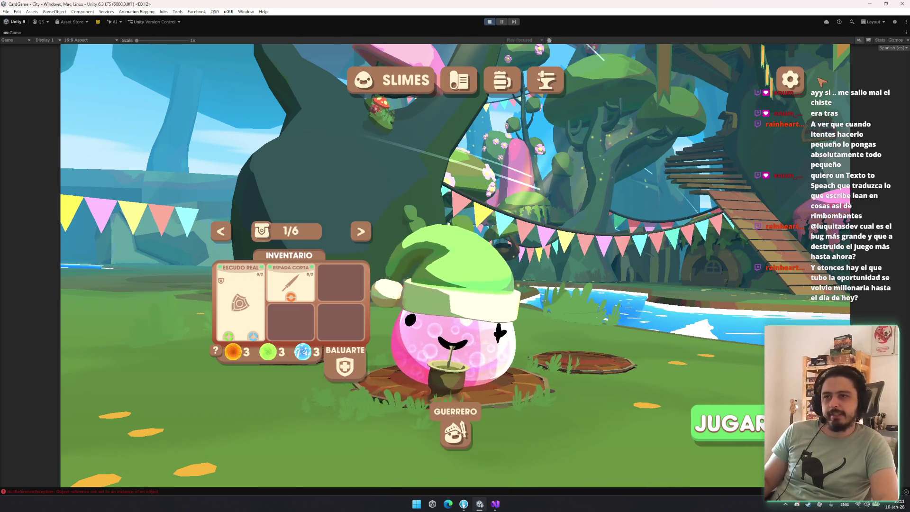
{"action": "left_click", "coordinate": [790, 80]}
{"action": "left_click", "coordinate": [456, 428]}
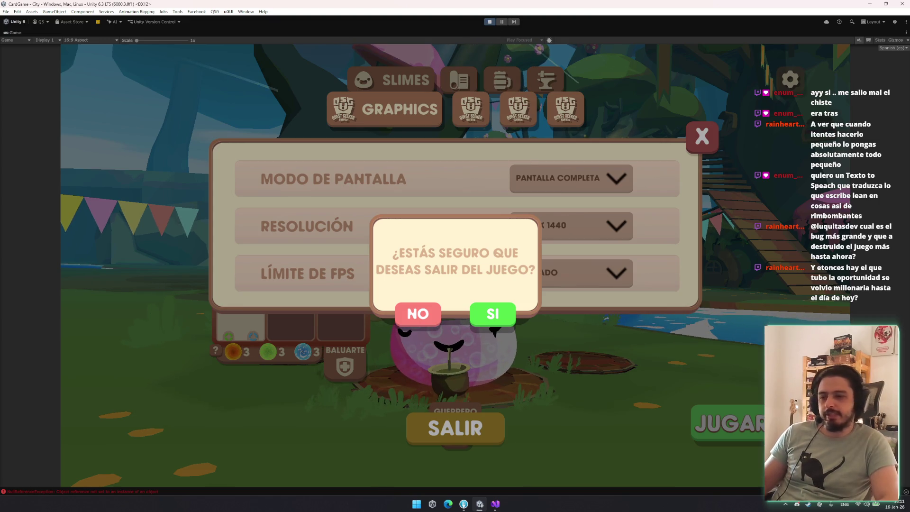
Switch through Visual Studio and Unity to the Edge window with YouTube 'rogue slime hack' results.
{"action": "left_click", "coordinate": [493, 507]}
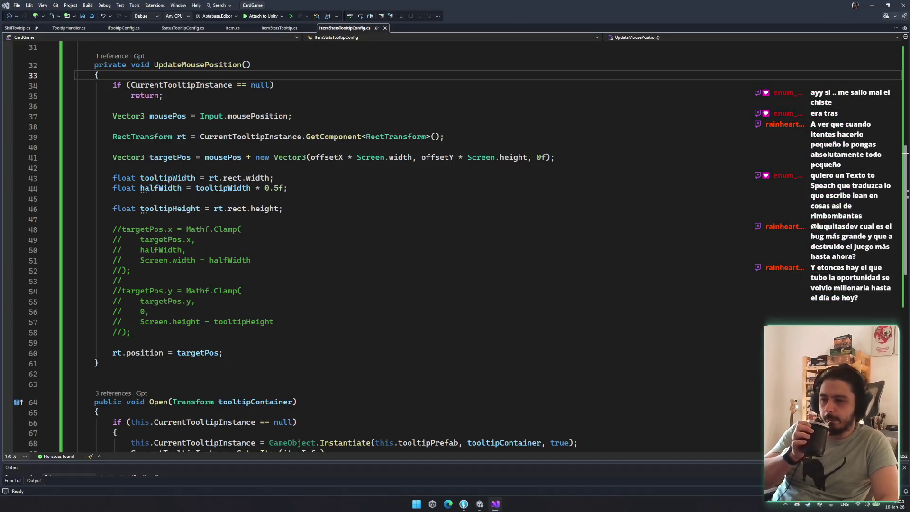
{"action": "key", "text": "alt+Tab"}
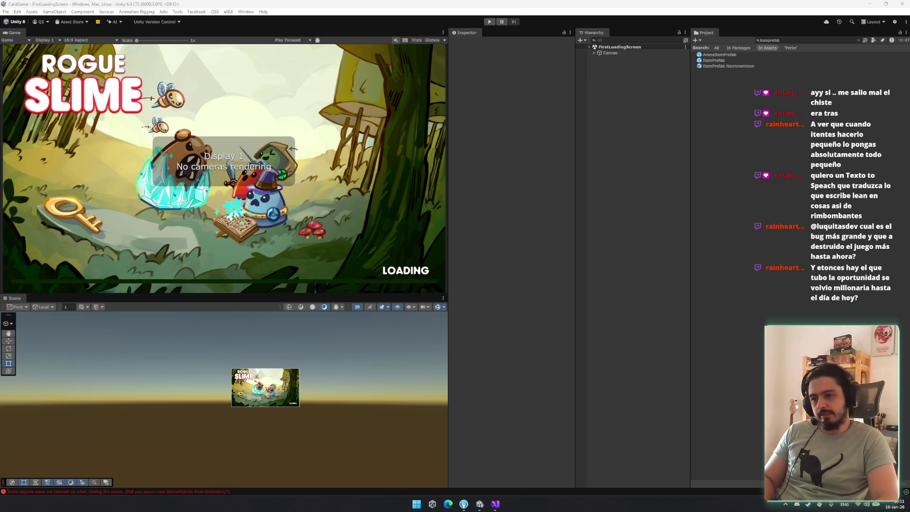
{"action": "key", "text": "alt+Tab"}
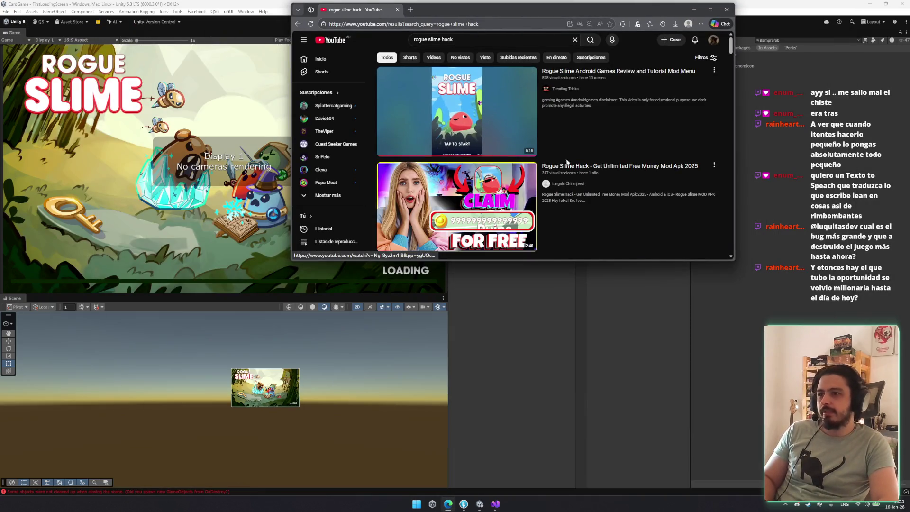
Maximize Edge, scroll the results and open the 'hack game rogue slime apk 2024' video.
{"action": "key", "text": "super+Up"}
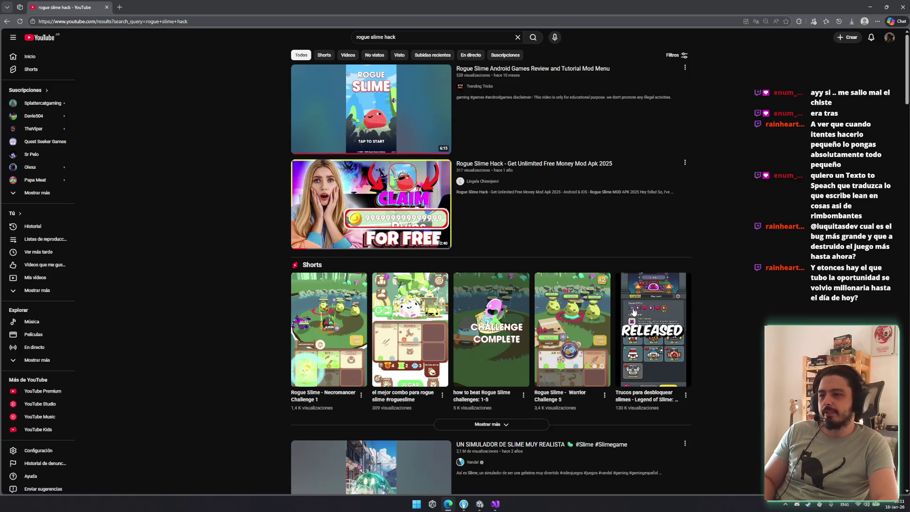
{"action": "scroll", "coordinate": [634, 312], "scroll_direction": "down", "scroll_amount": 5}
{"action": "scroll", "coordinate": [624, 321], "scroll_direction": "up", "scroll_amount": 3}
{"action": "scroll", "coordinate": [650, 317], "scroll_direction": "down", "scroll_amount": 5}
{"action": "scroll", "coordinate": [650, 317], "scroll_direction": "down", "scroll_amount": 8}
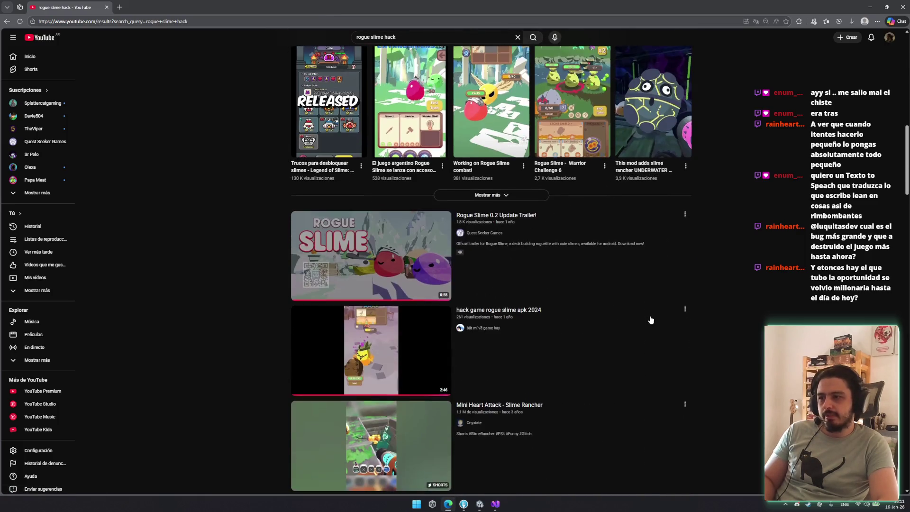
{"action": "left_click", "coordinate": [379, 218]}
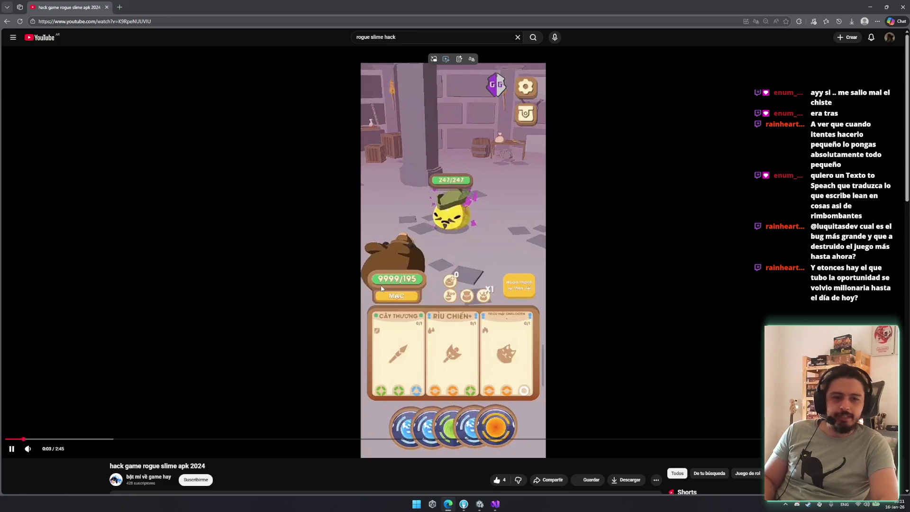
Skim the video from 0:23 through 1:23, pausing and resuming along the way.
{"action": "left_click", "coordinate": [131, 439]}
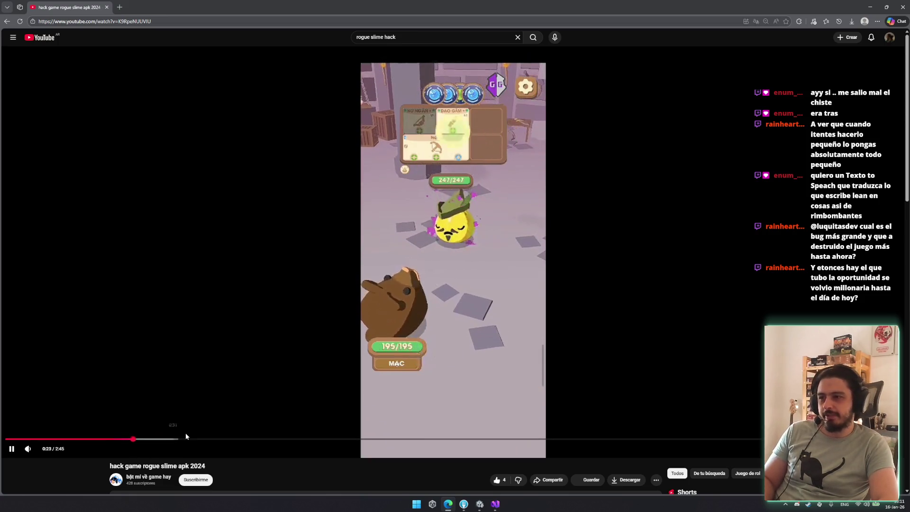
{"action": "left_click", "coordinate": [209, 433]}
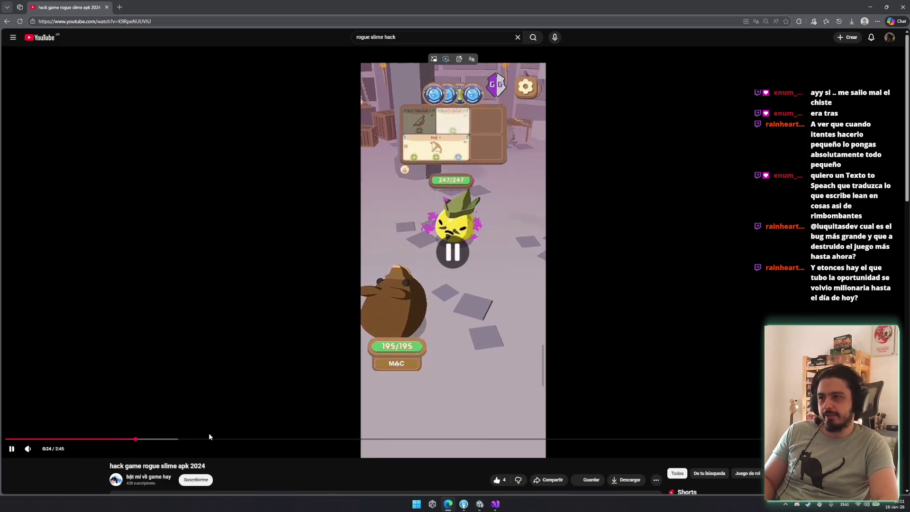
{"action": "left_click", "coordinate": [243, 383]}
{"action": "left_click", "coordinate": [177, 439]}
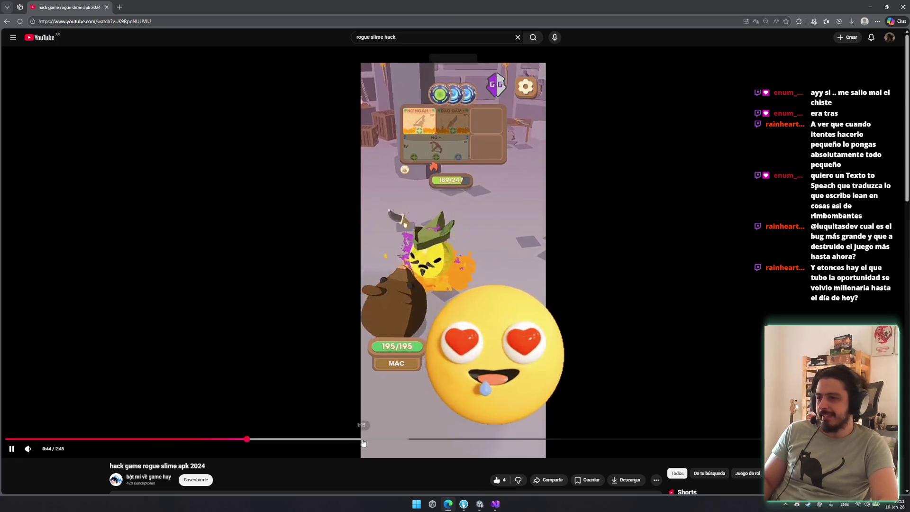
{"action": "left_click", "coordinate": [363, 439]}
{"action": "left_click", "coordinate": [412, 434]}
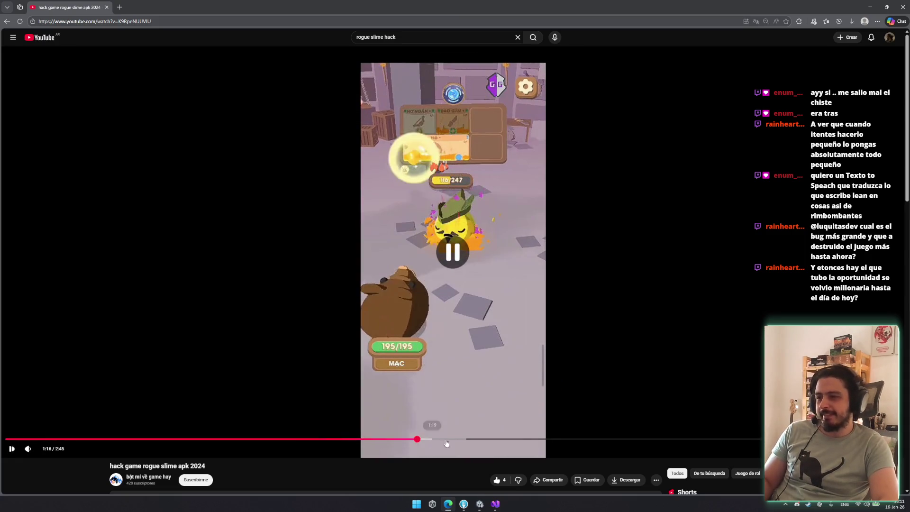
{"action": "left_click", "coordinate": [458, 438]}
{"action": "left_click", "coordinate": [507, 394]}
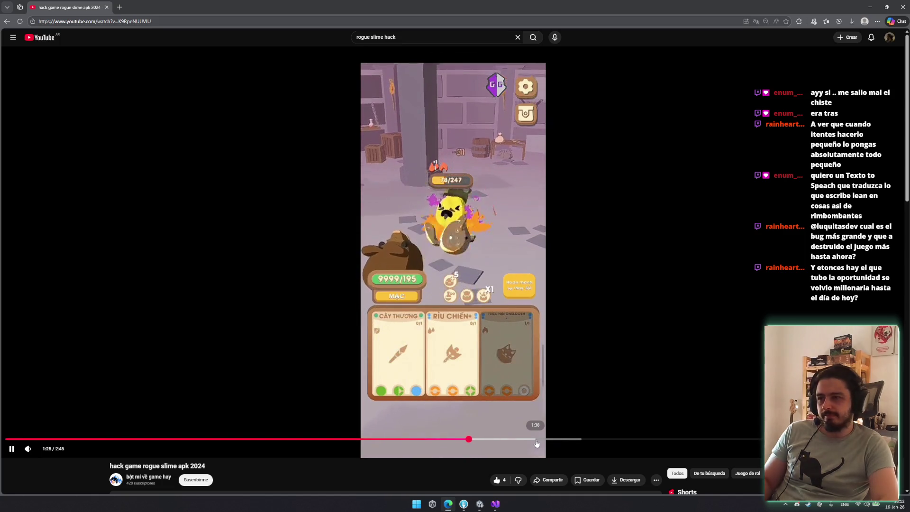
Skip the video ahead to 2:13, then return to the Unity editor.
{"action": "left_click", "coordinate": [576, 440]}
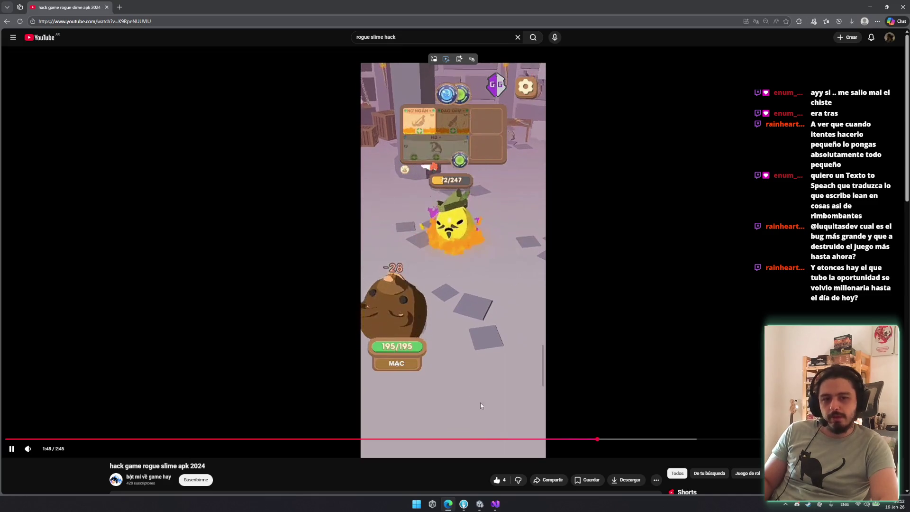
{"action": "left_click", "coordinate": [700, 440]}
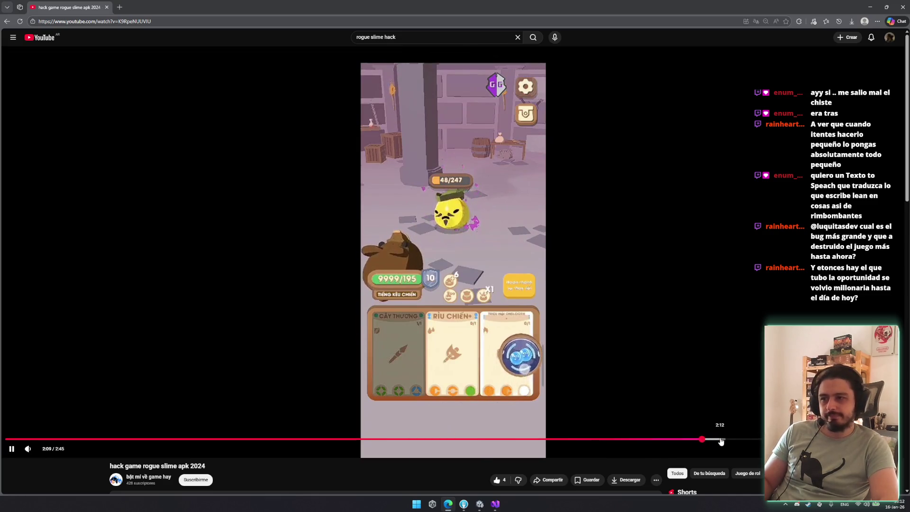
{"action": "left_click", "coordinate": [723, 439]}
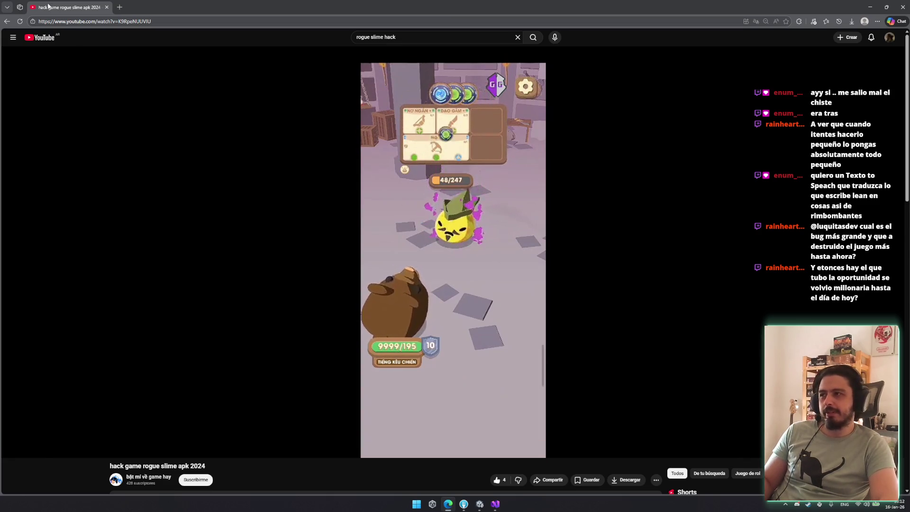
{"action": "key", "text": "alt+Tab"}
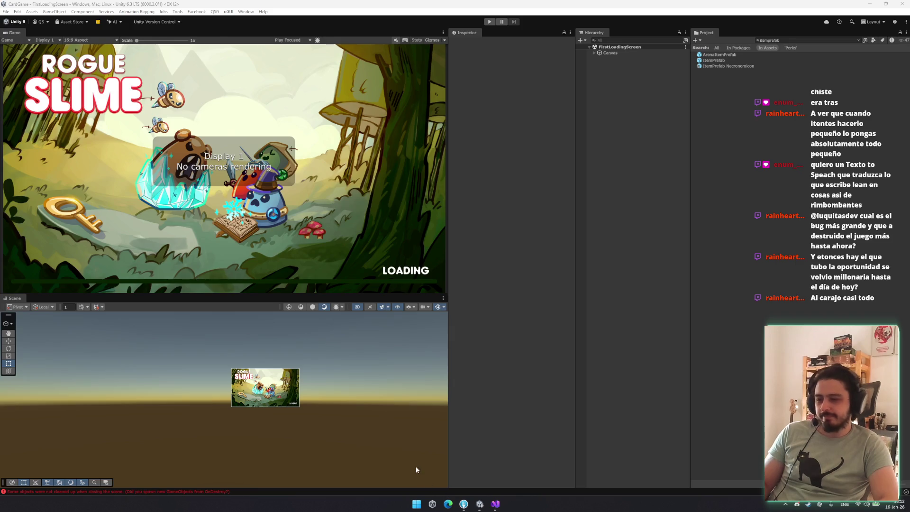
Zoom the Scene view into the canvas, then bring the Visual Studio code window forward.
{"action": "scroll", "coordinate": [229, 402], "scroll_direction": "up", "scroll_amount": 1}
{"action": "scroll", "coordinate": [270, 394], "scroll_direction": "up", "scroll_amount": 2}
{"action": "scroll", "coordinate": [209, 401], "scroll_direction": "up", "scroll_amount": 3}
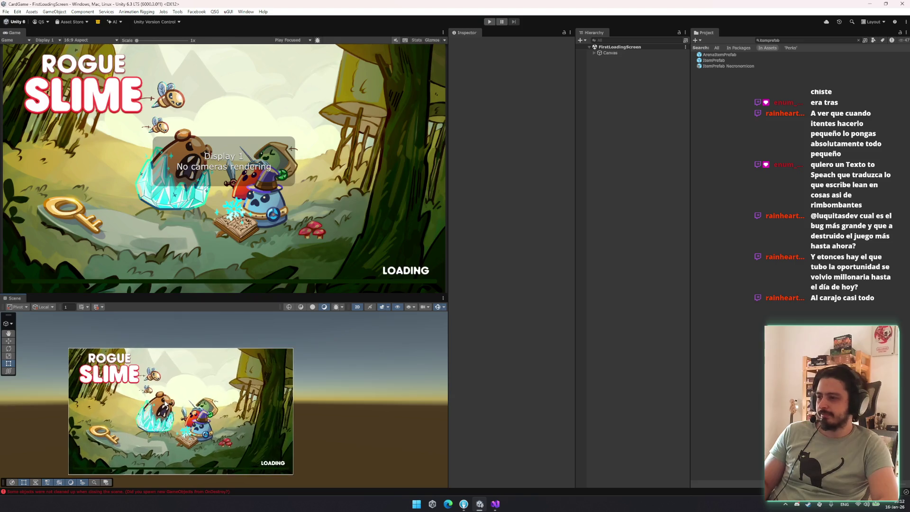
{"action": "scroll", "coordinate": [65, 317], "scroll_direction": "up", "scroll_amount": 1}
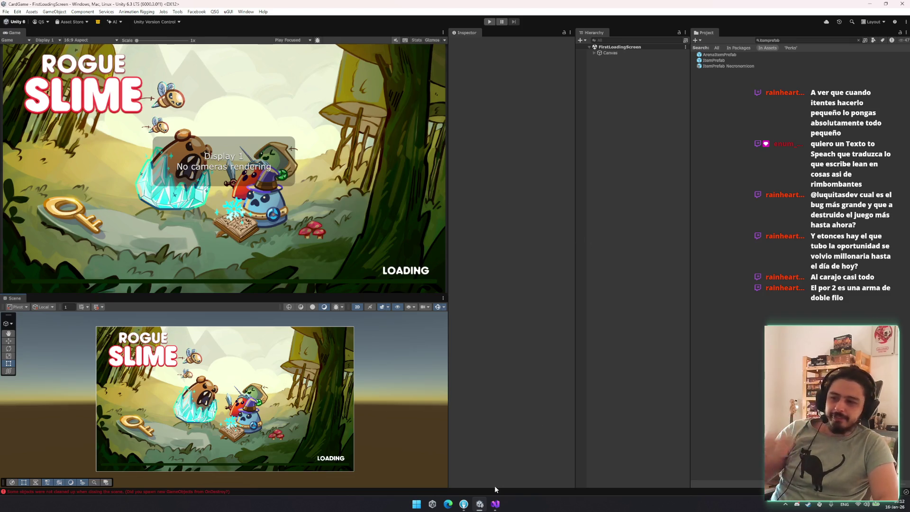
{"action": "left_click", "coordinate": [497, 506]}
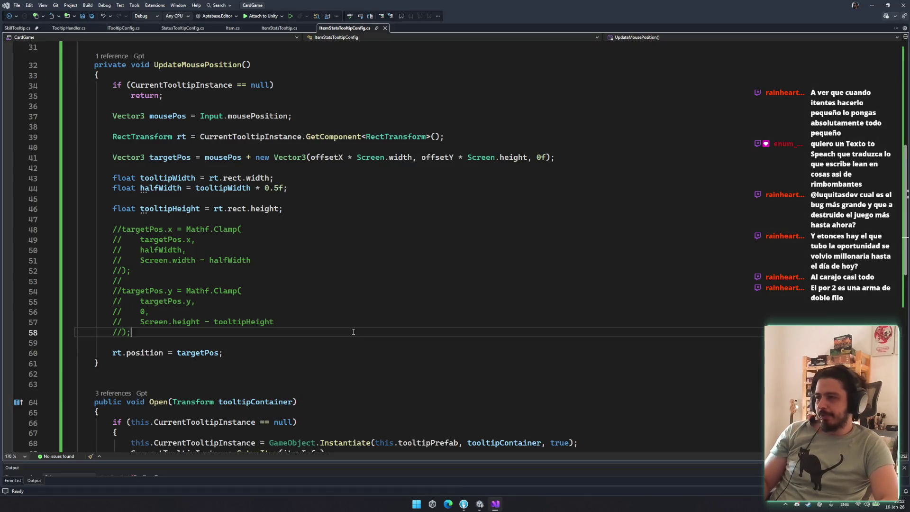
Delete the commented-out Mathf.Clamp block on lines 47–58 and save the script.
{"action": "left_click_drag", "start_coordinate": [351, 331], "coordinate": [376, 223]}
{"action": "key", "text": "Delete"}
{"action": "key", "text": "ctrl+s"}
{"action": "scroll", "coordinate": [387, 275], "scroll_direction": "up", "scroll_amount": 4}
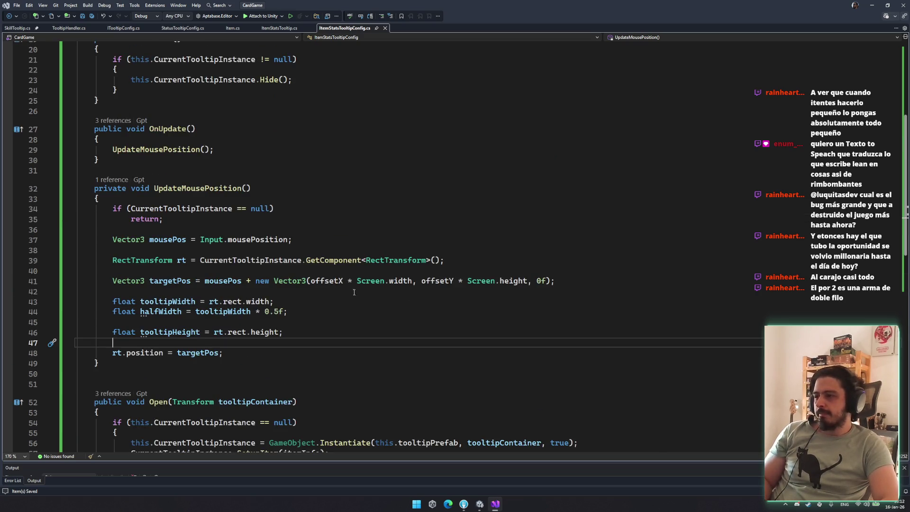
{"action": "scroll", "coordinate": [351, 280], "scroll_direction": "up", "scroll_amount": 6}
{"action": "scroll", "coordinate": [411, 311], "scroll_direction": "down", "scroll_amount": 10}
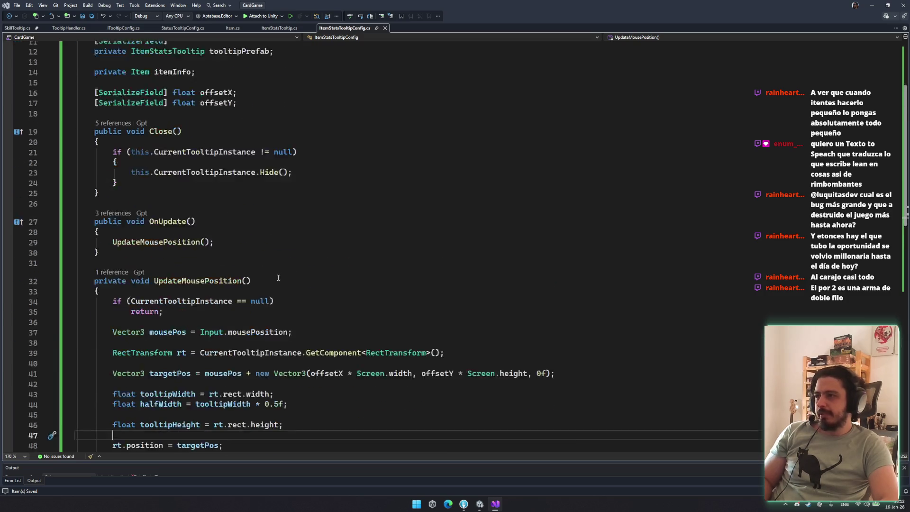
{"action": "scroll", "coordinate": [411, 312], "scroll_direction": "down", "scroll_amount": 3}
Remove the true argument from Open's Instantiate call on line 56 and show parameter hints.
{"action": "left_click", "coordinate": [554, 228]}
{"action": "key", "text": "Down"}
{"action": "double_click", "coordinate": [553, 230]}
{"action": "key", "text": "BackSpace"}
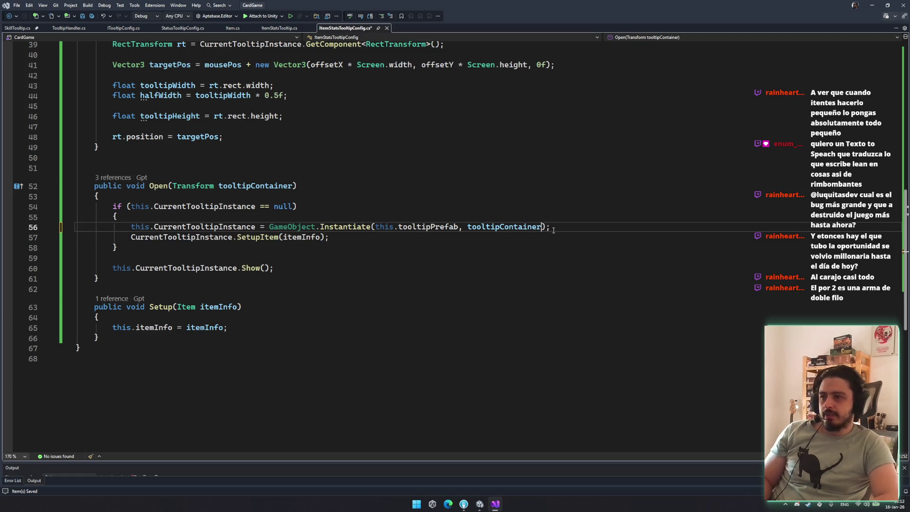
{"action": "key", "text": "ctrl+shift+space"}
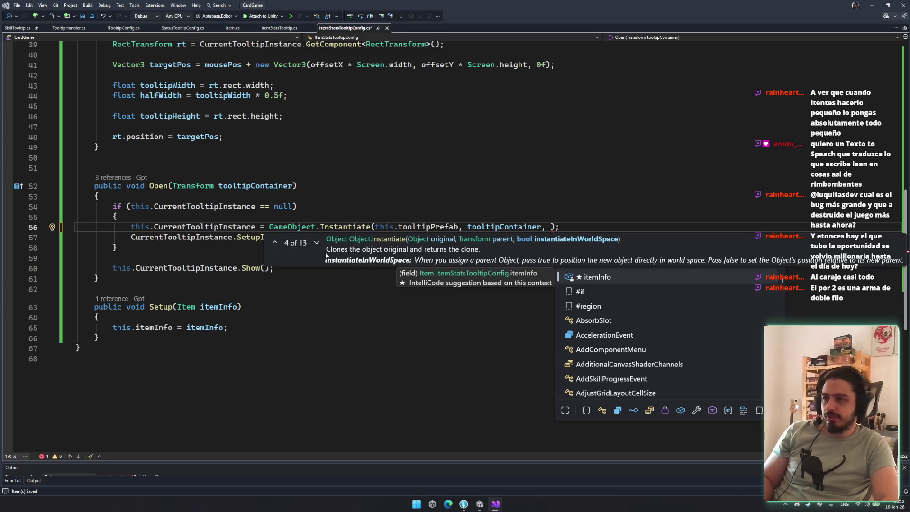
Browse the Instantiate overloads, including the original/parent and worldPositionStays versions.
{"action": "left_click", "coordinate": [317, 244]}
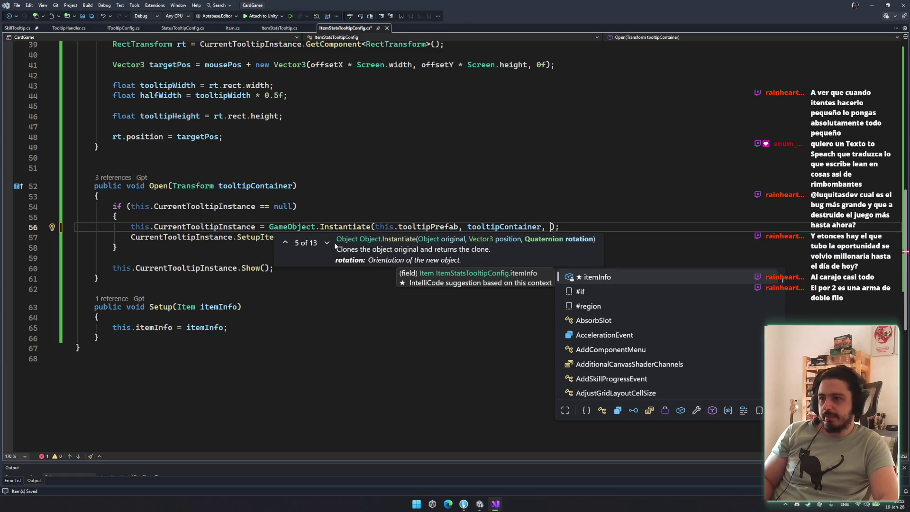
{"action": "left_click", "coordinate": [328, 243]}
{"action": "left_click", "coordinate": [328, 243]}
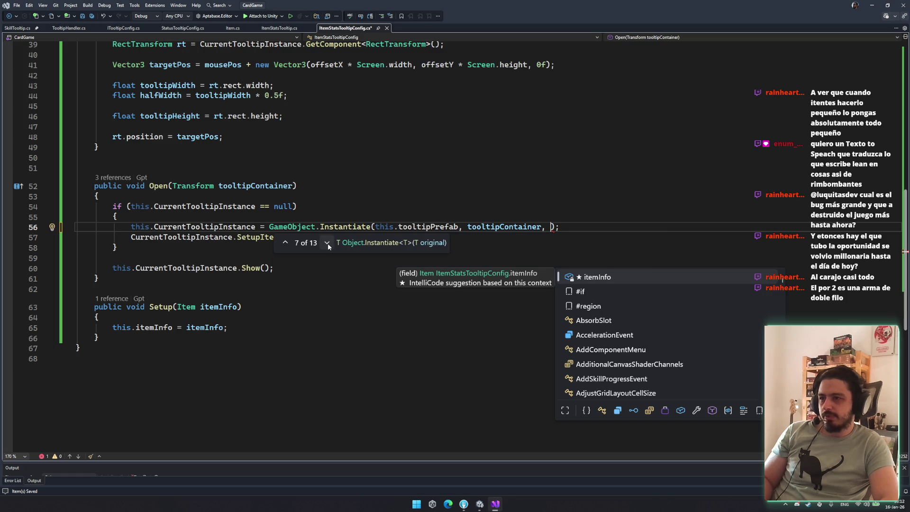
{"action": "left_click", "coordinate": [328, 243]}
{"action": "left_click", "coordinate": [328, 243]}
{"action": "left_click", "coordinate": [328, 243]}
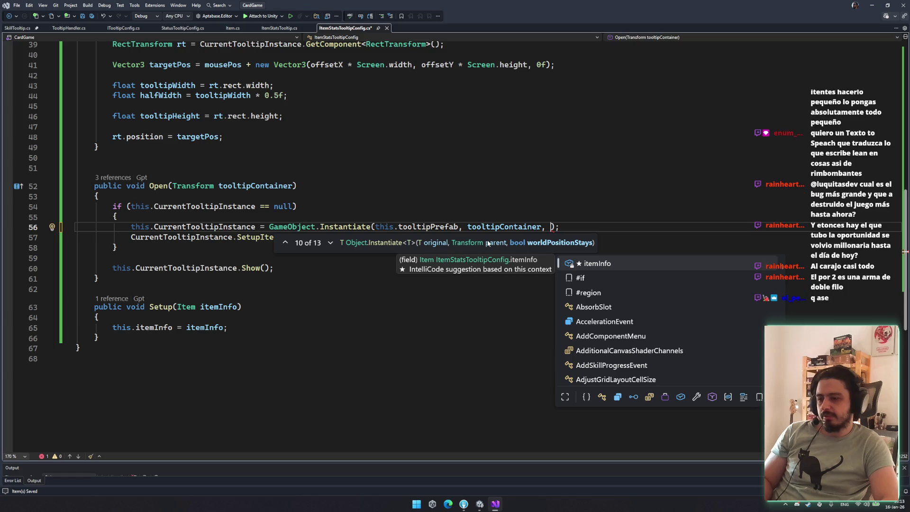
{"action": "left_click", "coordinate": [329, 243]}
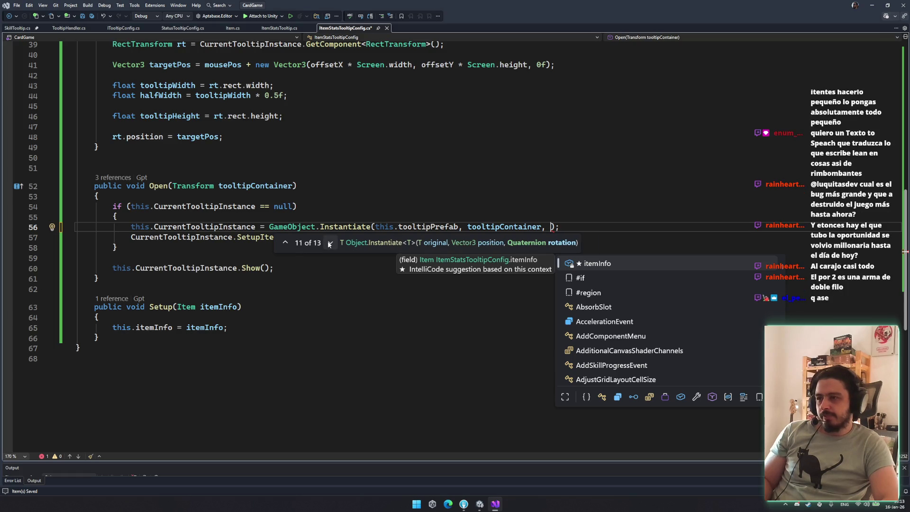
{"action": "left_click", "coordinate": [330, 243]}
{"action": "left_click", "coordinate": [329, 243]}
{"action": "left_click", "coordinate": [329, 243]}
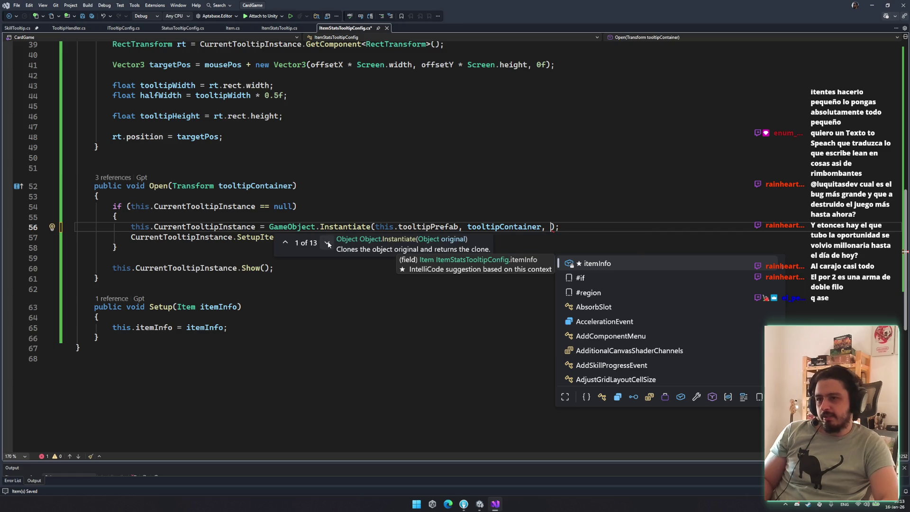
{"action": "left_click", "coordinate": [329, 244]}
Make the call Instantiate(this.tooltipPrefab, tooltipContainer, false).
{"action": "key", "text": "BackSpace"}
{"action": "key", "text": "BackSpace"}
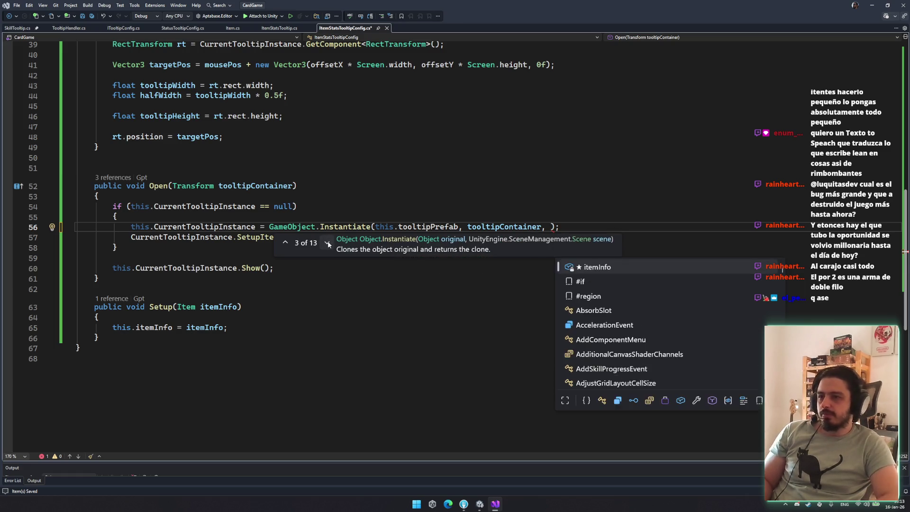
{"action": "type", "text": ","}
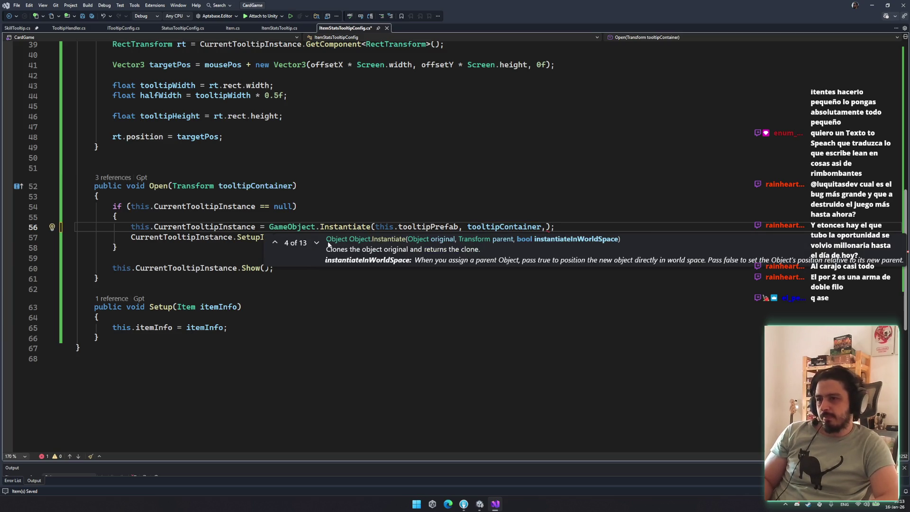
{"action": "type", "text": " fal"}
{"action": "key", "text": "Tab"}
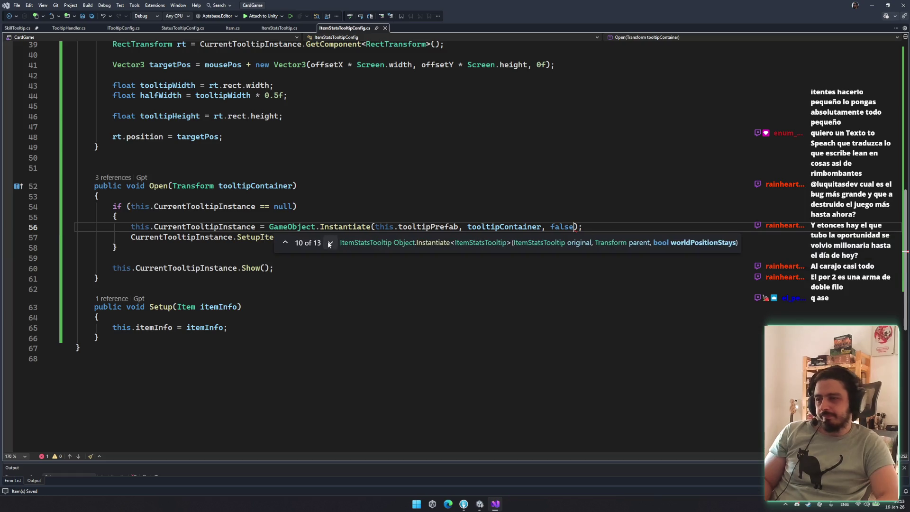
{"action": "key", "text": "Up"}
{"action": "key", "text": "Up"}
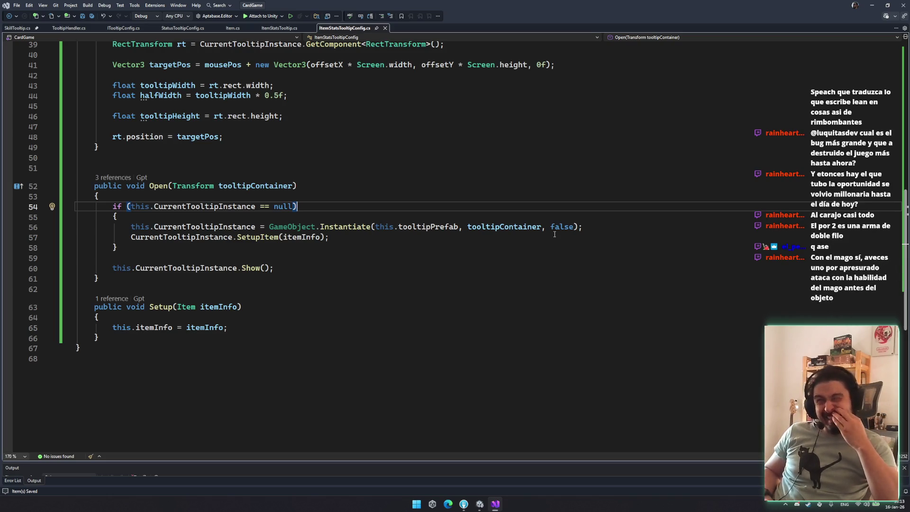
Drop tooltipContainer from Instantiate, add 'this.CurrentTooltipInstance.transform.parent = tooltipContainer;' and save.
{"action": "double_click", "coordinate": [473, 227]}
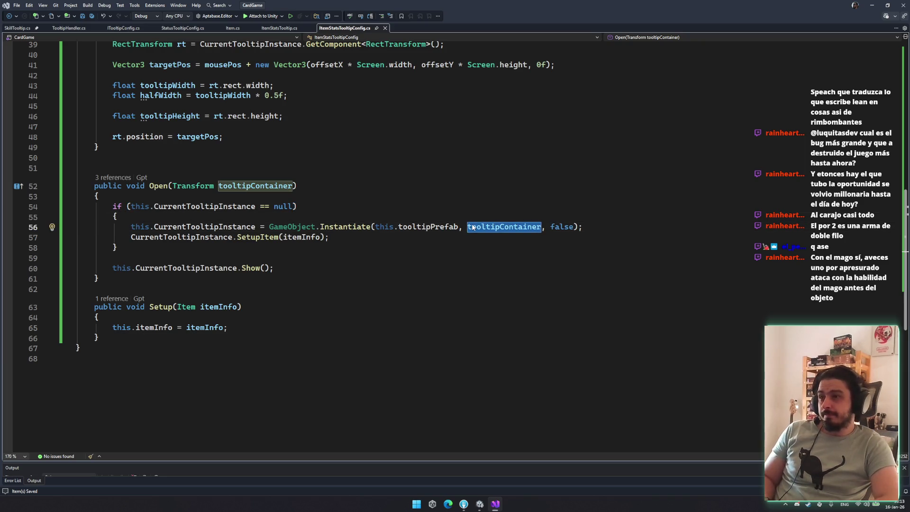
{"action": "key", "text": "BackSpace"}
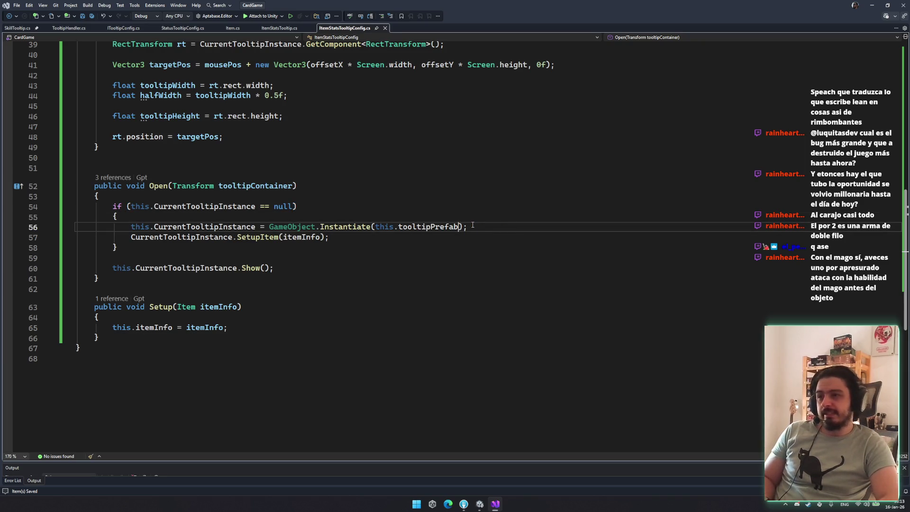
{"action": "key", "text": "Return"}
{"action": "type", "text": "hi"}
{"action": "key", "text": "Tab"}
{"action": "key", "text": "ctrl+BackSpace"}
{"action": "type", "text": "tehi"}
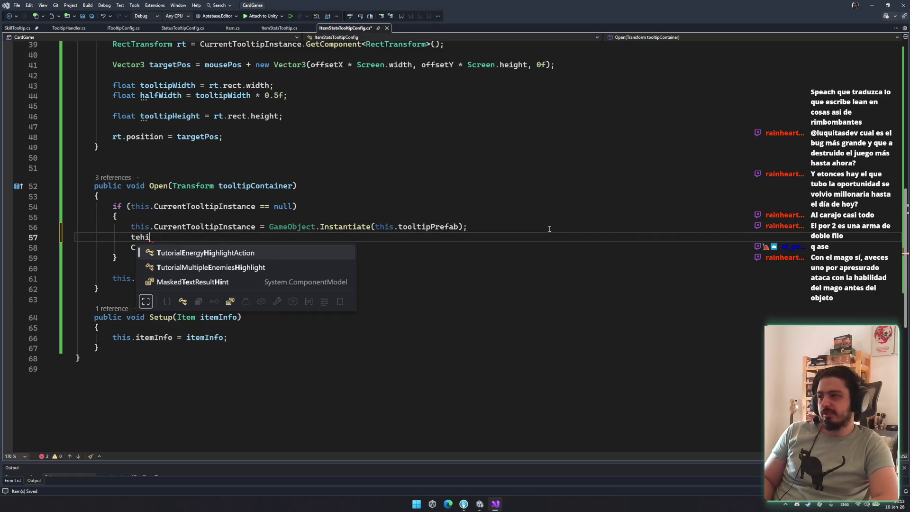
{"action": "key", "text": "BackSpace"}
{"action": "key", "text": "BackSpace"}
{"action": "key", "text": "BackSpace"}
{"action": "type", "text": "his.current"}
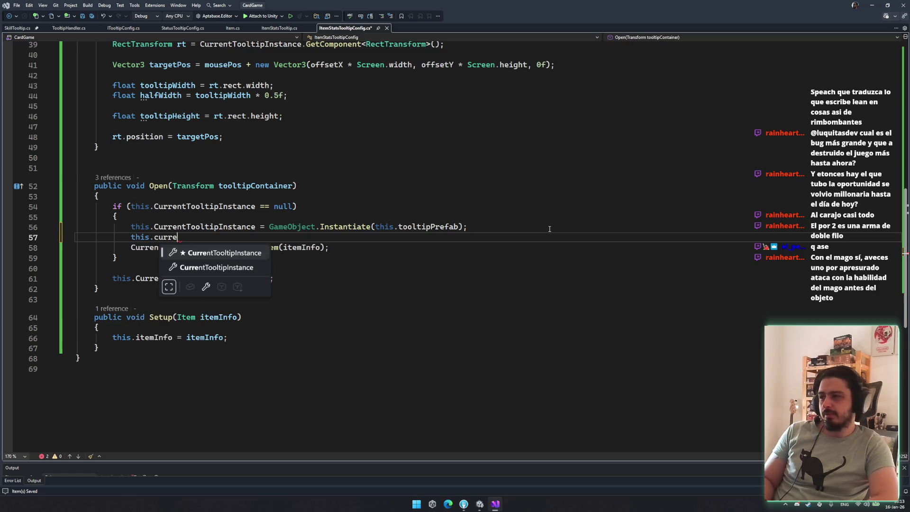
{"action": "type", "text": ".par"}
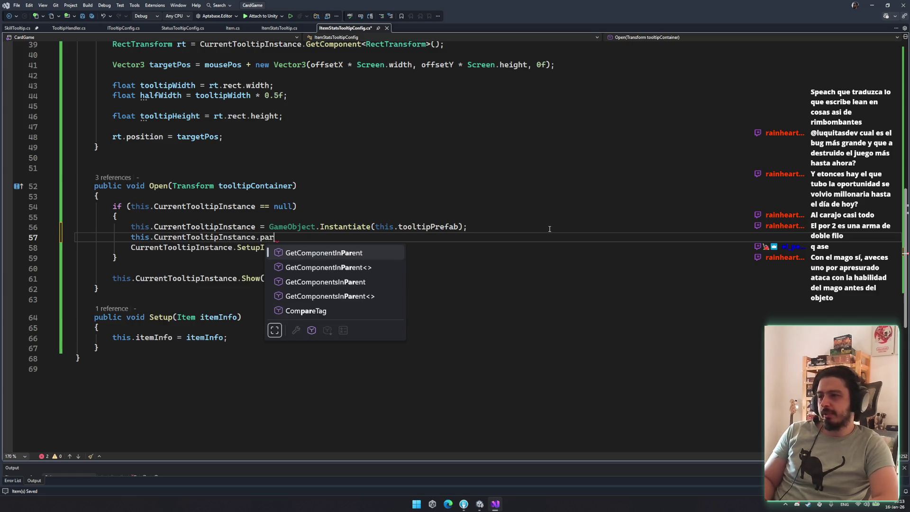
{"action": "type", "text": "ent"}
{"action": "key", "text": "ctrl+BackSpace"}
{"action": "type", "text": "transform.parent ="}
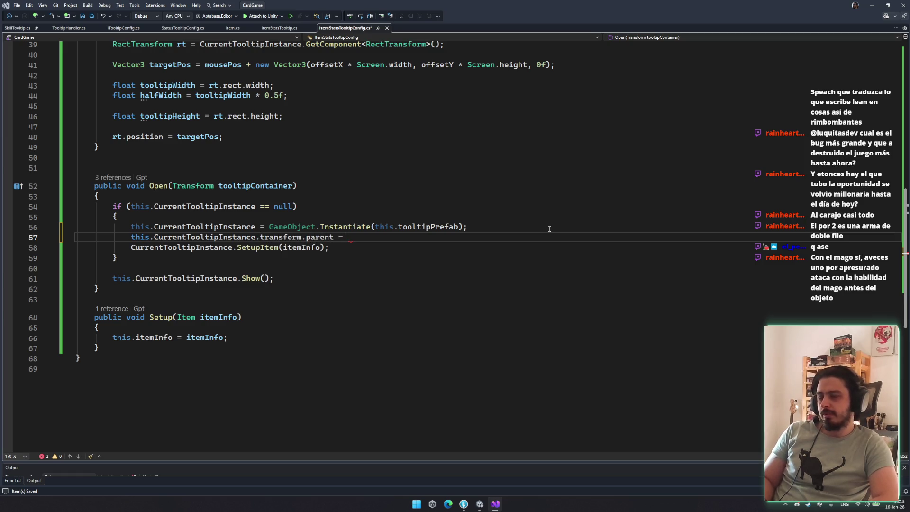
{"action": "type", "text": "container"}
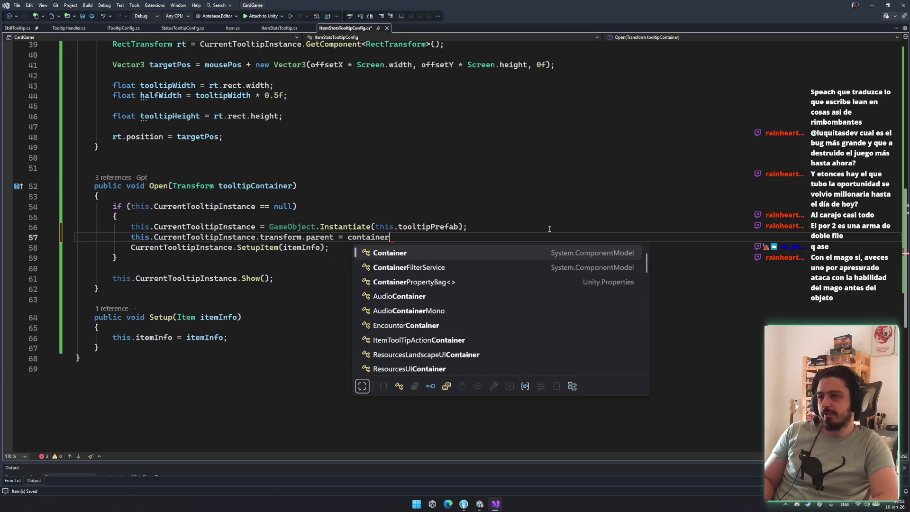
{"action": "key", "text": "ctrl+BackSpace"}
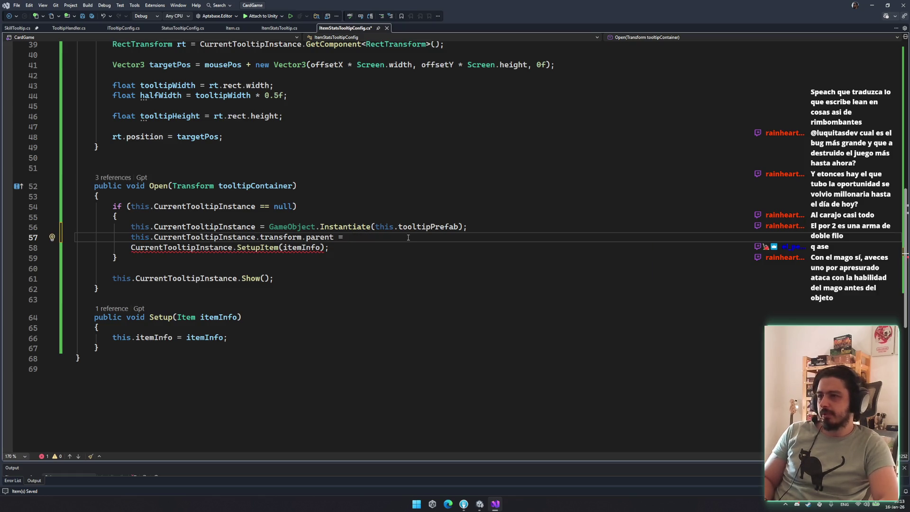
{"action": "type", "text": "too"}
{"action": "key", "text": "Tab"}
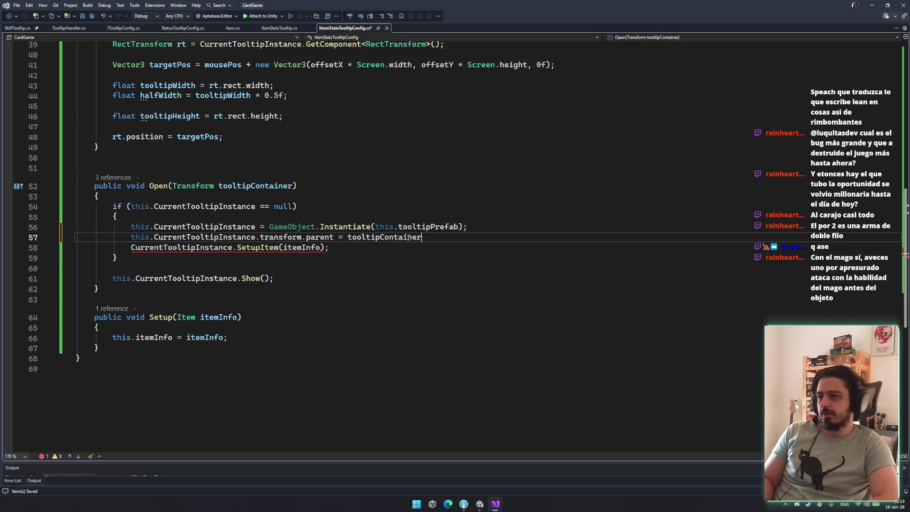
{"action": "key", "text": "ctrl+s"}
Review the new parenting lines and start a second argument after tooltipPrefab in Instantiate.
{"action": "left_click_drag", "start_coordinate": [170, 231], "coordinate": [118, 266]}
{"action": "left_click", "coordinate": [325, 269]}
{"action": "left_click", "coordinate": [329, 256]}
{"action": "left_click_drag", "start_coordinate": [427, 237], "coordinate": [123, 226]}
{"action": "left_click", "coordinate": [464, 227]}
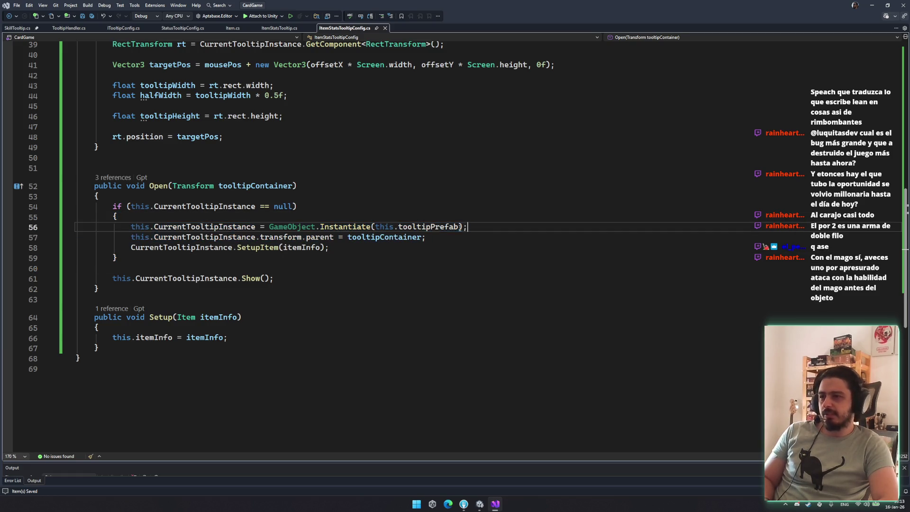
{"action": "type", "text": ","}
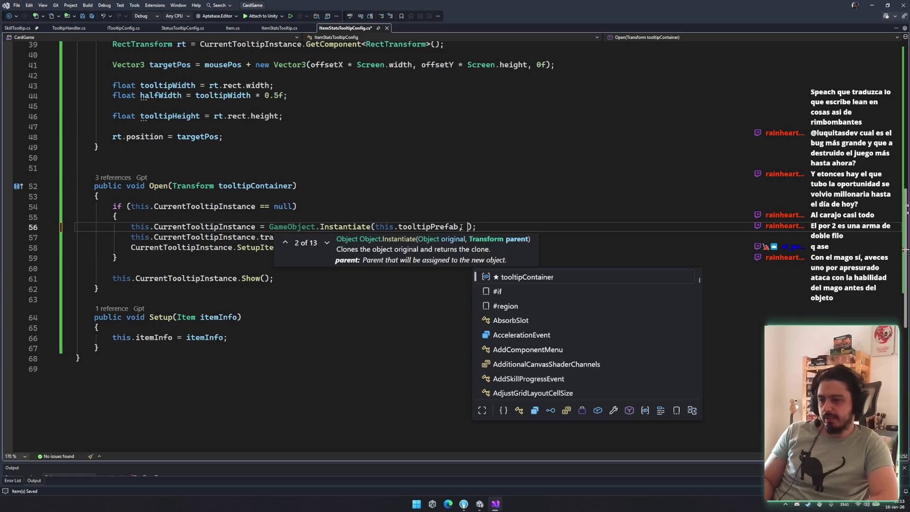
{"action": "key", "text": "Page_Down"}
{"action": "key", "text": "Page_Down"}
{"action": "key", "text": "Page_Down"}
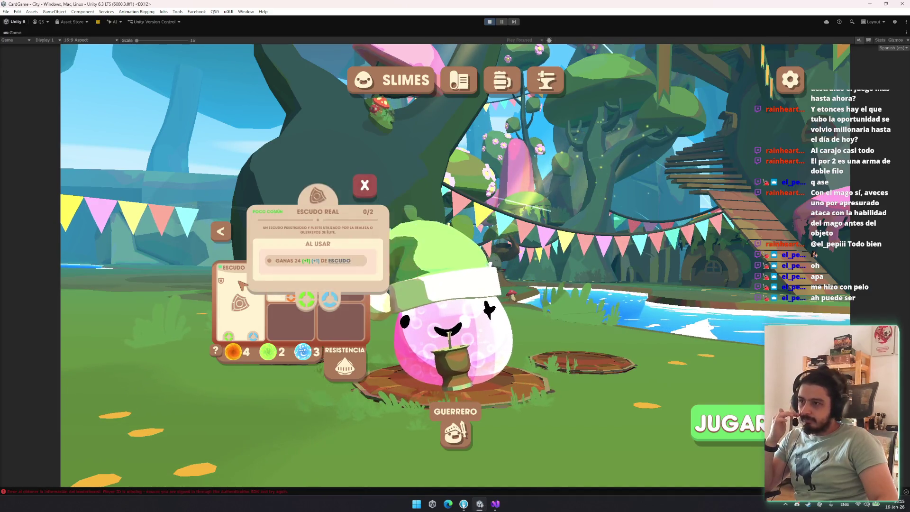
Check the Espada Corta, Escudo Real and Escudo con Pinchos tooltips, then start a run with JUGAR.
{"action": "mouse_move", "coordinate": [293, 288]}
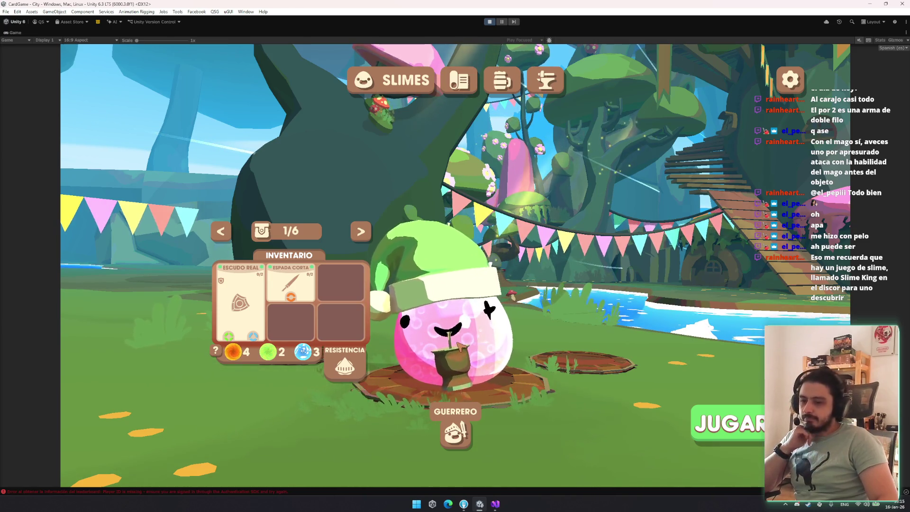
{"action": "left_click", "coordinate": [307, 287]}
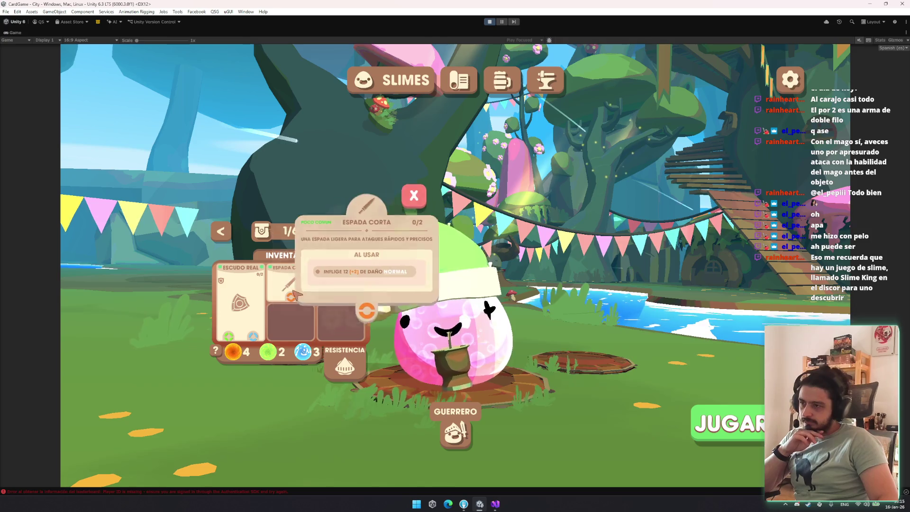
{"action": "left_click", "coordinate": [250, 295]}
{"action": "left_click", "coordinate": [268, 287]}
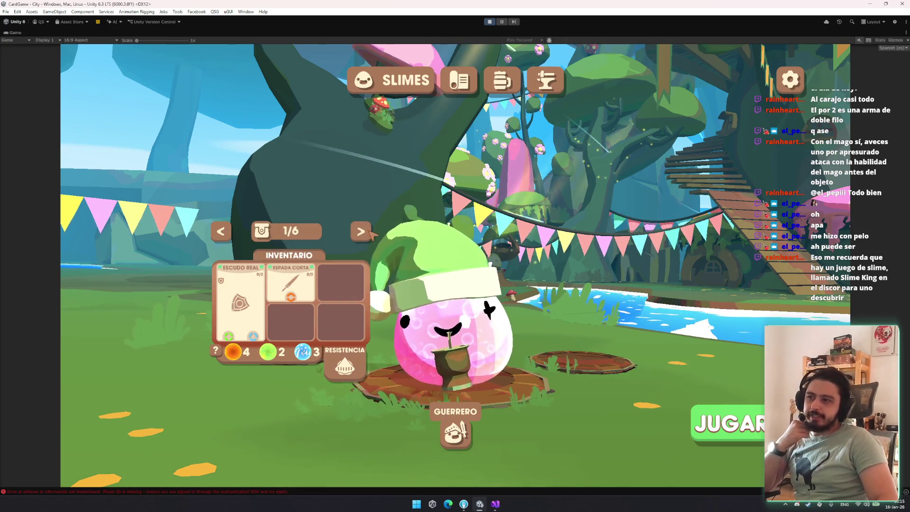
{"action": "left_click", "coordinate": [285, 286]}
{"action": "left_click", "coordinate": [285, 286]}
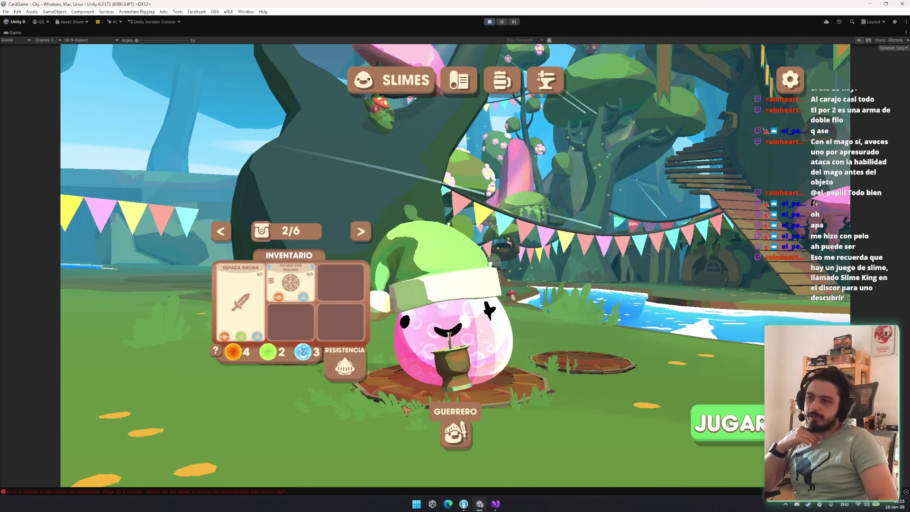
{"action": "left_click", "coordinate": [694, 422]}
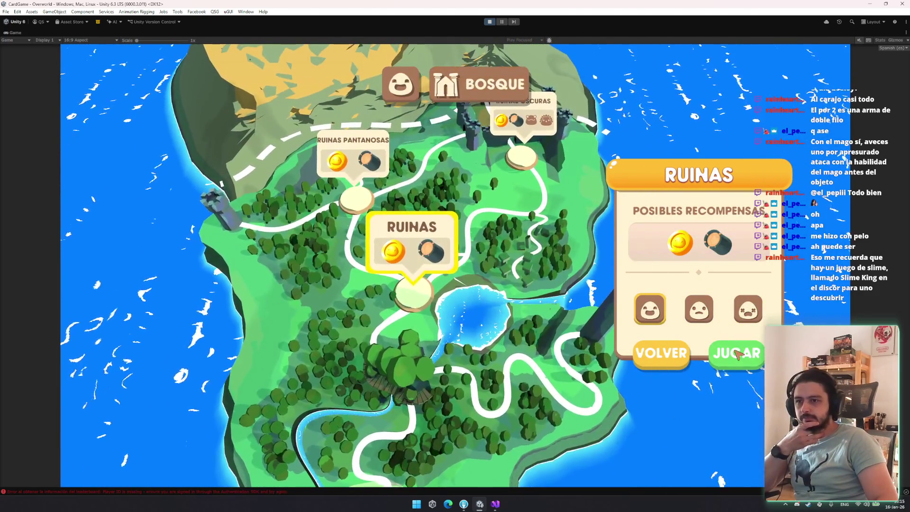
Enter the Ruinas level and start the battle against BALOB.
{"action": "left_click", "coordinate": [737, 353]}
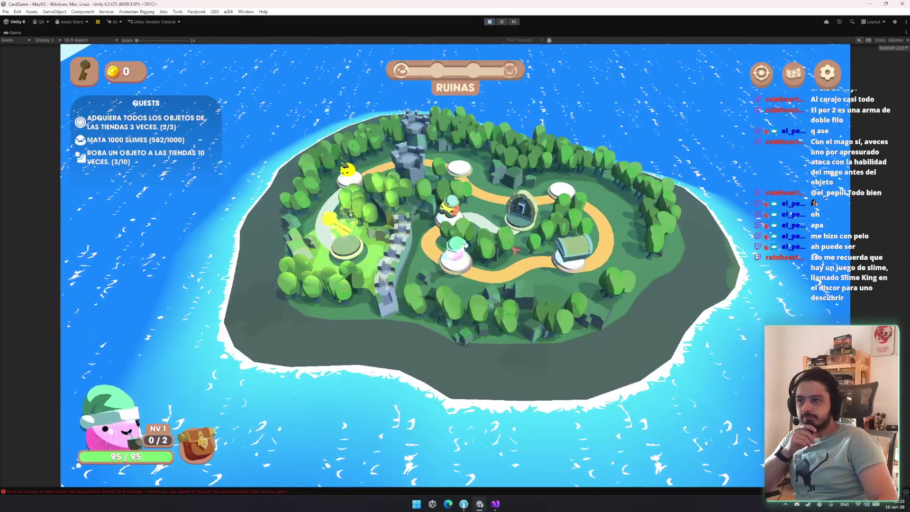
{"action": "left_click", "coordinate": [451, 209]}
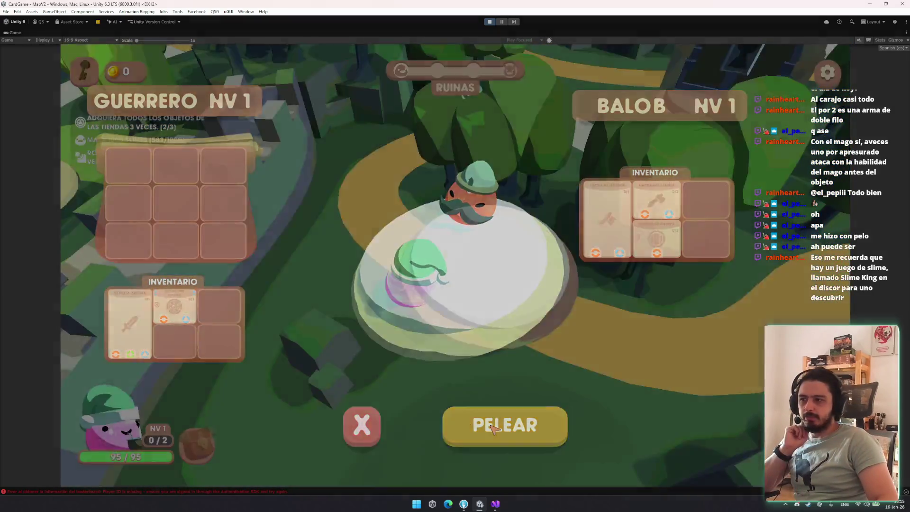
{"action": "left_click", "coordinate": [492, 429]}
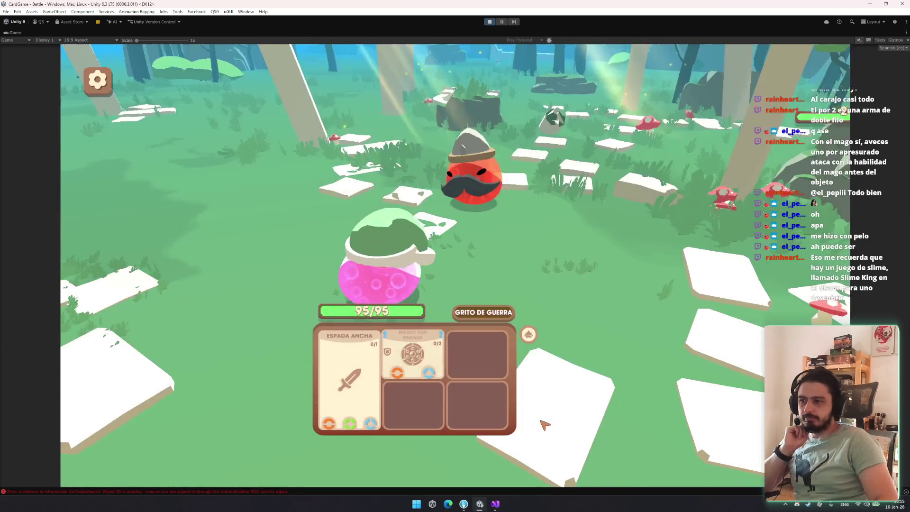
Place and retrieve dice on the ESPADA ANCHA card, then exit Play mode with Ctrl+P.
{"action": "mouse_move", "coordinate": [429, 352]}
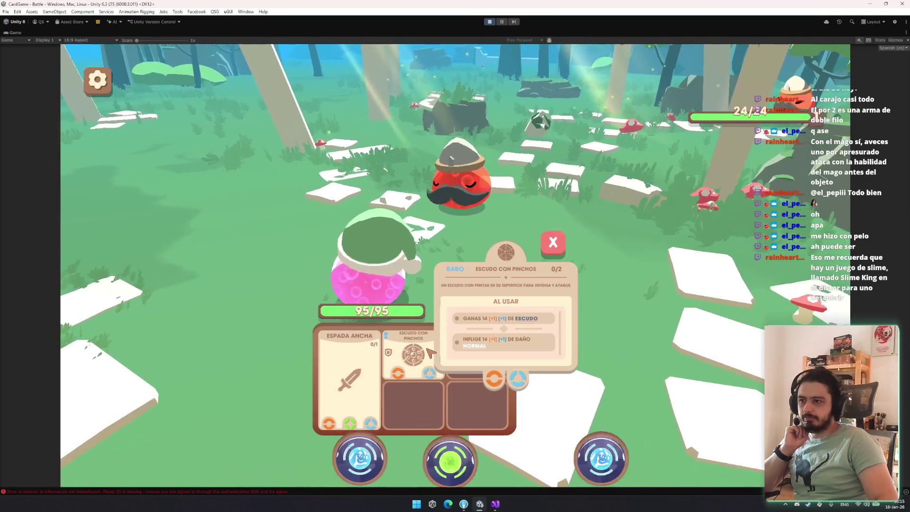
{"action": "mouse_move", "coordinate": [462, 457]}
{"action": "left_mouse_down"}
{"action": "mouse_move", "coordinate": [407, 415]}
{"action": "mouse_move", "coordinate": [368, 364]}
{"action": "left_mouse_up"}
{"action": "mouse_move", "coordinate": [334, 393]}
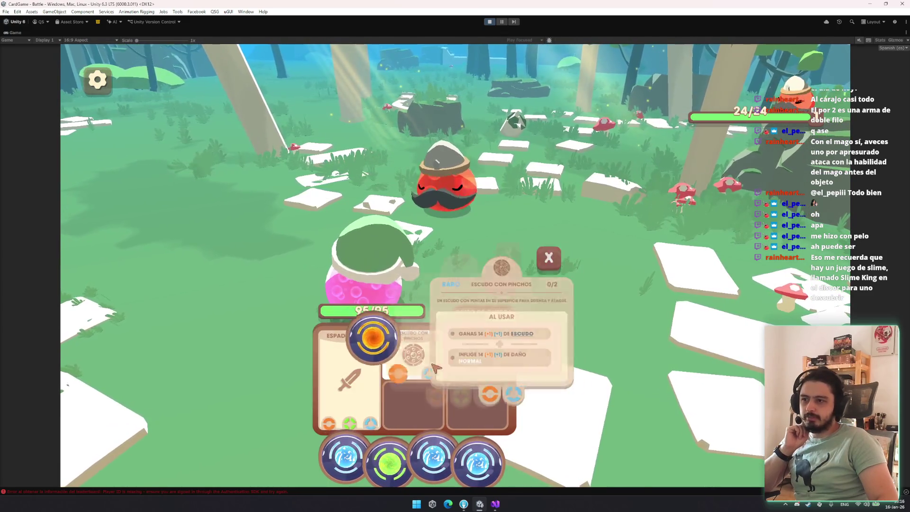
{"action": "mouse_move", "coordinate": [498, 314]}
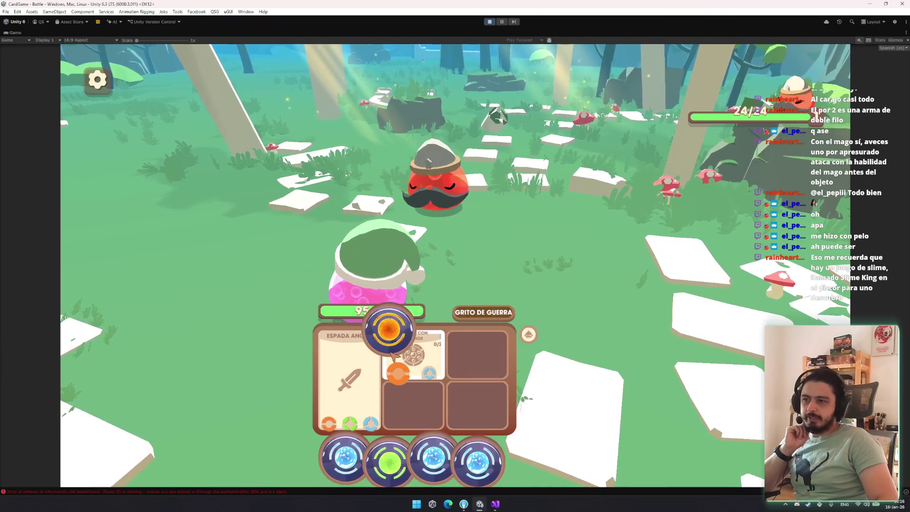
{"action": "left_click_drag", "start_coordinate": [346, 384], "coordinate": [517, 447]}
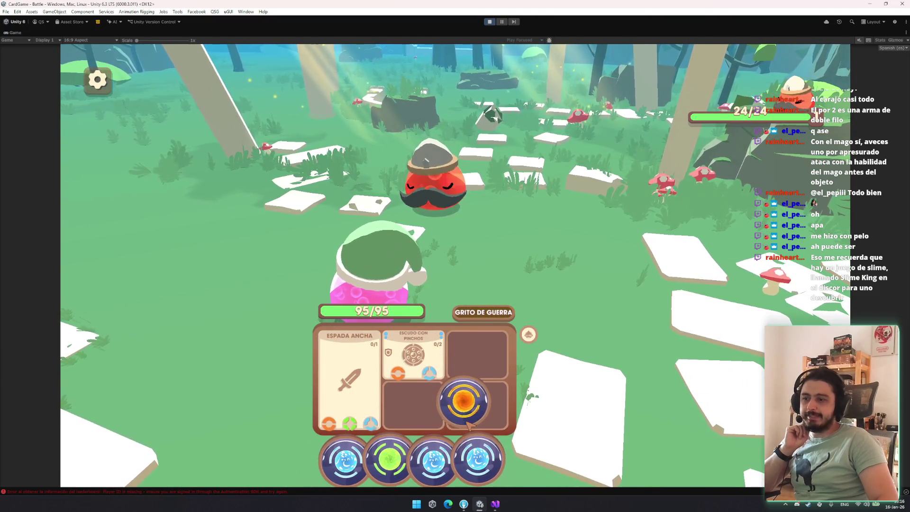
{"action": "mouse_move", "coordinate": [469, 425]}
{"action": "left_mouse_down"}
{"action": "mouse_move", "coordinate": [505, 443]}
{"action": "mouse_move", "coordinate": [556, 412]}
{"action": "mouse_move", "coordinate": [575, 311]}
{"action": "mouse_move", "coordinate": [459, 235]}
{"action": "mouse_move", "coordinate": [374, 338]}
{"action": "mouse_move", "coordinate": [374, 380]}
{"action": "mouse_move", "coordinate": [379, 344]}
{"action": "mouse_move", "coordinate": [337, 372]}
{"action": "mouse_move", "coordinate": [306, 371]}
{"action": "mouse_move", "coordinate": [336, 344]}
{"action": "mouse_move", "coordinate": [292, 295]}
{"action": "mouse_move", "coordinate": [360, 351]}
{"action": "mouse_move", "coordinate": [557, 395]}
{"action": "mouse_move", "coordinate": [504, 281]}
{"action": "mouse_move", "coordinate": [449, 247]}
{"action": "mouse_move", "coordinate": [407, 351]}
{"action": "left_mouse_up"}
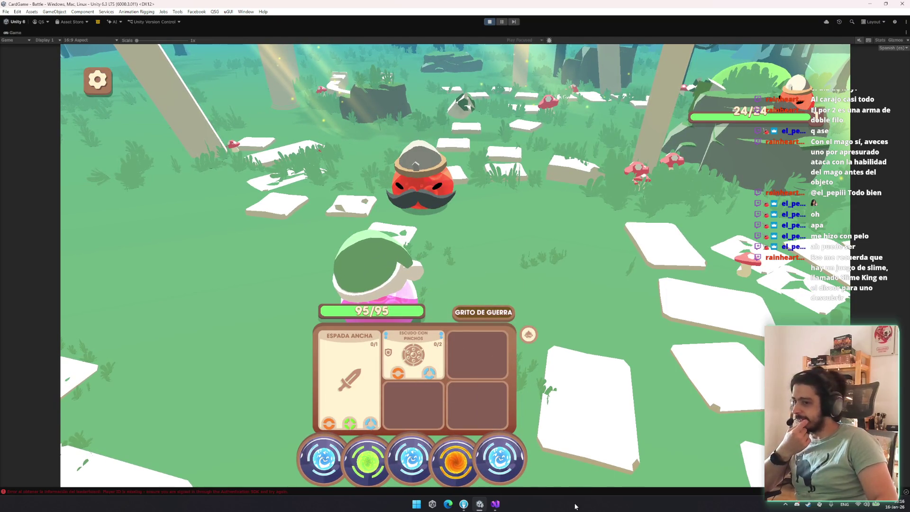
{"action": "key", "text": "ctrl+p"}
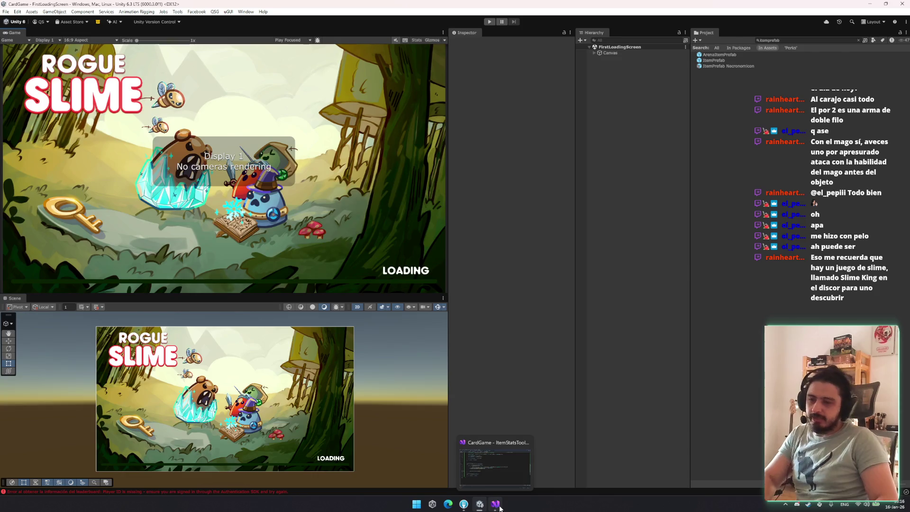
Return to Visual Studio and highlight UpdateMousePosition, Open and CurrentTooltipInstance references.
{"action": "left_click", "coordinate": [496, 504]}
{"action": "left_click", "coordinate": [496, 504]}
{"action": "left_click", "coordinate": [496, 504]}
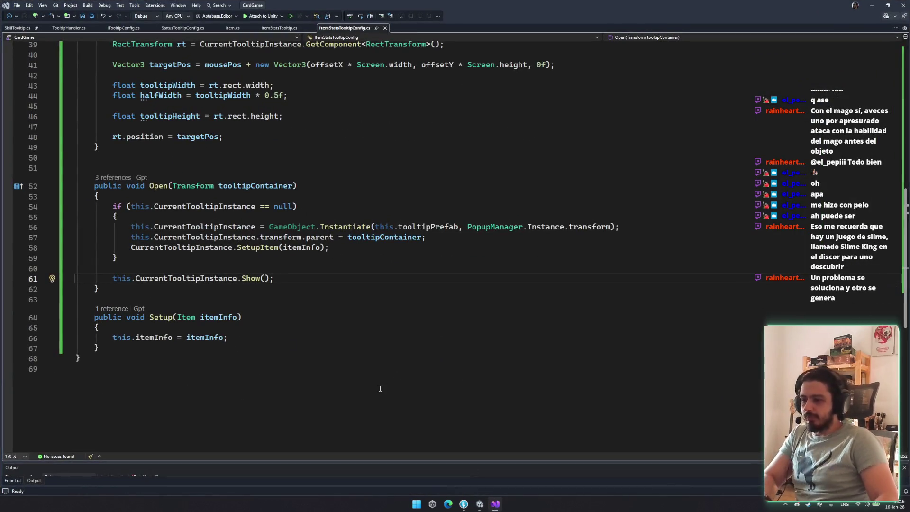
{"action": "scroll", "coordinate": [379, 389], "scroll_direction": "up", "scroll_amount": 9}
{"action": "scroll", "coordinate": [370, 390], "scroll_direction": "down", "scroll_amount": 6}
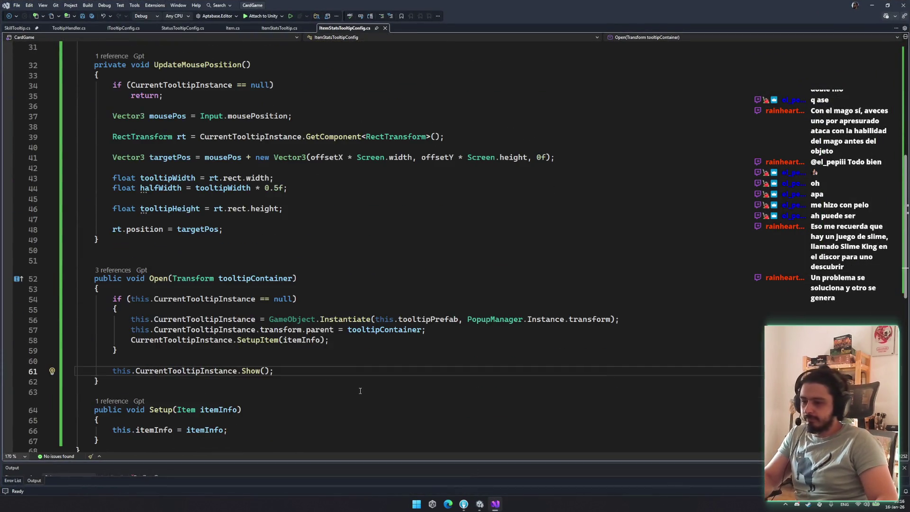
{"action": "scroll", "coordinate": [357, 358], "scroll_direction": "up", "scroll_amount": 5}
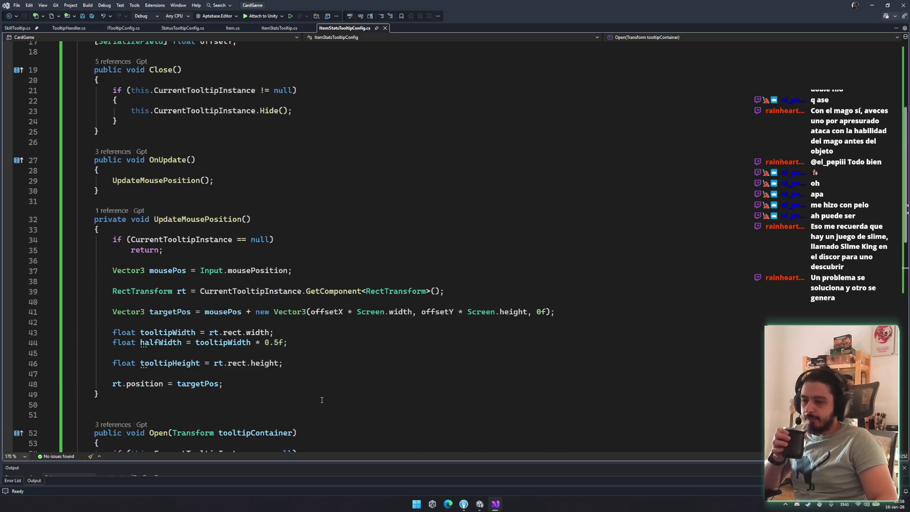
{"action": "scroll", "coordinate": [321, 400], "scroll_direction": "down", "scroll_amount": 2}
{"action": "double_click", "coordinate": [209, 158]}
{"action": "scroll", "coordinate": [265, 288], "scroll_direction": "up", "scroll_amount": 5}
{"action": "scroll", "coordinate": [165, 290], "scroll_direction": "down", "scroll_amount": 8}
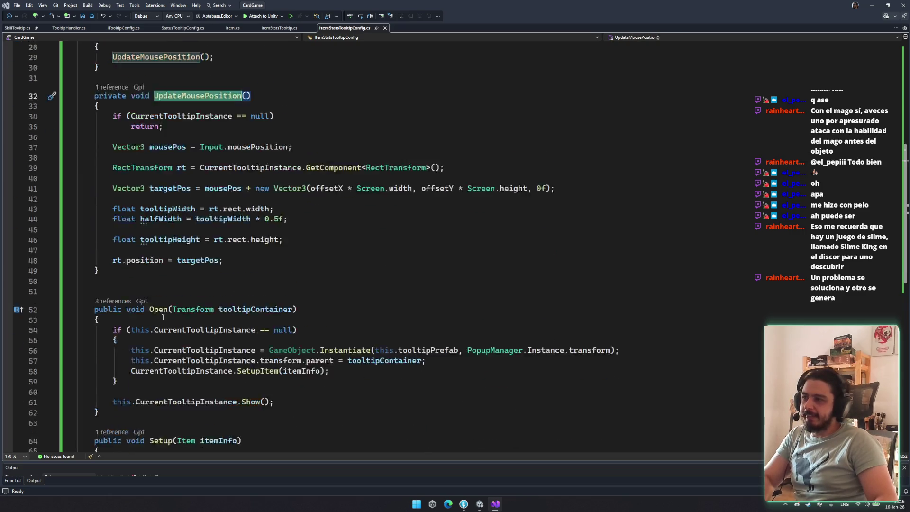
{"action": "double_click", "coordinate": [159, 279]}
{"action": "double_click", "coordinate": [204, 299]}
Try an if null check atop Open(), undo it and the stray line, and save.
{"action": "left_click", "coordinate": [128, 300]}
{"action": "left_click", "coordinate": [295, 289]}
{"action": "key", "text": "Return"}
{"action": "key", "text": "Return"}
{"action": "key", "text": "Up"}
{"action": "type", "text": "if("}
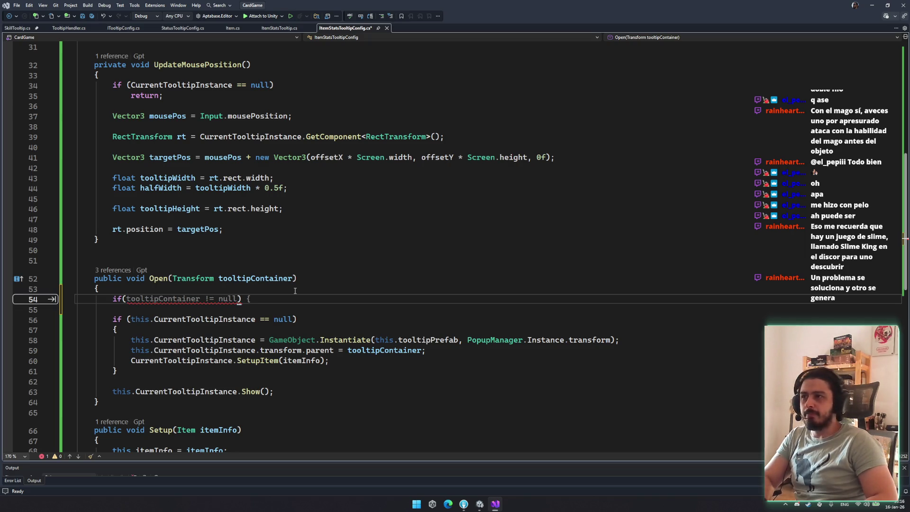
{"action": "key", "text": "ctrl+z"}
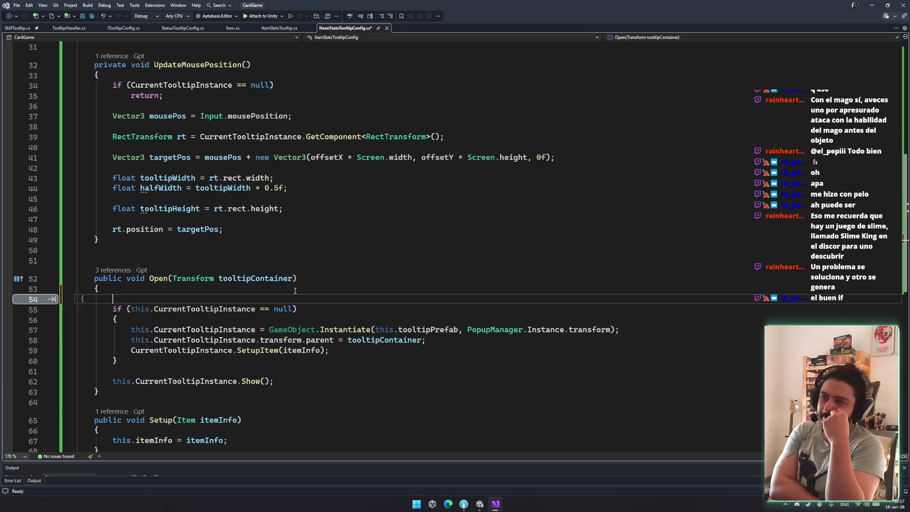
{"action": "key", "text": "ctrl+z"}
{"action": "key", "text": "ctrl+s"}
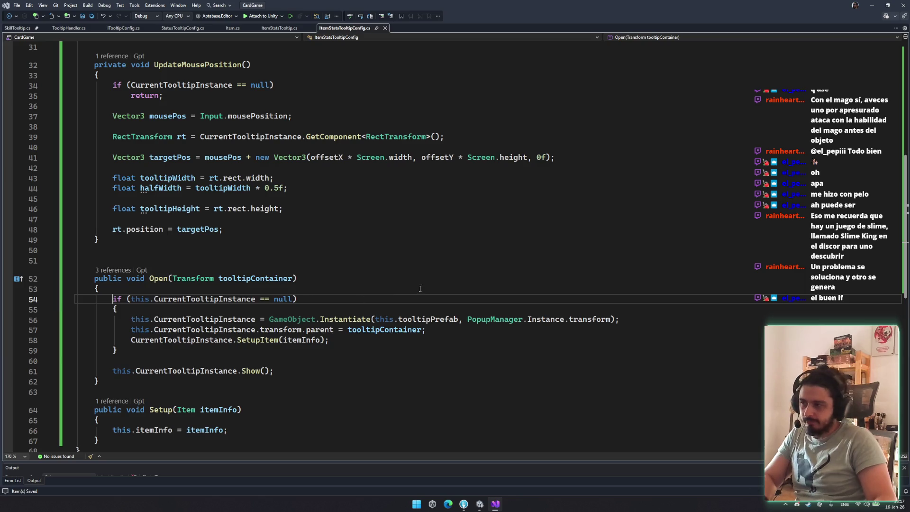